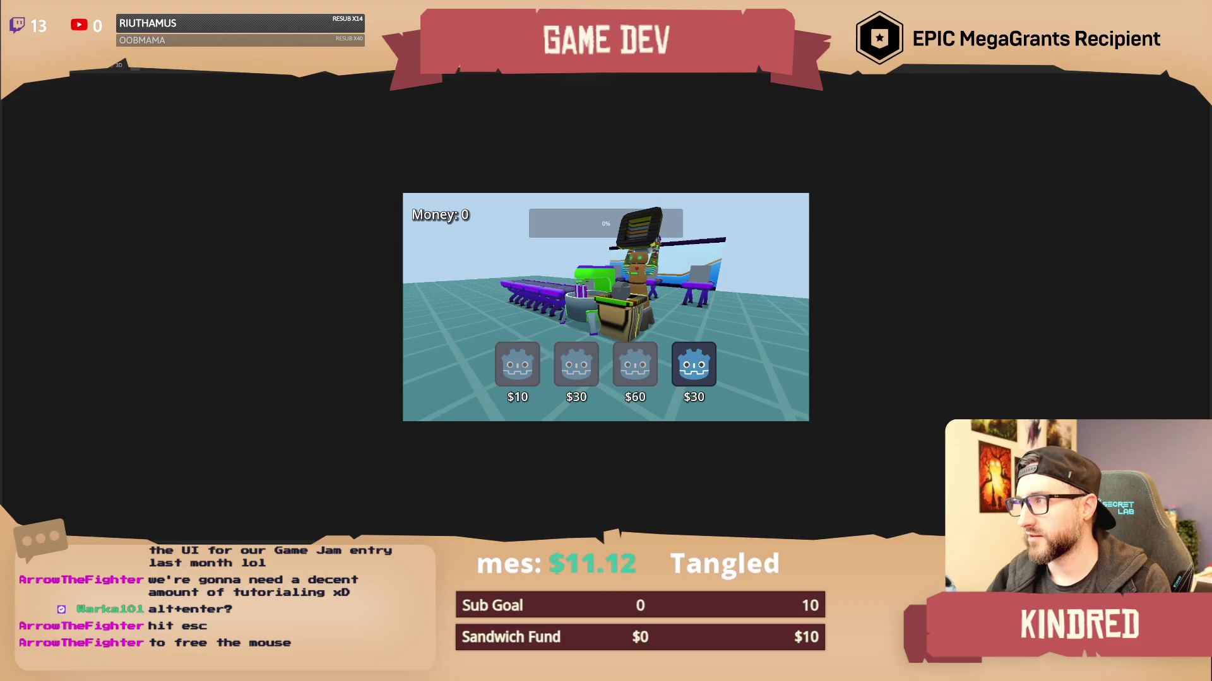
Move and enlarge the running game window, then close it to stop the scene.
left_click_drag(745, 174, 590, 140)
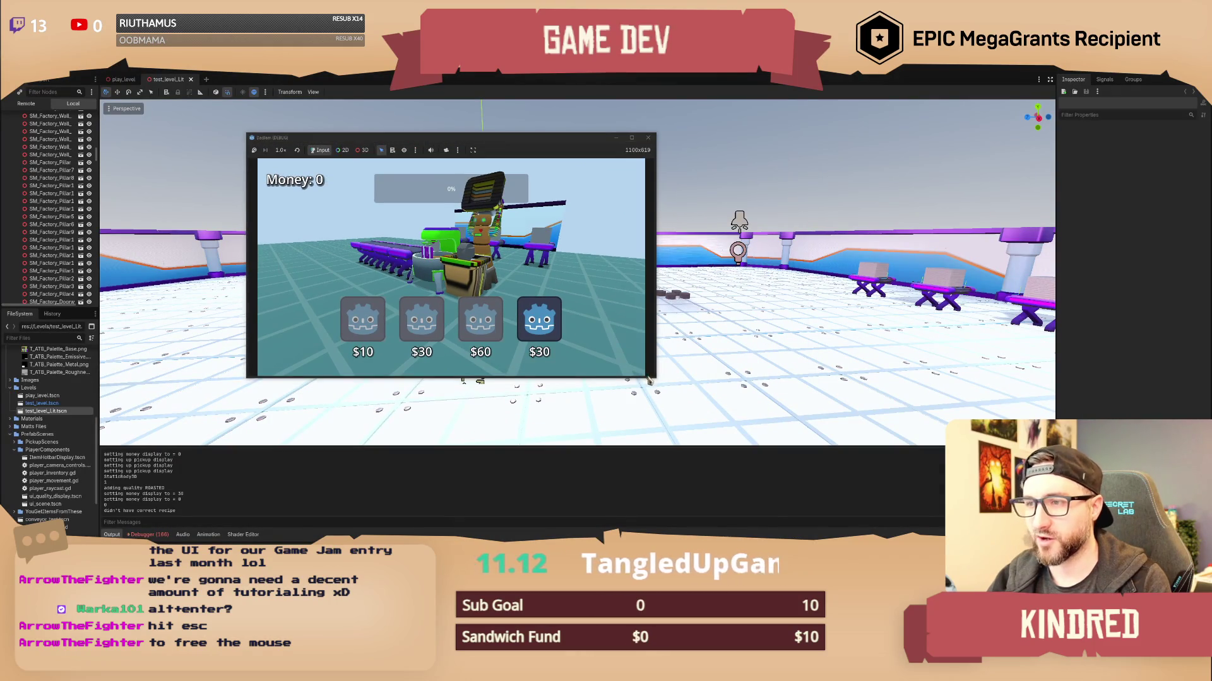
mouse_move(656, 379)
left_mouse_down()
mouse_move(711, 452)
mouse_move(650, 396)
mouse_move(749, 470)
mouse_move(509, 267)
mouse_move(698, 495)
mouse_move(692, 425)
mouse_move(709, 495)
mouse_move(847, 499)
mouse_move(852, 474)
left_mouse_up()
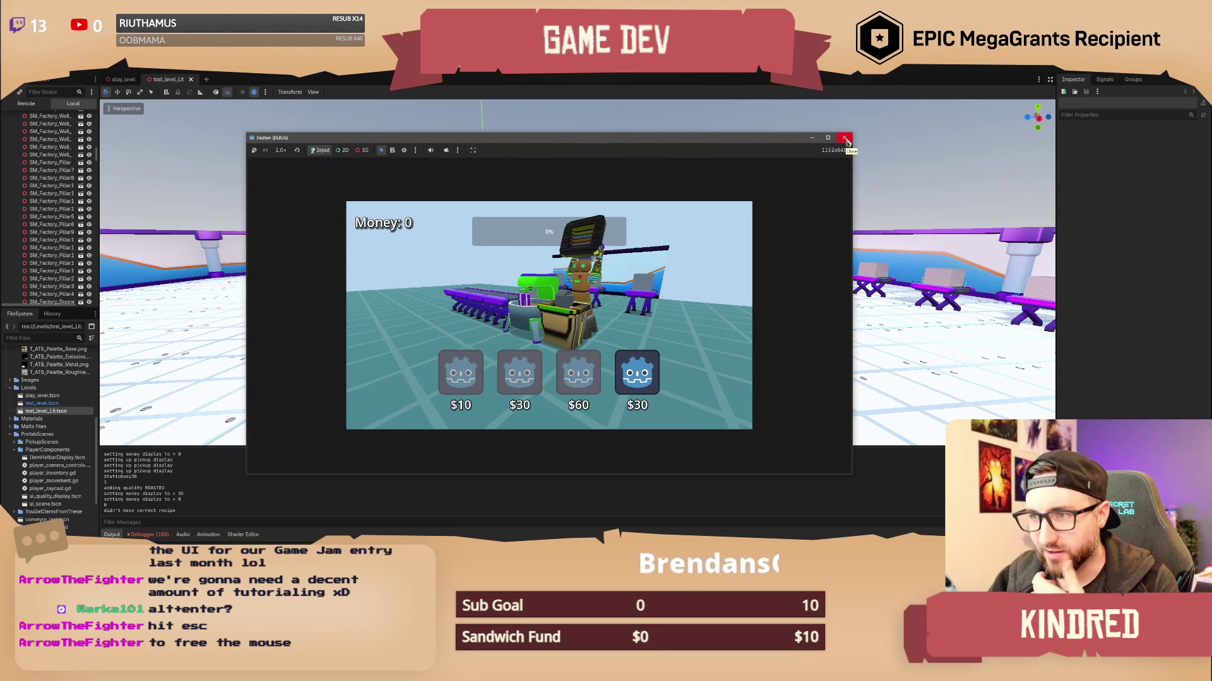
left_click(846, 141)
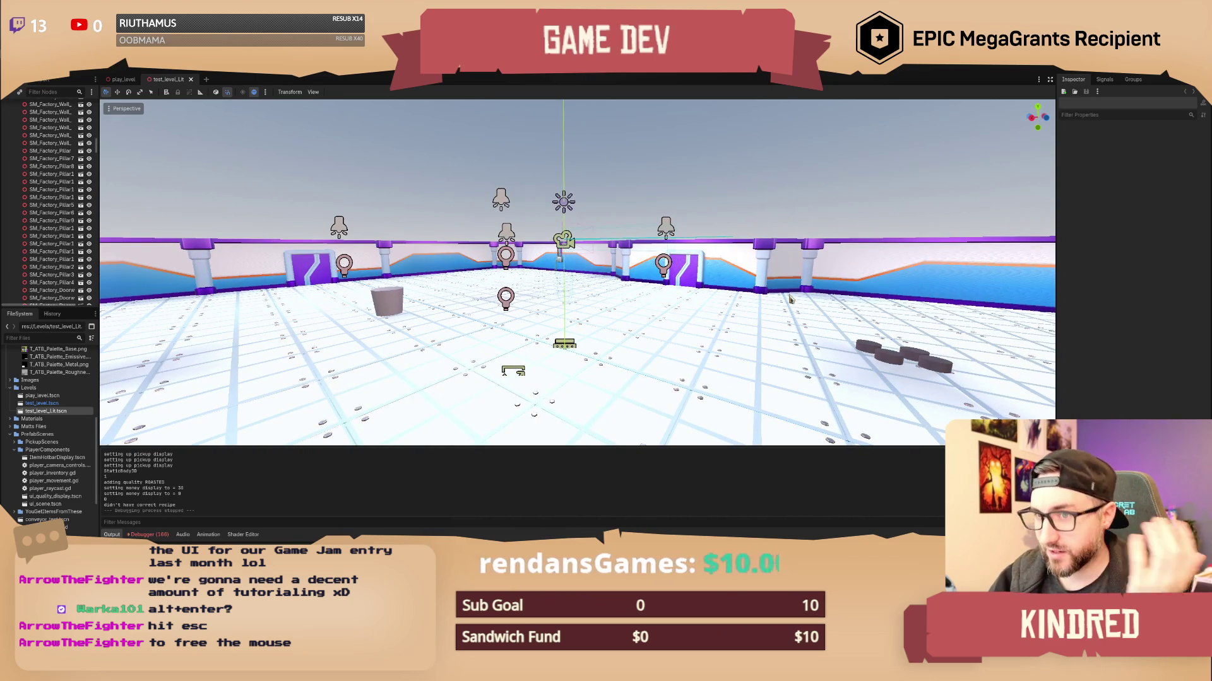
Fly the editor camera around the room to the wall beside the pipe box.
key("w")
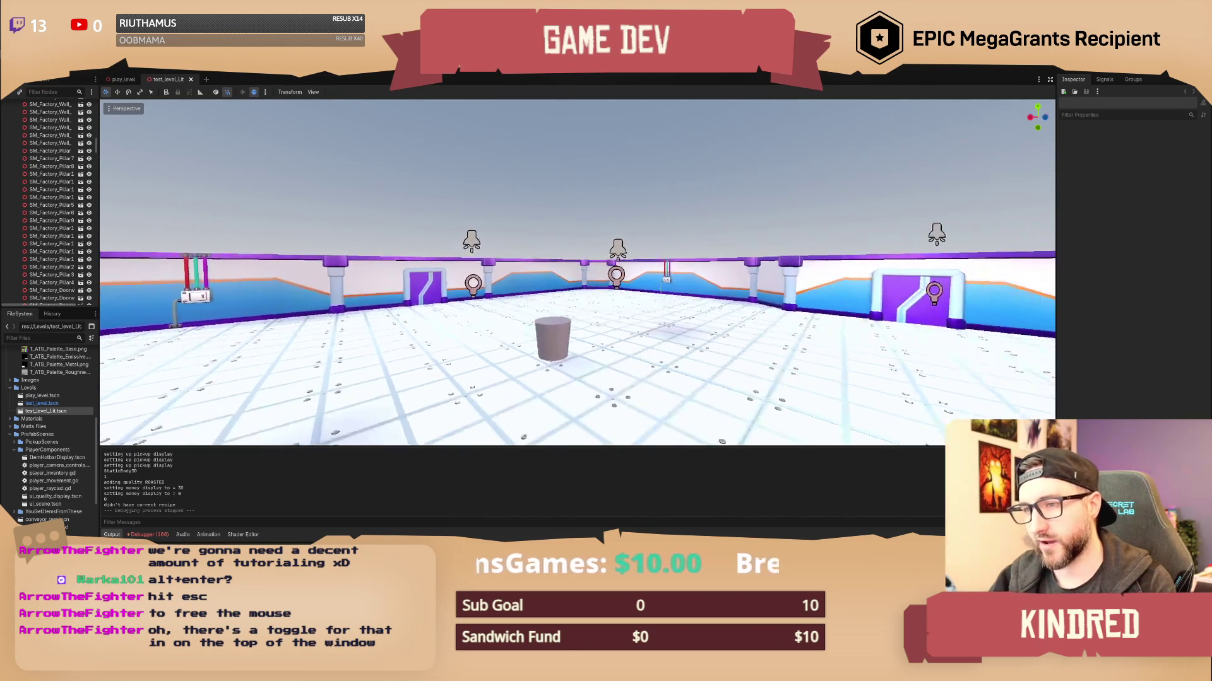
key("s")
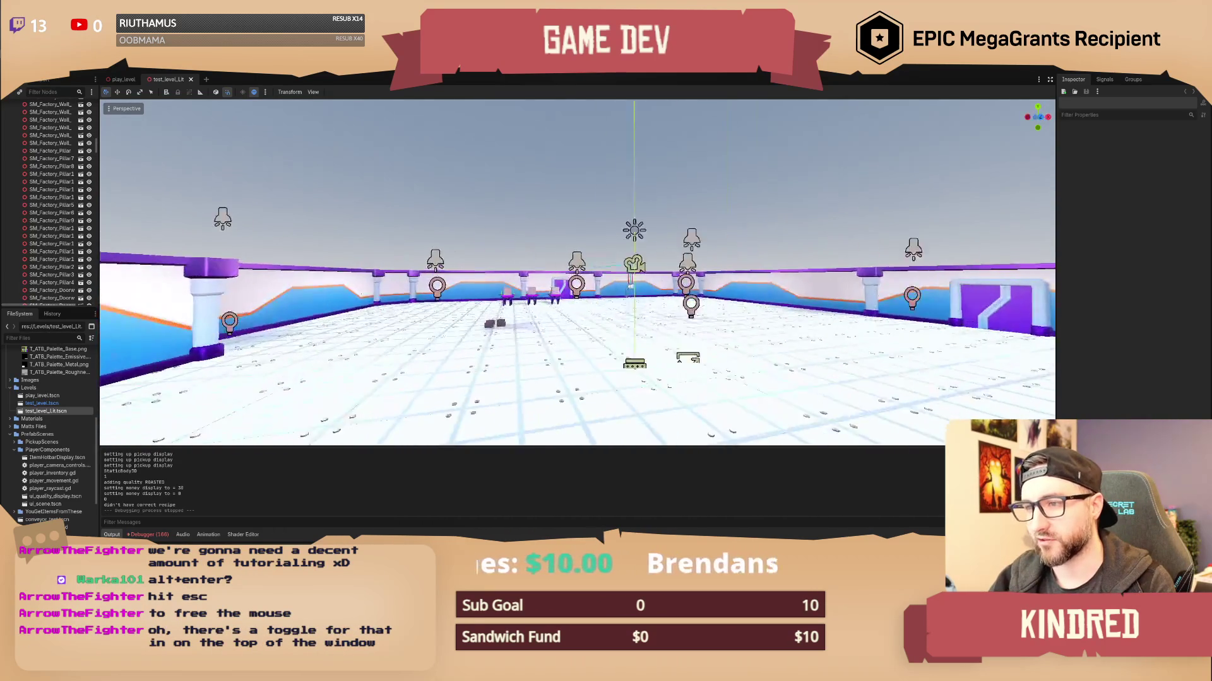
key("w")
key("a")
key("s")
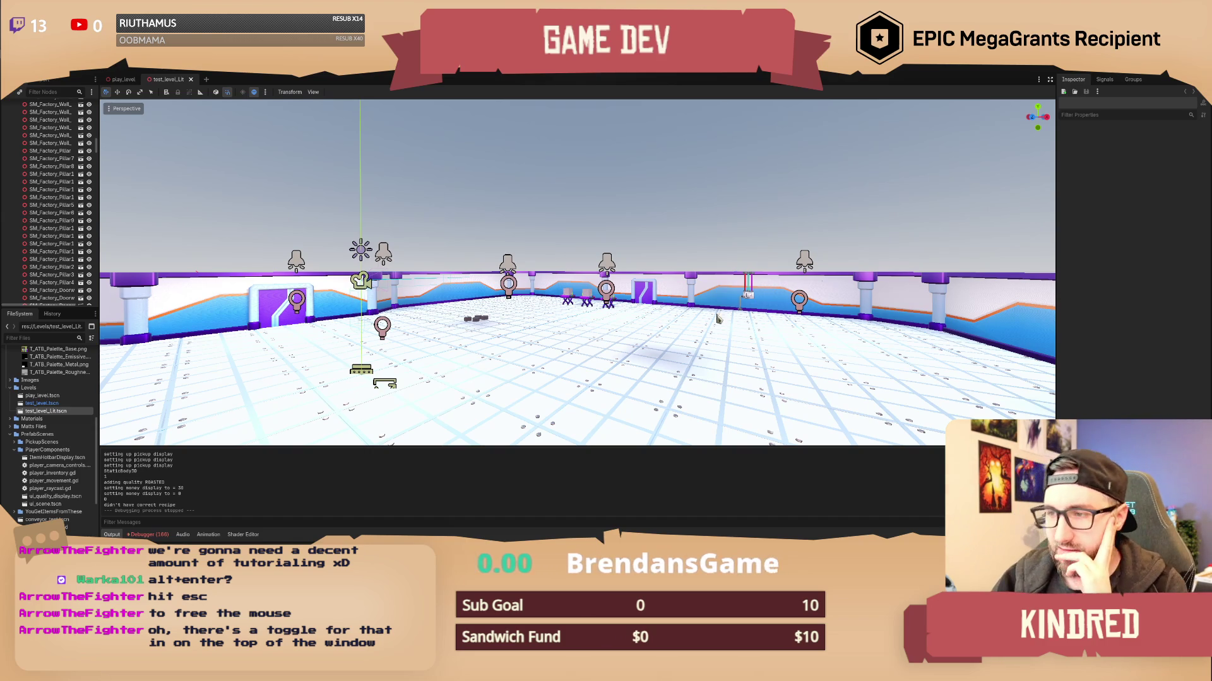
key("a")
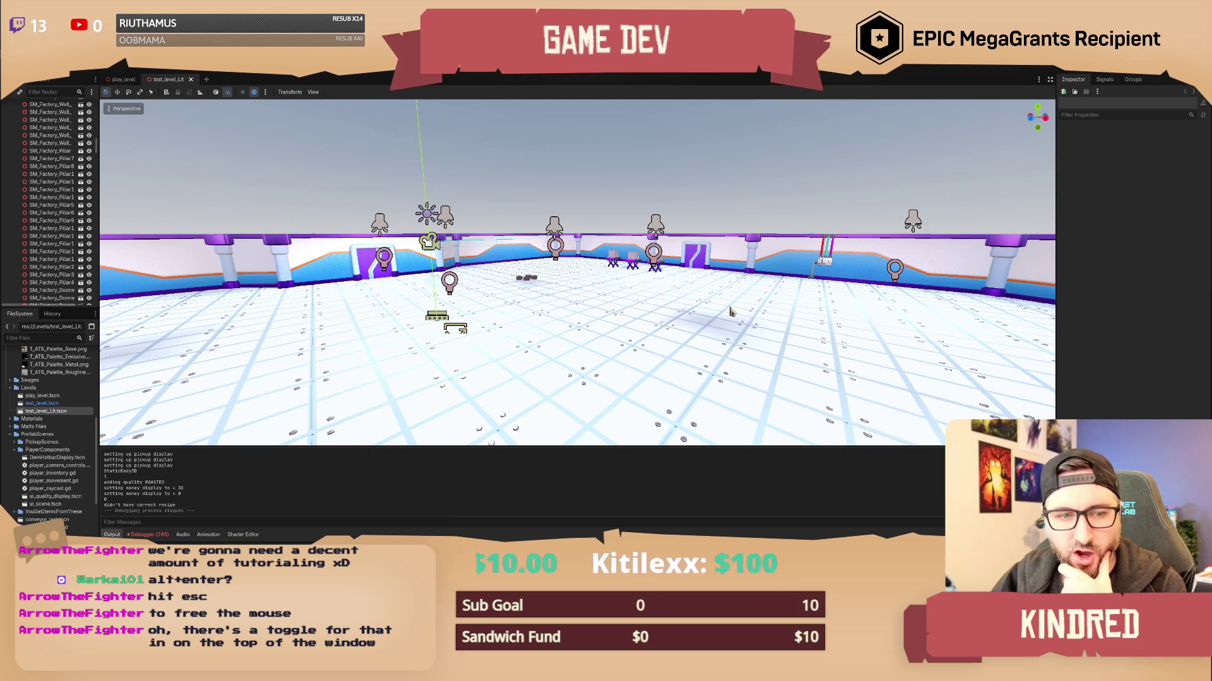
mouse_move(691, 299)
left_mouse_down()
mouse_move(760, 309)
mouse_move(606, 319)
mouse_move(637, 319)
mouse_move(625, 319)
left_mouse_up()
key("w")
scroll(578, 272, "down", 4)
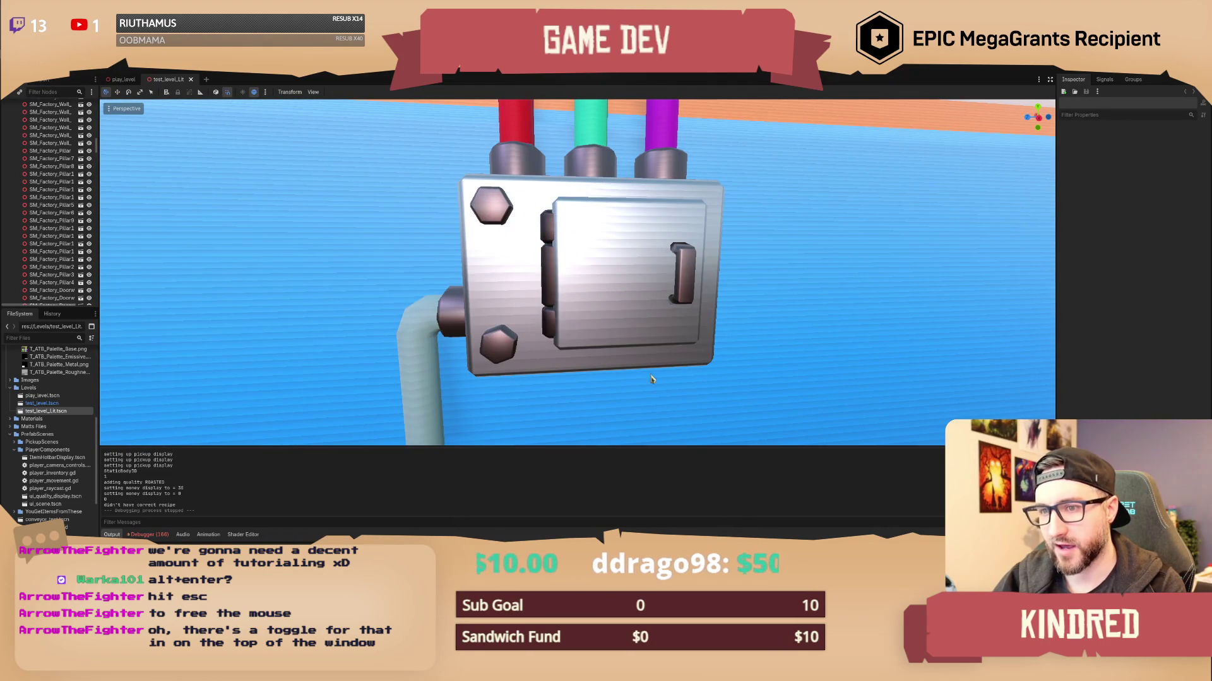
mouse_move(812, 275)
left_mouse_down()
mouse_move(754, 275)
mouse_move(782, 275)
mouse_move(757, 275)
mouse_move(483, 447)
left_mouse_up()
scroll(760, 275, "up", 2)
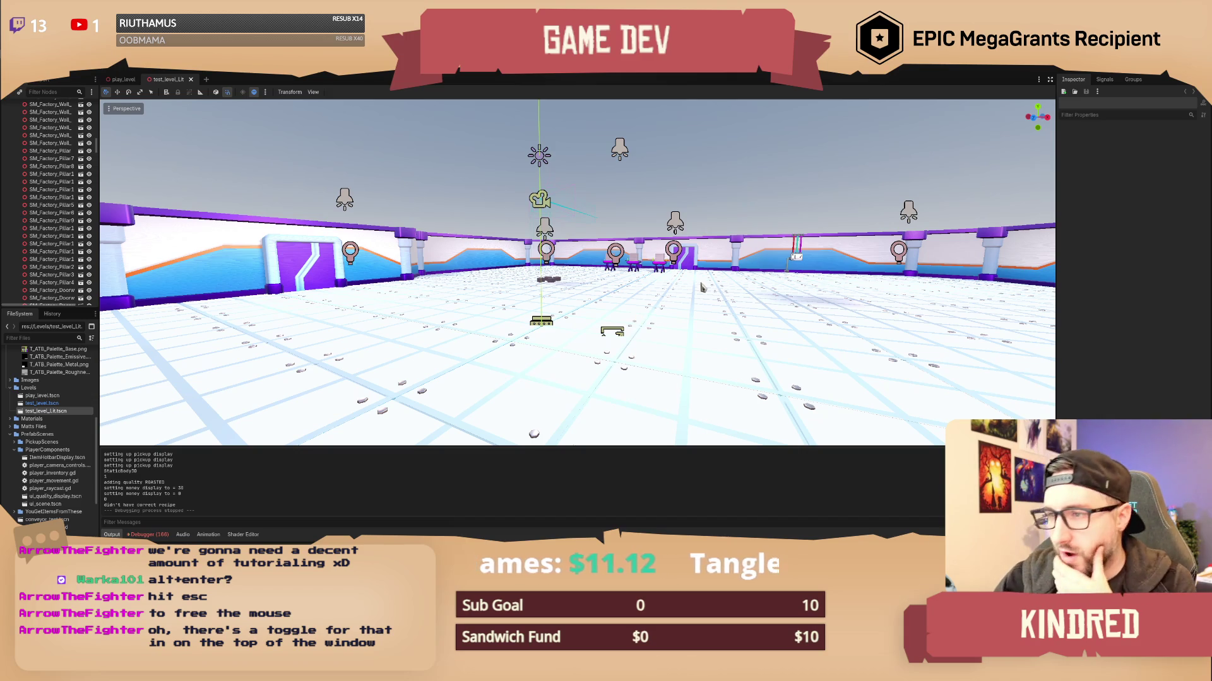
mouse_move(633, 317)
left_mouse_down()
mouse_move(706, 318)
mouse_move(700, 288)
left_mouse_up()
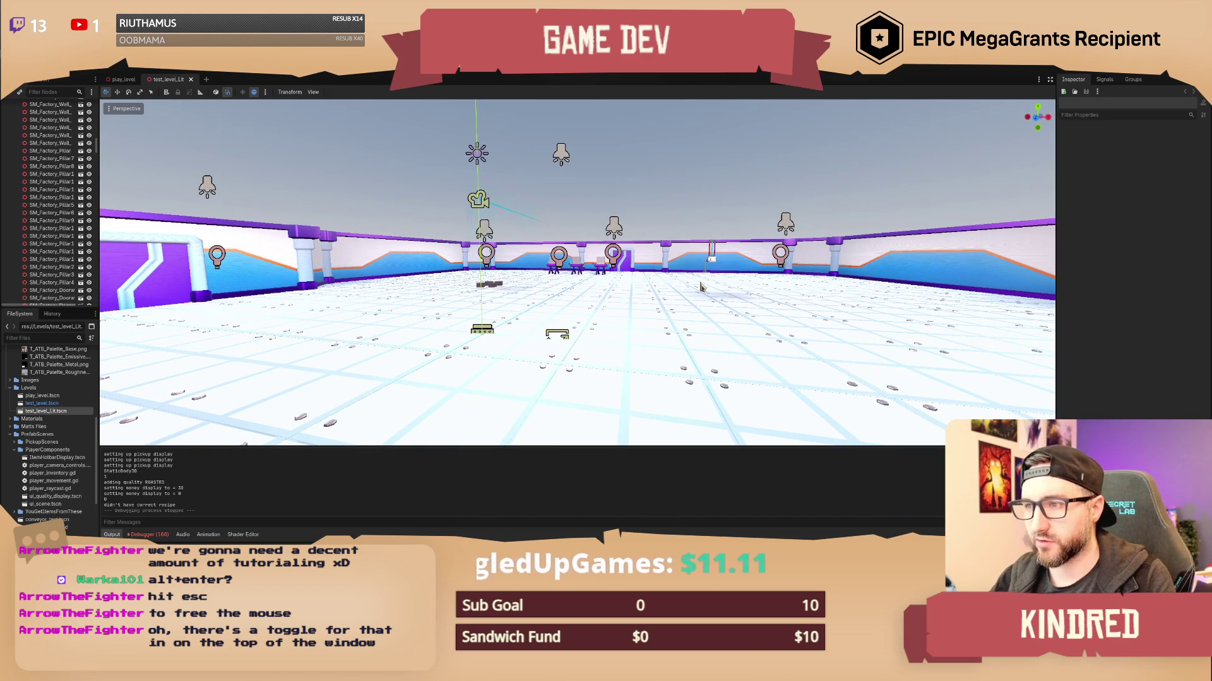
left_click_drag(700, 287, 627, 270)
key("w")
left_click_drag(484, 356, 484, 357)
scroll(57, 444, "up", 5)
Place the SM_Factory_Panel_01 mesh in the level and rotate it toward the wall.
mouse_move(63, 421)
left_mouse_down()
mouse_move(527, 420)
mouse_move(571, 379)
mouse_move(566, 344)
mouse_move(591, 350)
mouse_move(562, 312)
mouse_move(558, 281)
mouse_move(575, 284)
left_mouse_up()
key("e")
key("w")
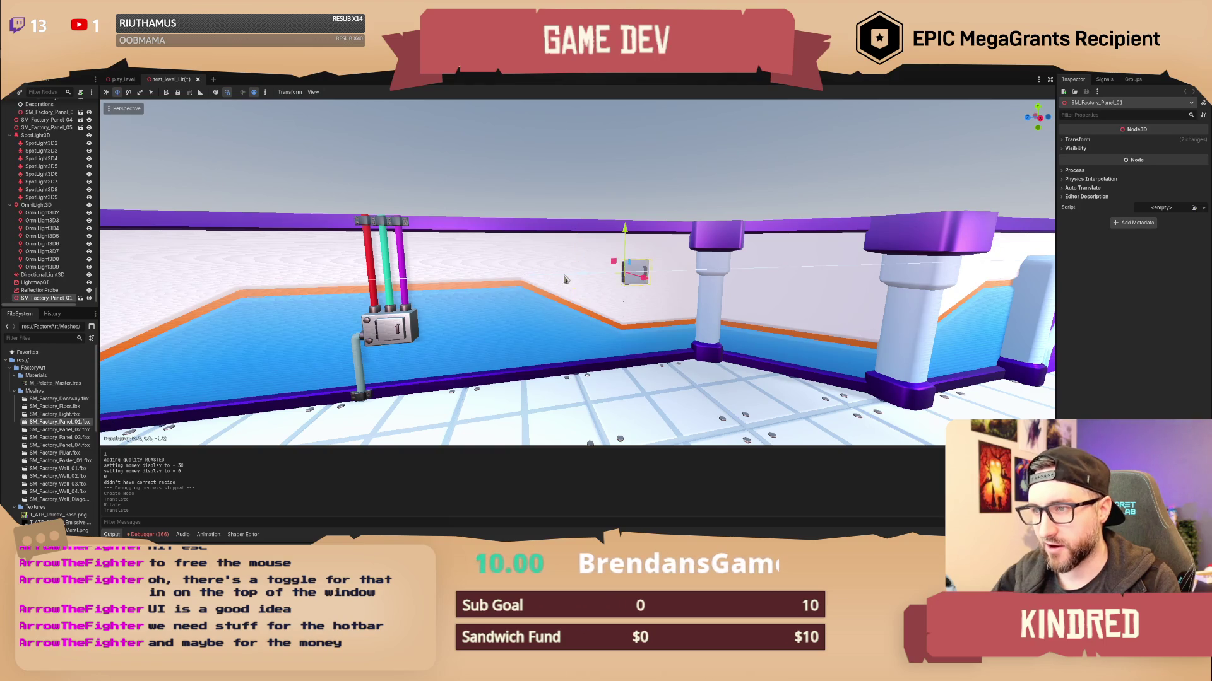
Confirm the first panel's position and bring the pillar wall into view.
left_click(560, 280)
scroll(561, 279, "up", 5)
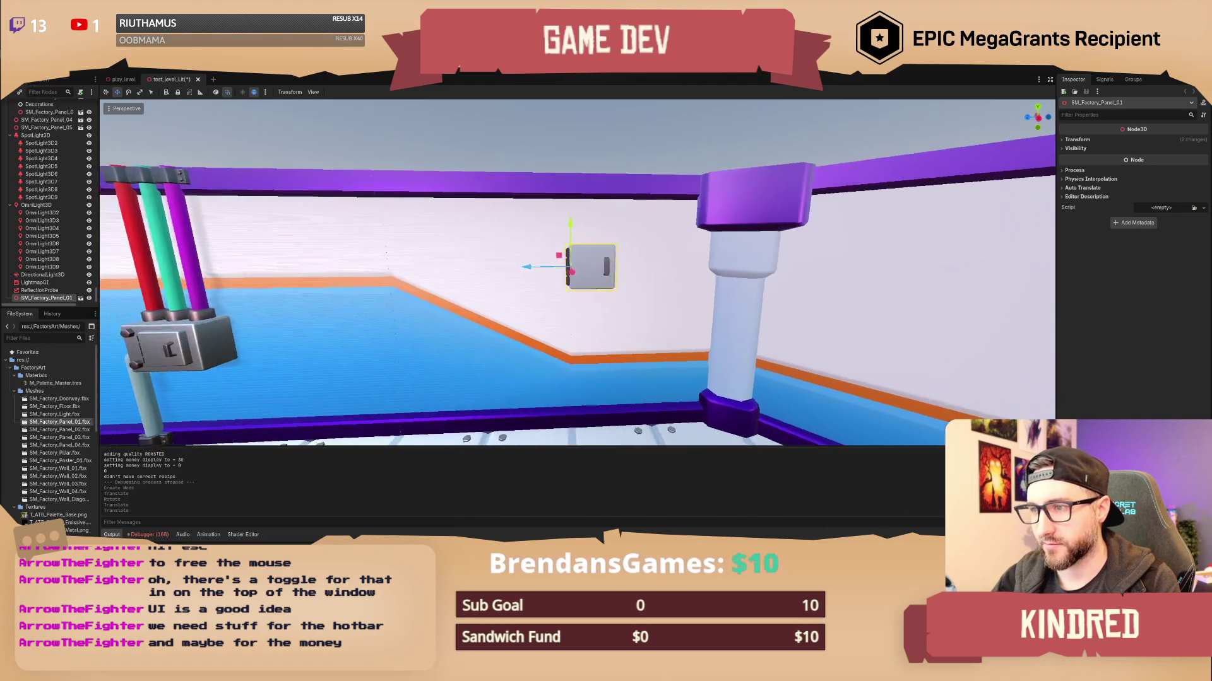
key("w")
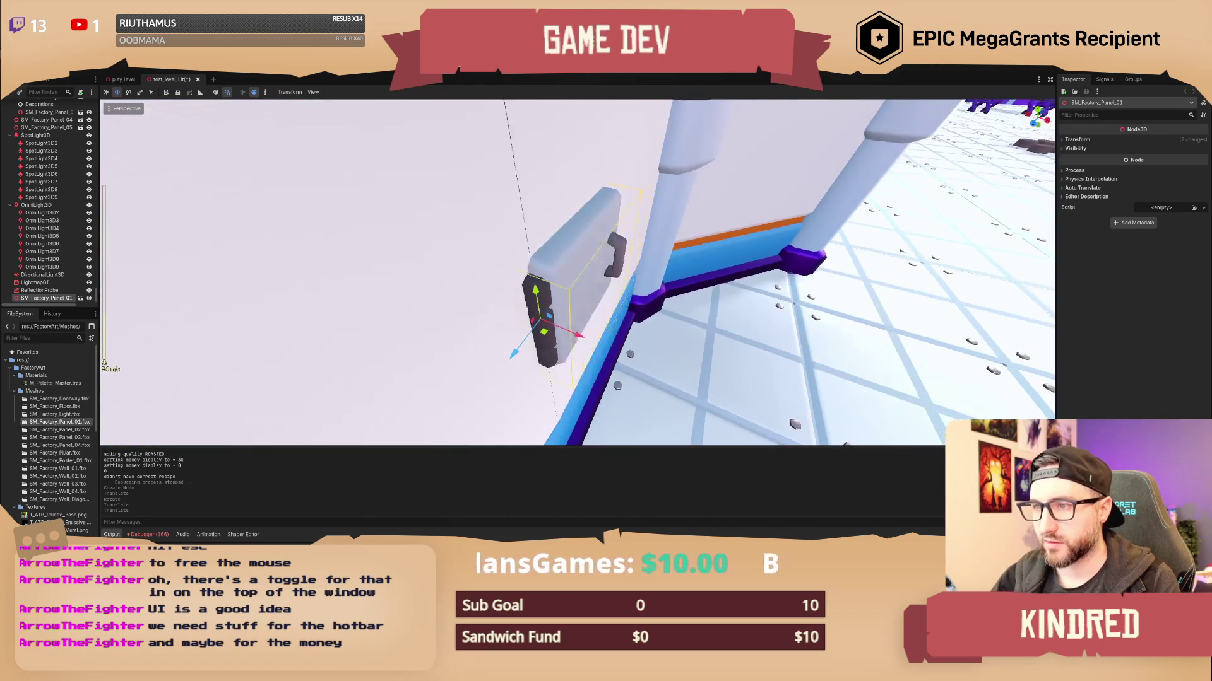
key("s")
key("d")
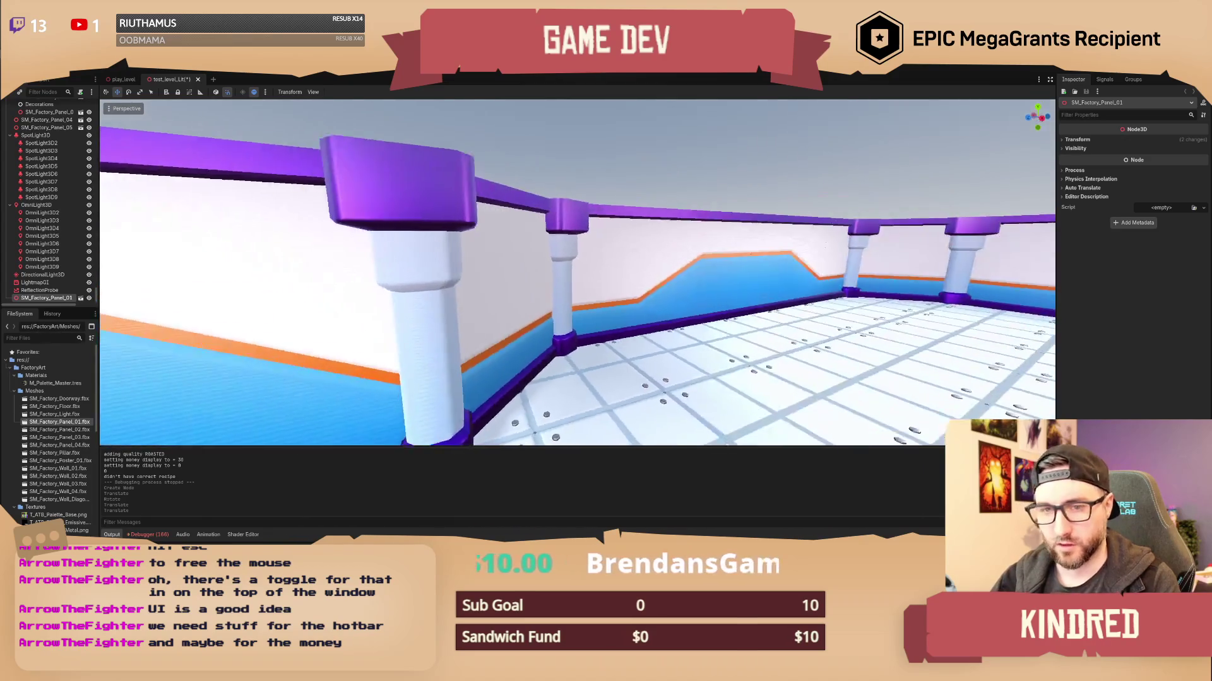
Add SM_Factory_Panel_02, rotate it flat onto the wall and slide it left.
mouse_move(60, 430)
left_mouse_down()
mouse_move(114, 442)
mouse_move(580, 402)
mouse_move(618, 335)
mouse_move(622, 281)
mouse_move(591, 275)
left_mouse_up()
key("e")
key("w")
key("g")
key("x")
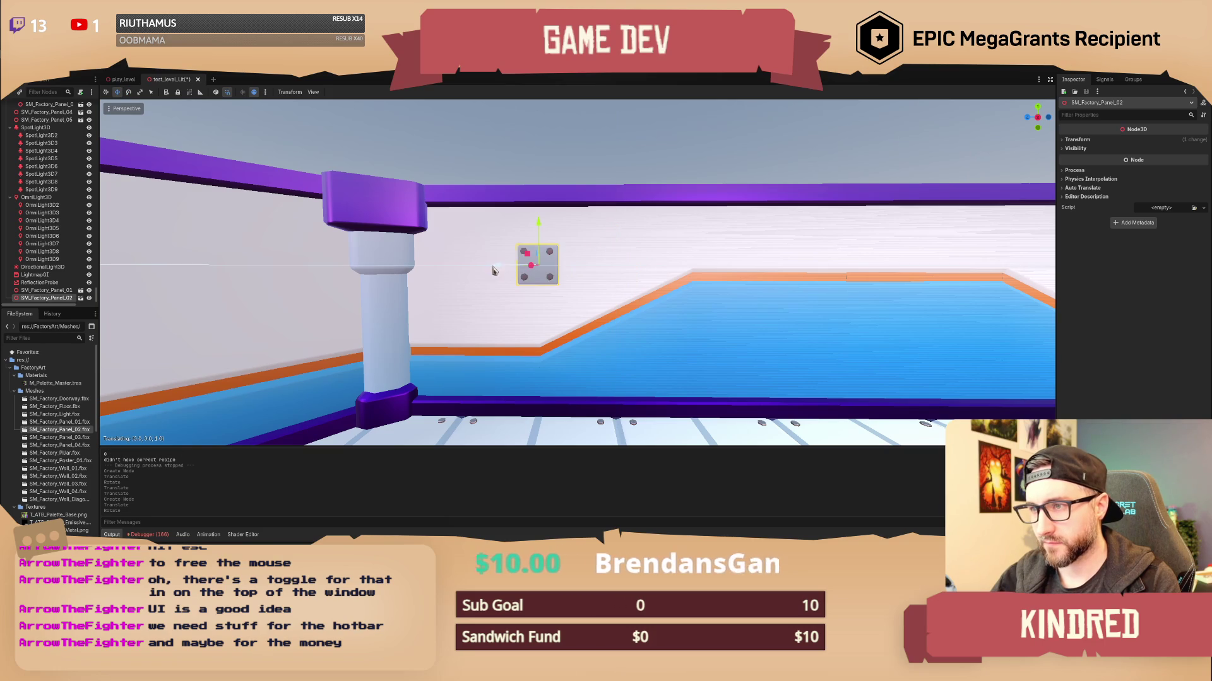
left_click(461, 272)
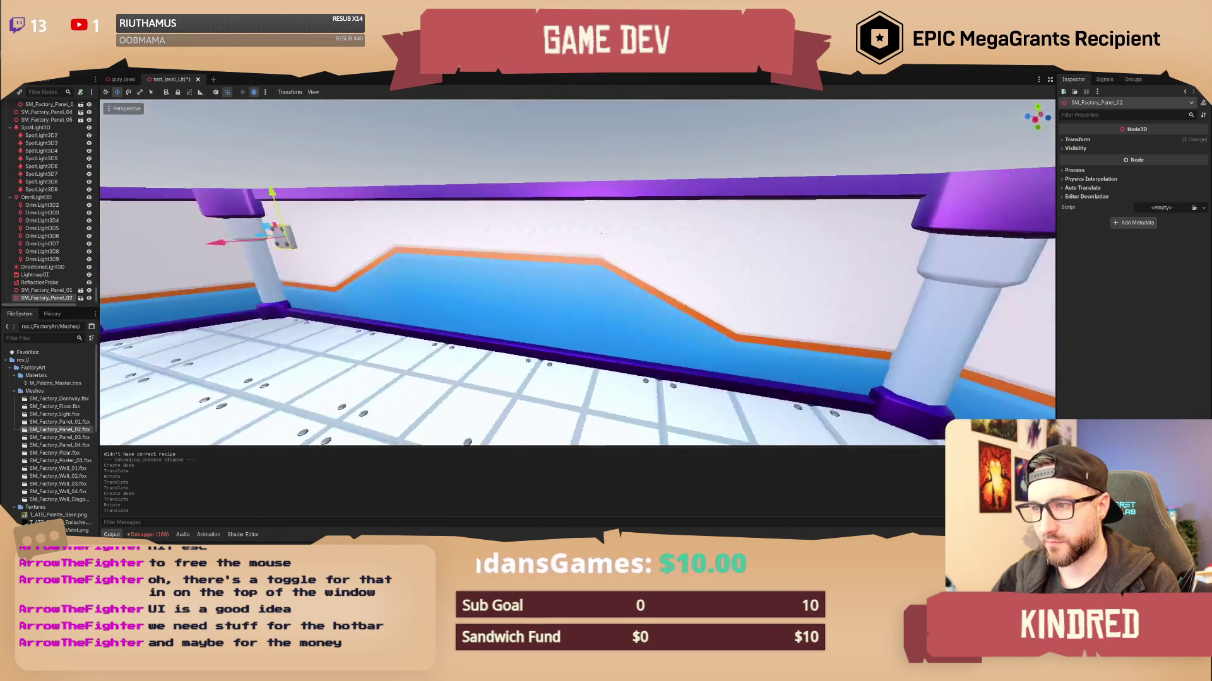
Add SM_Factory_Panel_03 and fit it to the base of the wall.
mouse_move(63, 441)
left_mouse_down()
mouse_move(609, 410)
mouse_move(587, 372)
mouse_move(597, 295)
mouse_move(590, 313)
mouse_move(617, 323)
left_mouse_up()
key("e")
key("w")
mouse_move(595, 277)
left_mouse_down()
mouse_move(597, 265)
mouse_move(598, 307)
mouse_move(701, 234)
left_mouse_up()
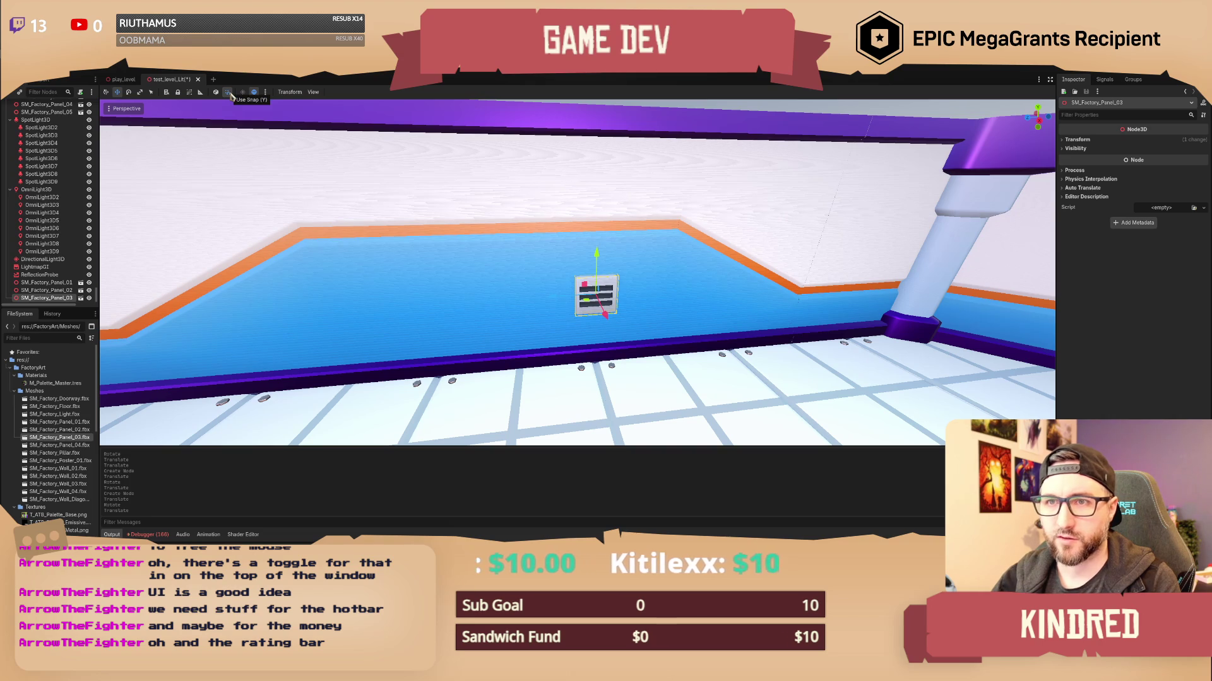
left_click_drag(587, 287, 554, 311)
left_click_drag(681, 316, 657, 316)
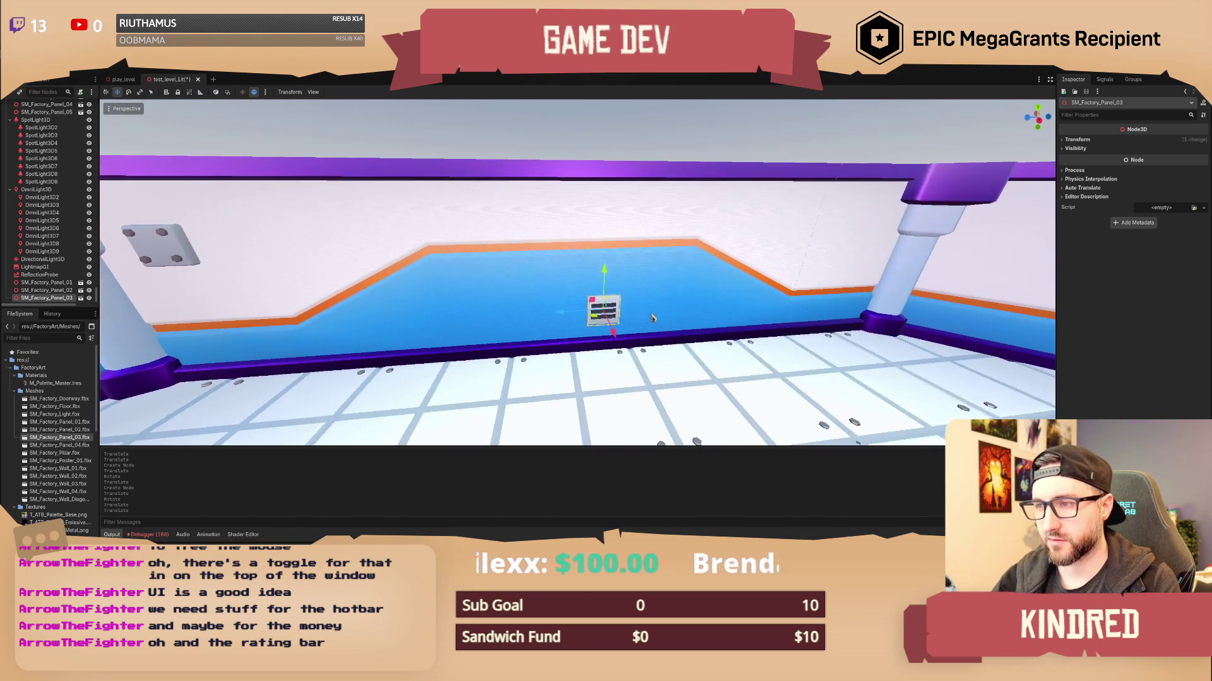
mouse_move(568, 316)
left_mouse_down()
mouse_move(530, 316)
mouse_move(297, 120)
left_mouse_up()
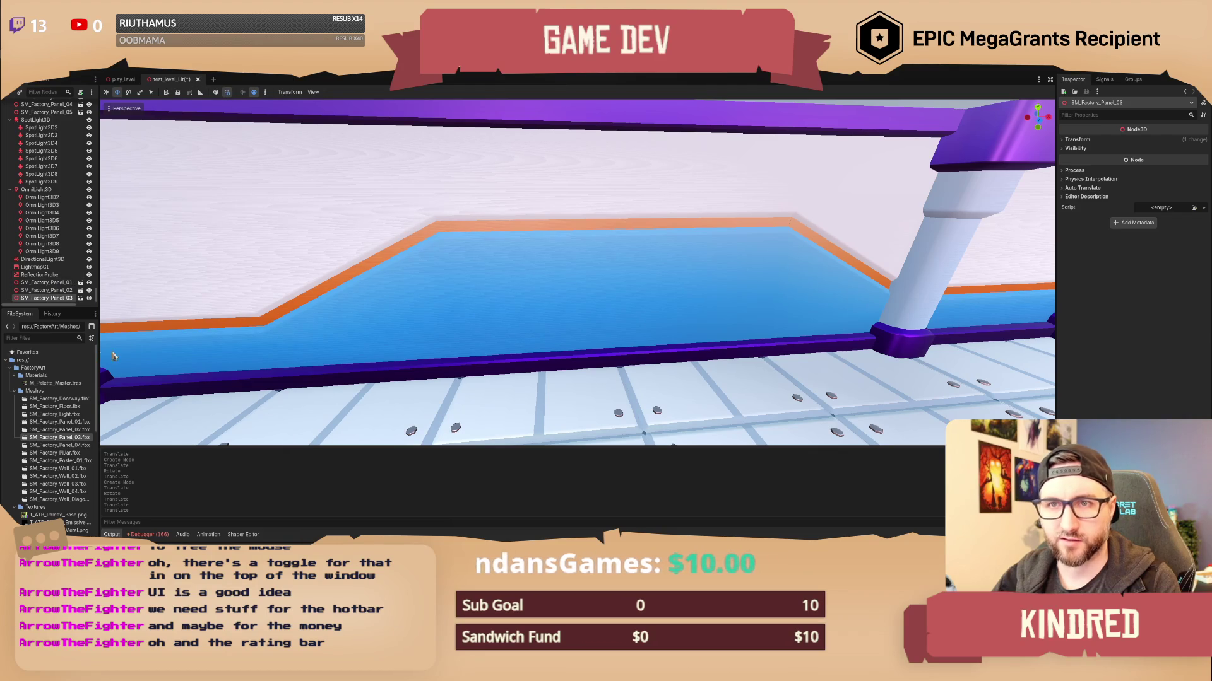
Add SM_Factory_Panel_04 and another Panel_03 at mid-wall, duplicating it along the wall.
mouse_move(63, 444)
left_mouse_down()
mouse_move(656, 353)
mouse_move(524, 362)
mouse_move(546, 369)
left_mouse_up()
mouse_move(60, 437)
left_mouse_down()
mouse_move(613, 357)
mouse_move(672, 324)
mouse_move(658, 337)
left_mouse_up()
left_click_drag(655, 292, 656, 276)
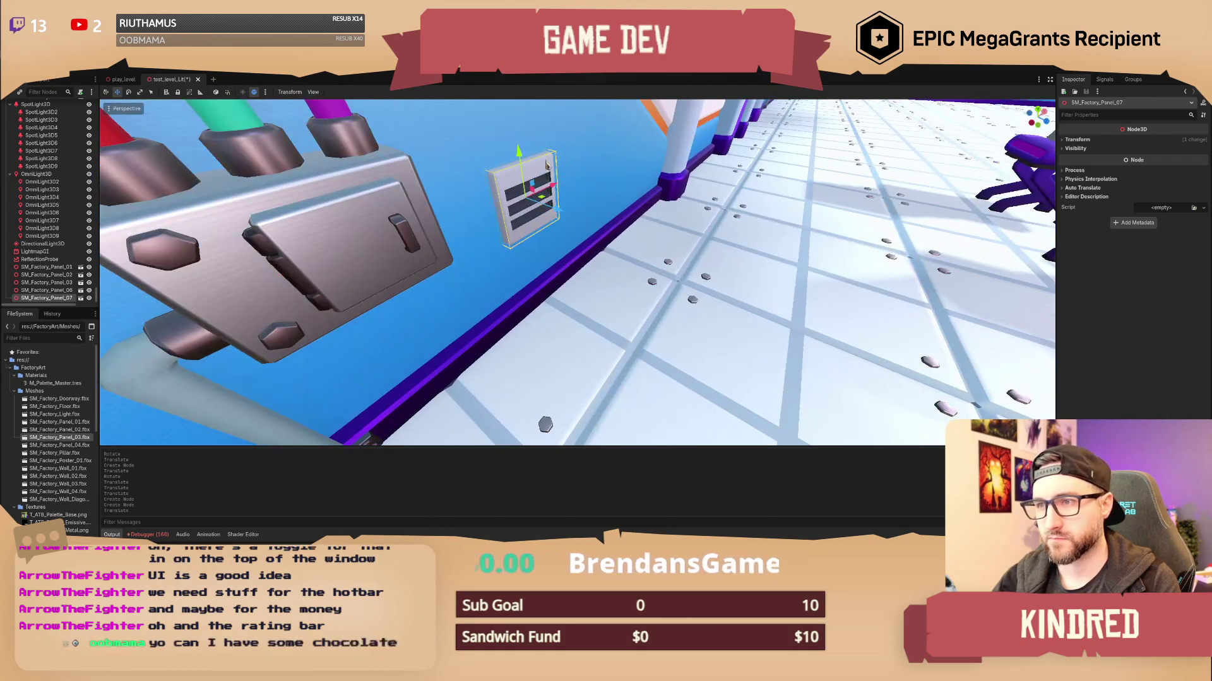
left_click_drag(525, 184, 528, 201)
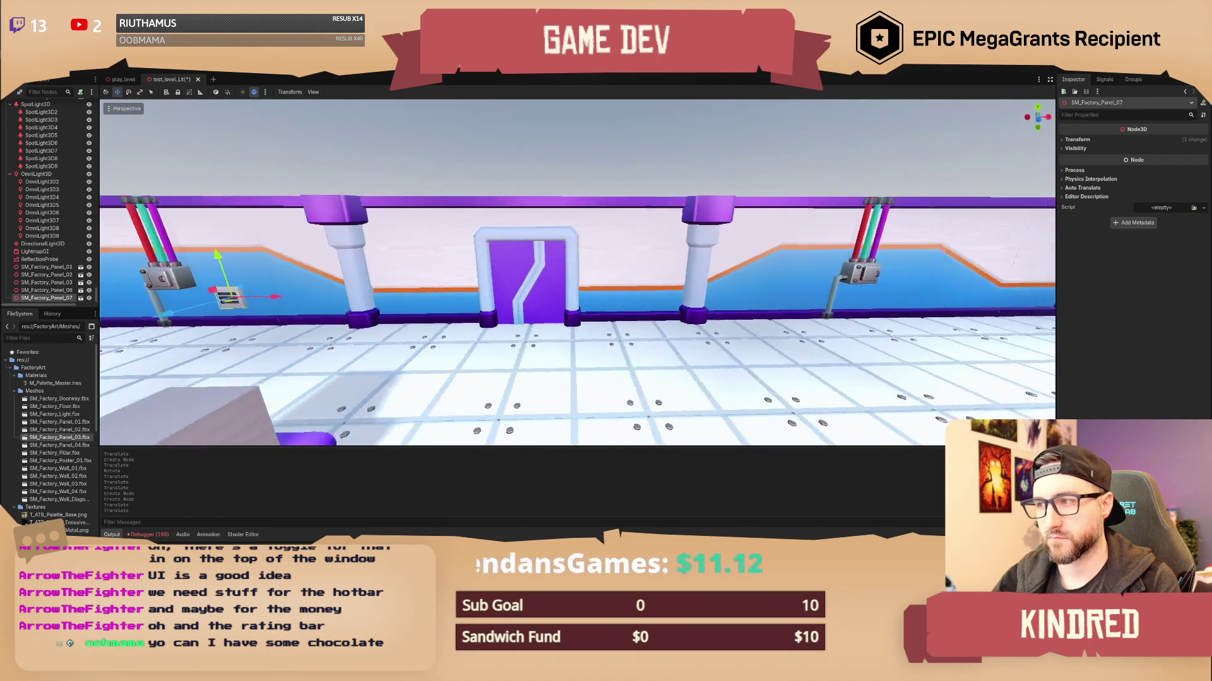
key("ctrl+d")
left_click_drag(268, 295, 757, 293)
Add another SM_Factory_Panel_03 at the back wall and delete the misplaced SM_Factory_Panel_09.
key("w")
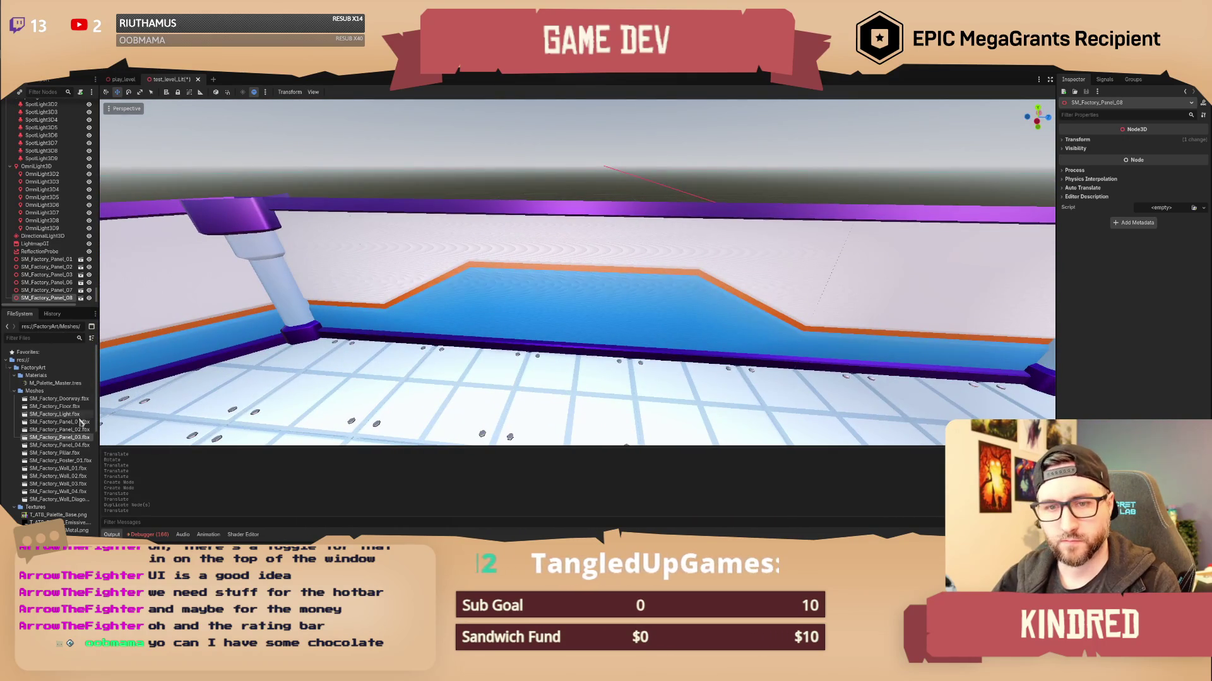
mouse_move(82, 442)
left_mouse_down()
mouse_move(509, 346)
mouse_move(530, 327)
mouse_move(522, 282)
left_mouse_up()
key("Delete")
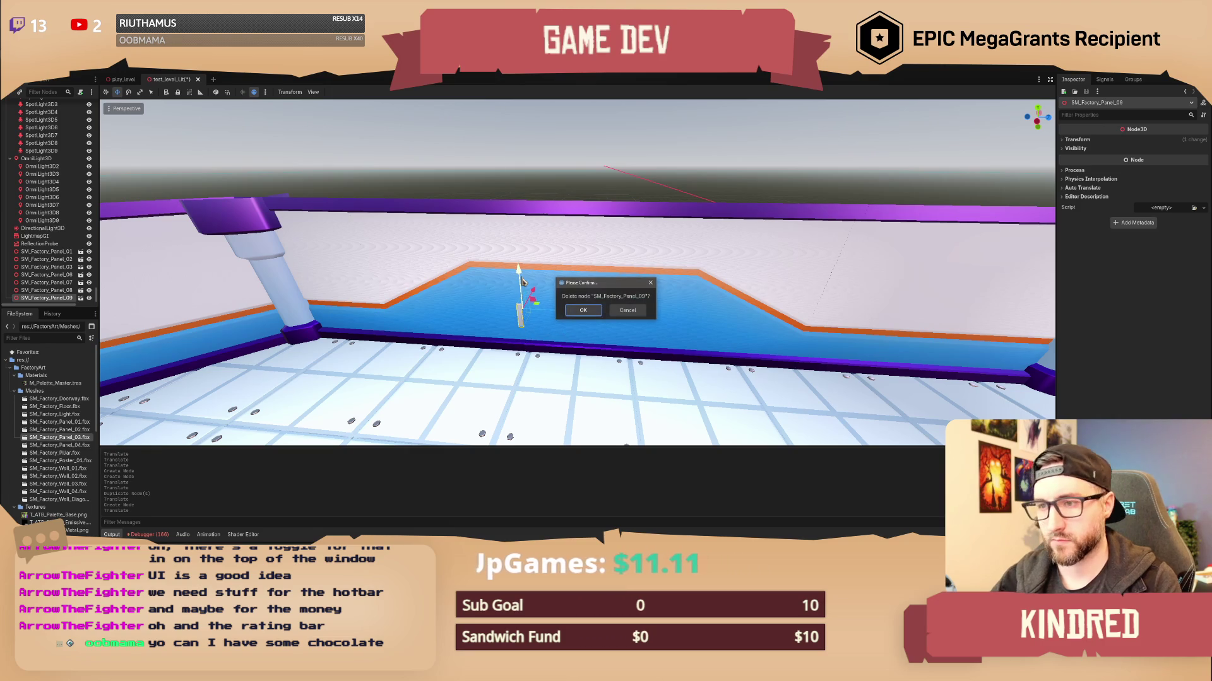
Confirm the deletion and place a new SM_Factory_Panel_03 on the wall.
left_click(584, 312)
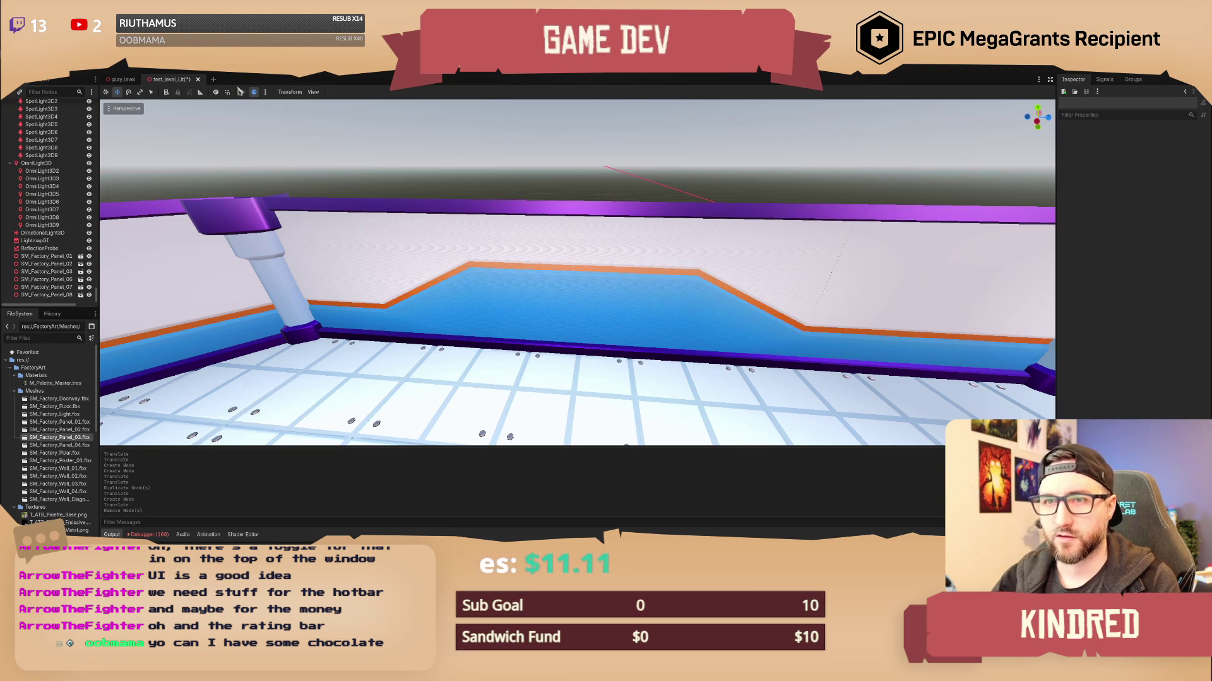
left_click_drag(60, 437, 575, 399)
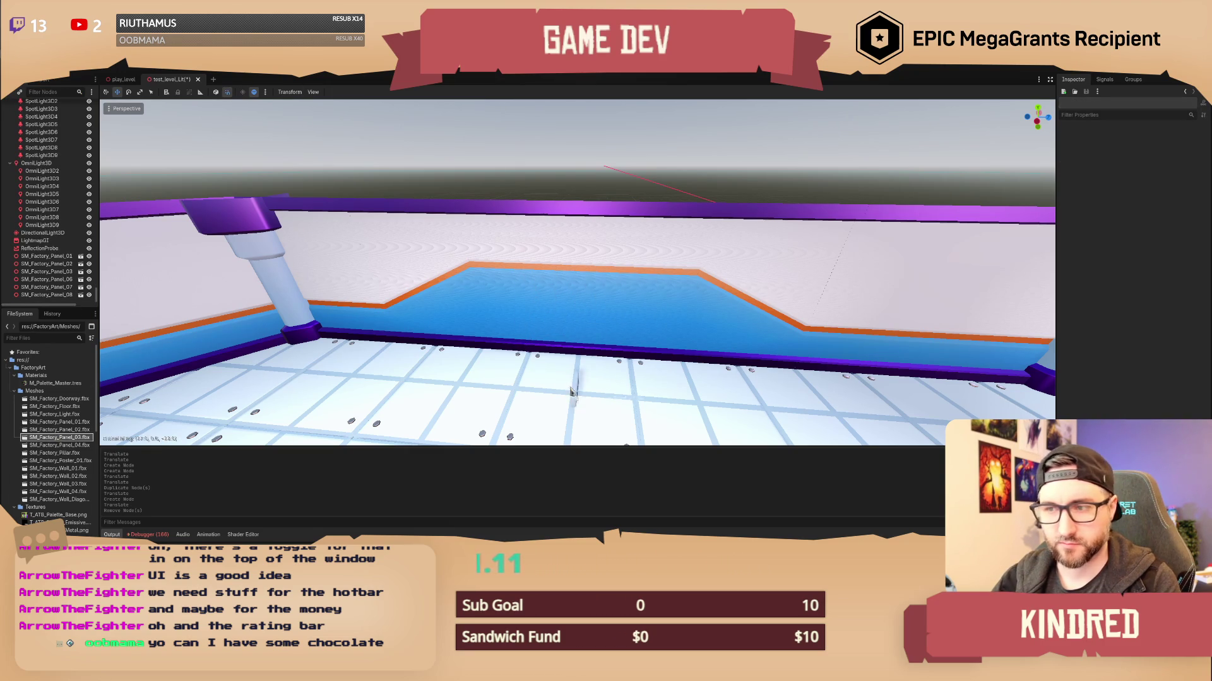
left_click_drag(534, 357, 521, 322)
key("e")
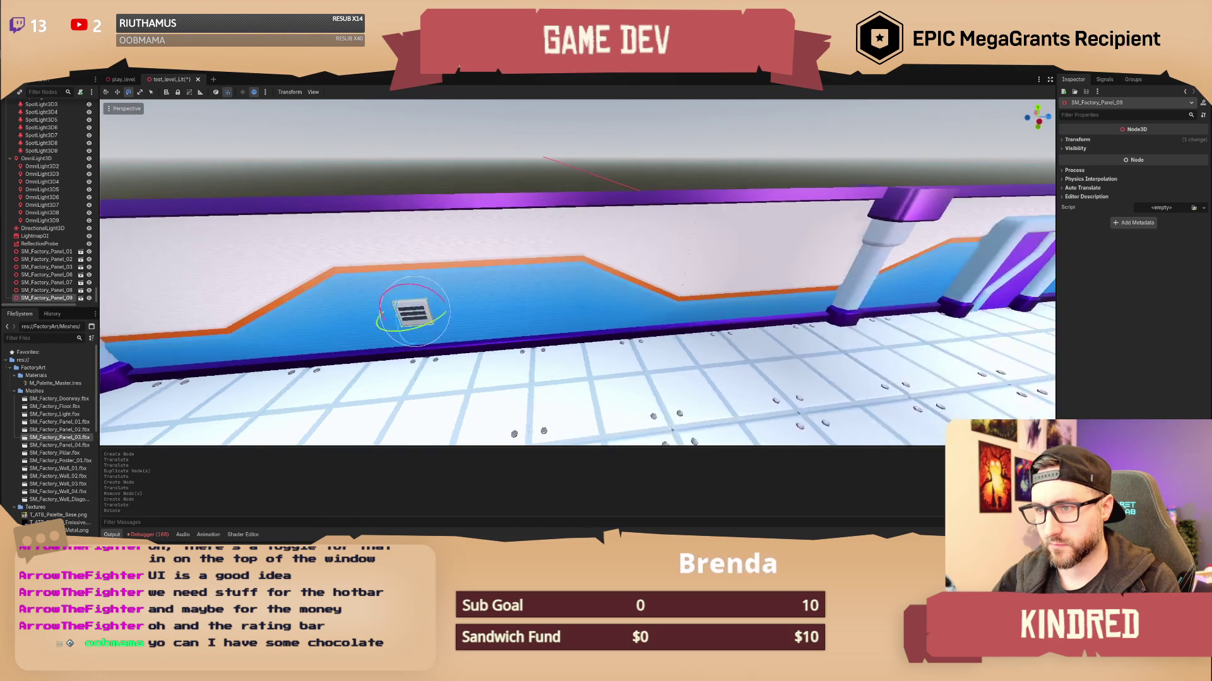
key("s")
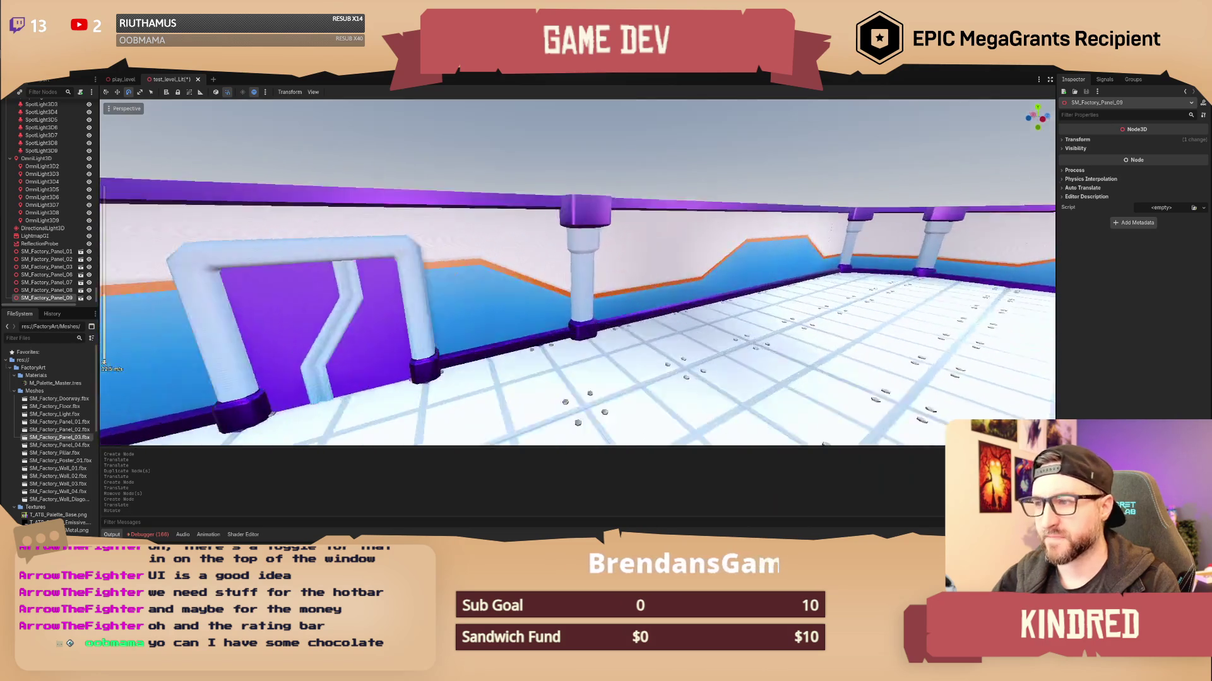
Duplicate the new panel and slide the copy right along the wall.
key("ctrl+d")
key("w")
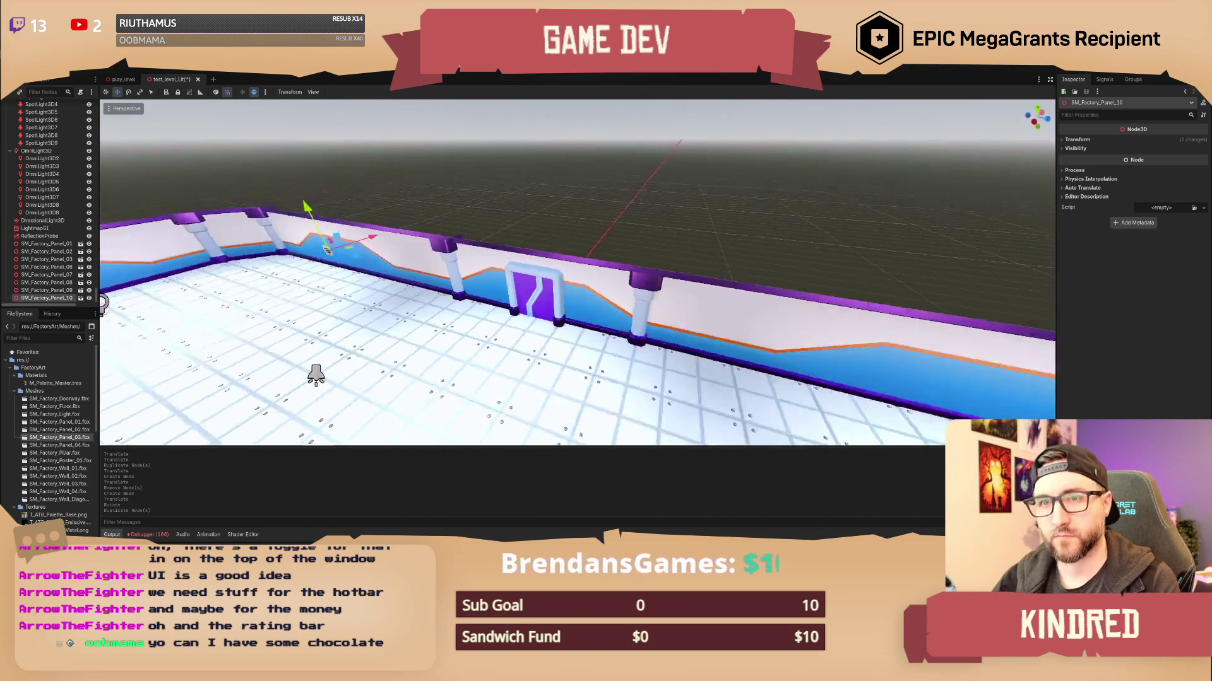
left_click_drag(305, 268, 930, 340)
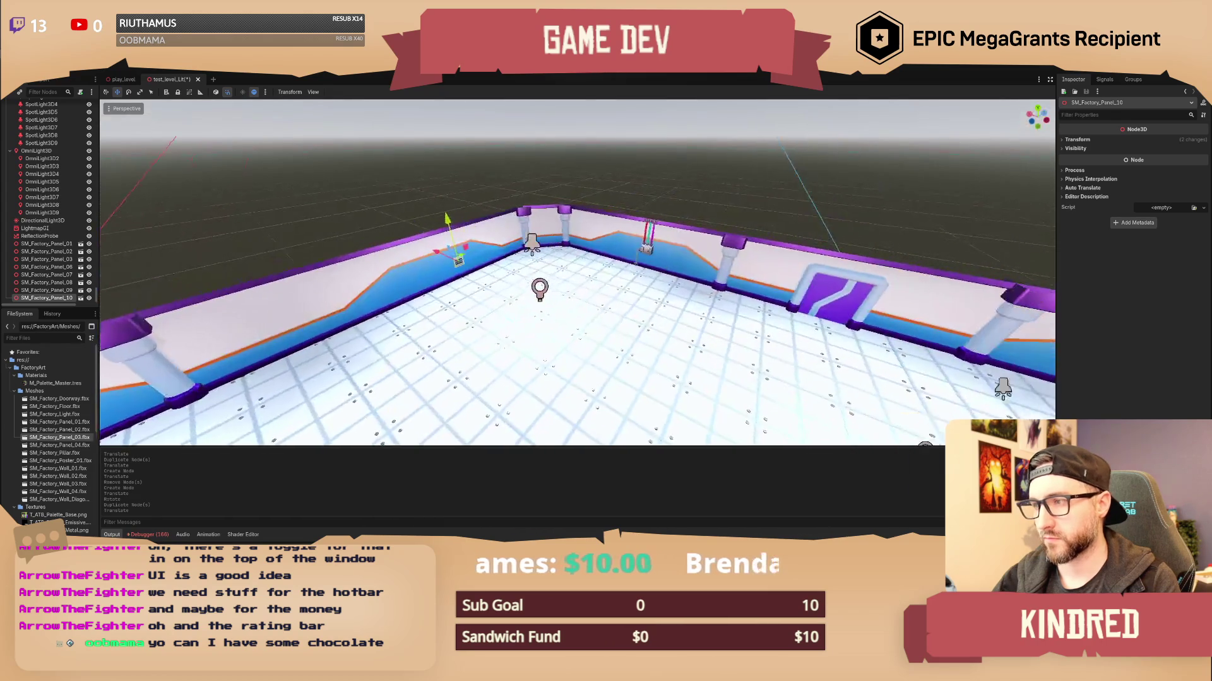
left_click_drag(1021, 407, 56, 307)
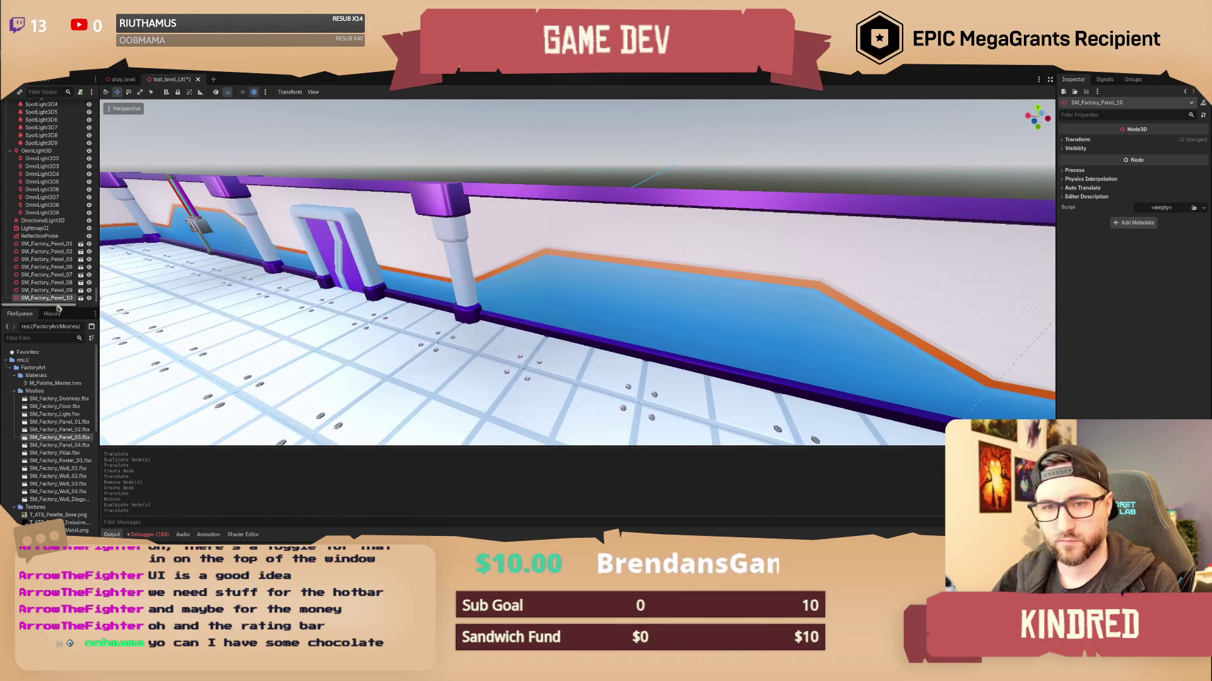
Place SM_Factory_Panel_01 on the wall and rotate it about its vertical axis.
mouse_move(65, 428)
left_mouse_down()
mouse_move(653, 388)
mouse_move(655, 282)
mouse_move(697, 255)
left_mouse_up()
key("g")
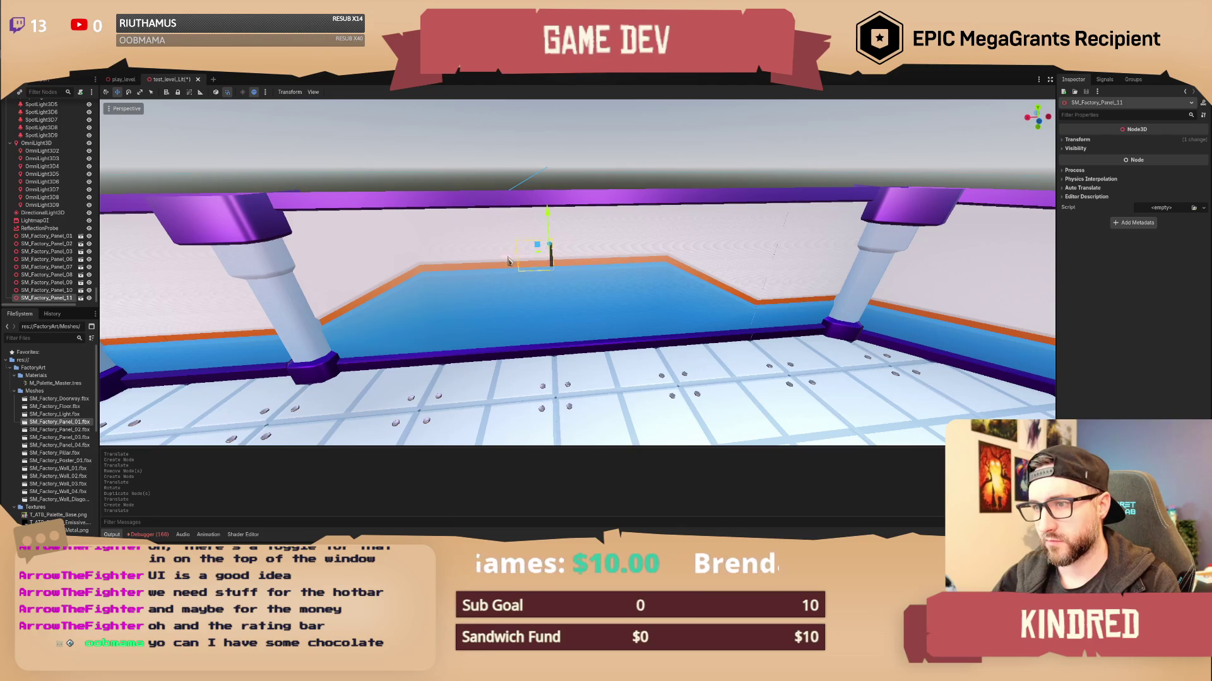
left_click(805, 255)
key("e")
left_click_drag(805, 255, 930, 232)
key("w")
Review the placed panels, then switch to the Miro board's Quality Ideas columns.
key("a")
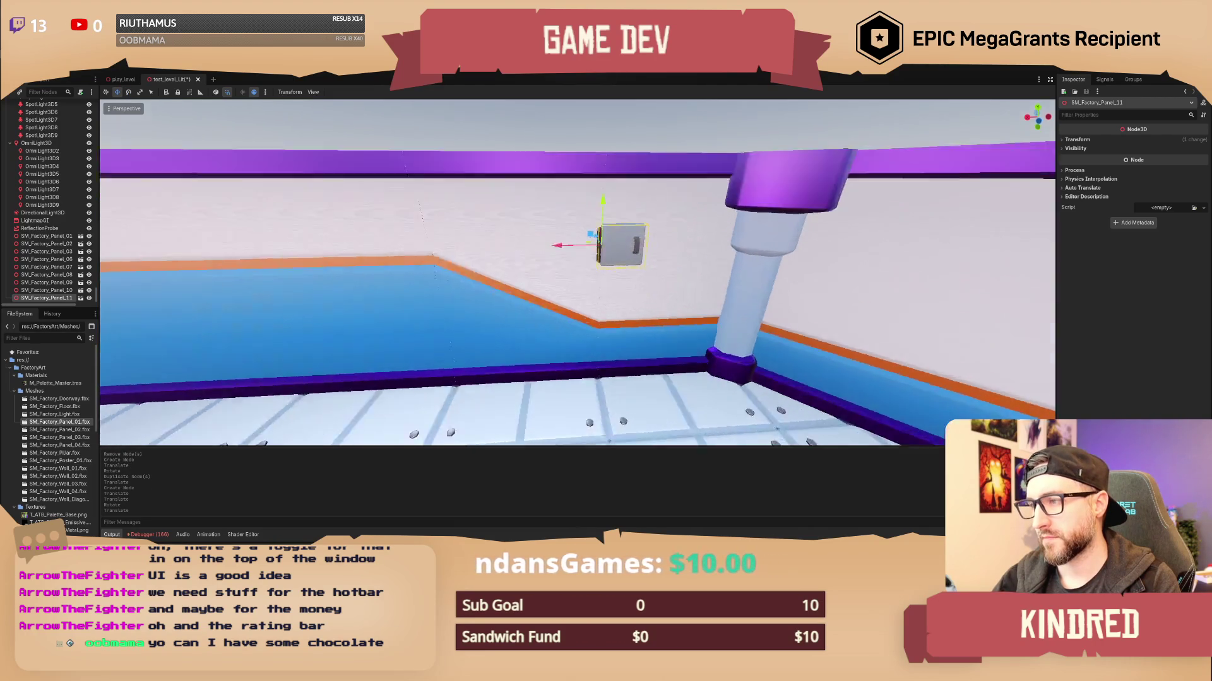
key("s")
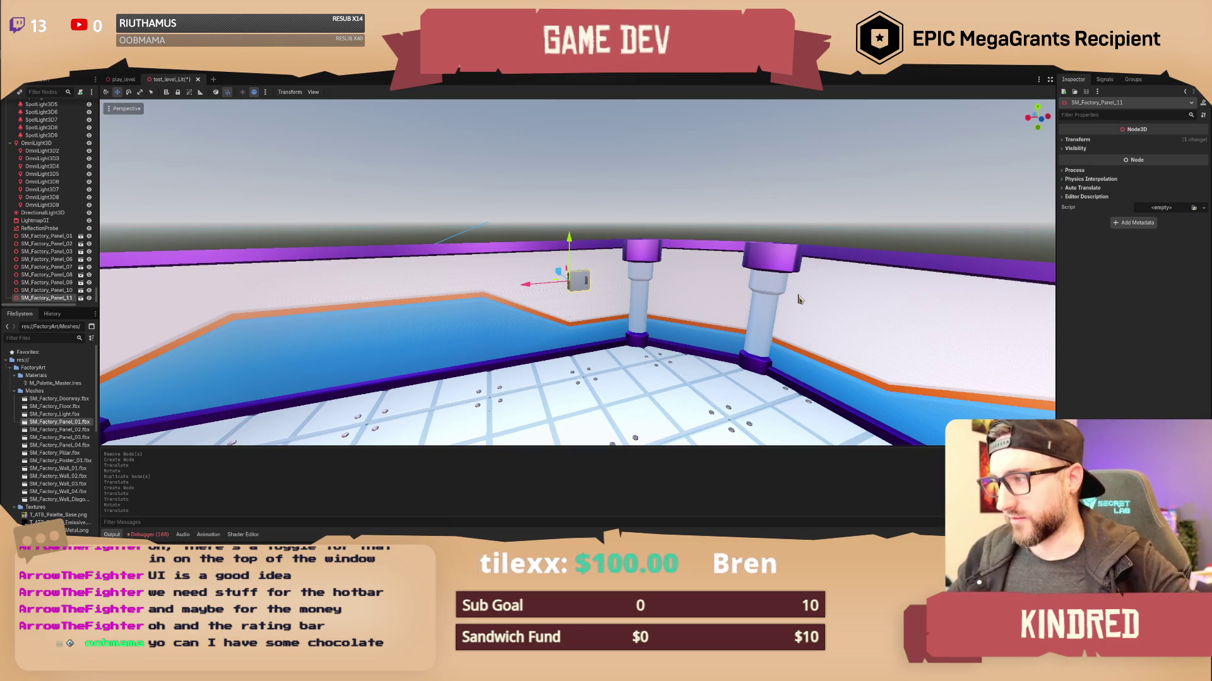
left_click_drag(798, 300, 732, 282)
key("a")
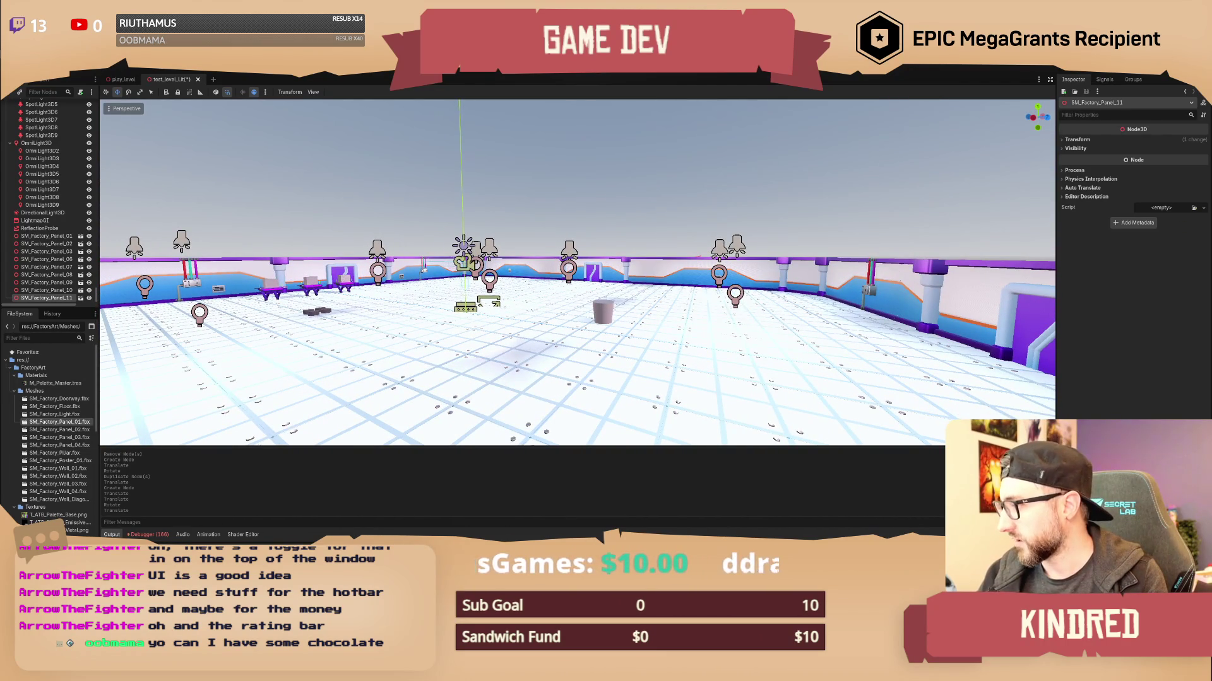
key("alt+Tab")
left_click_drag(660, 226, 551, 191)
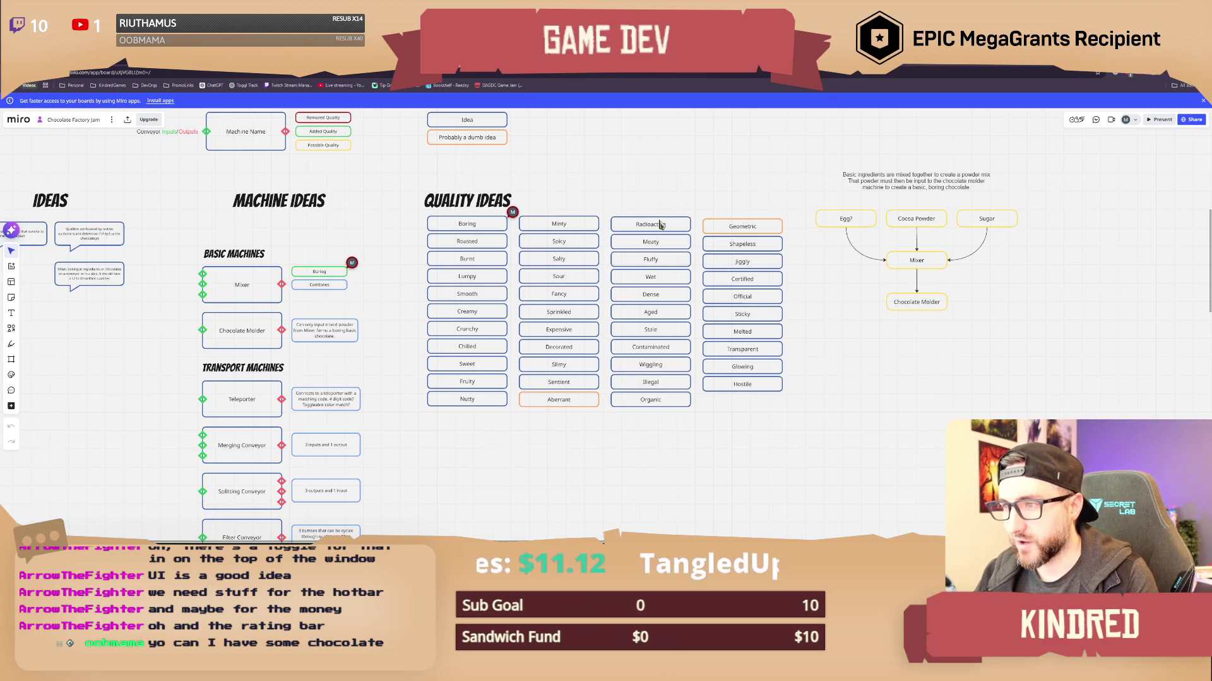
Pan the Miro board through the machine lists and the Organ Donation Center group.
left_click_drag(685, 192, 668, 195)
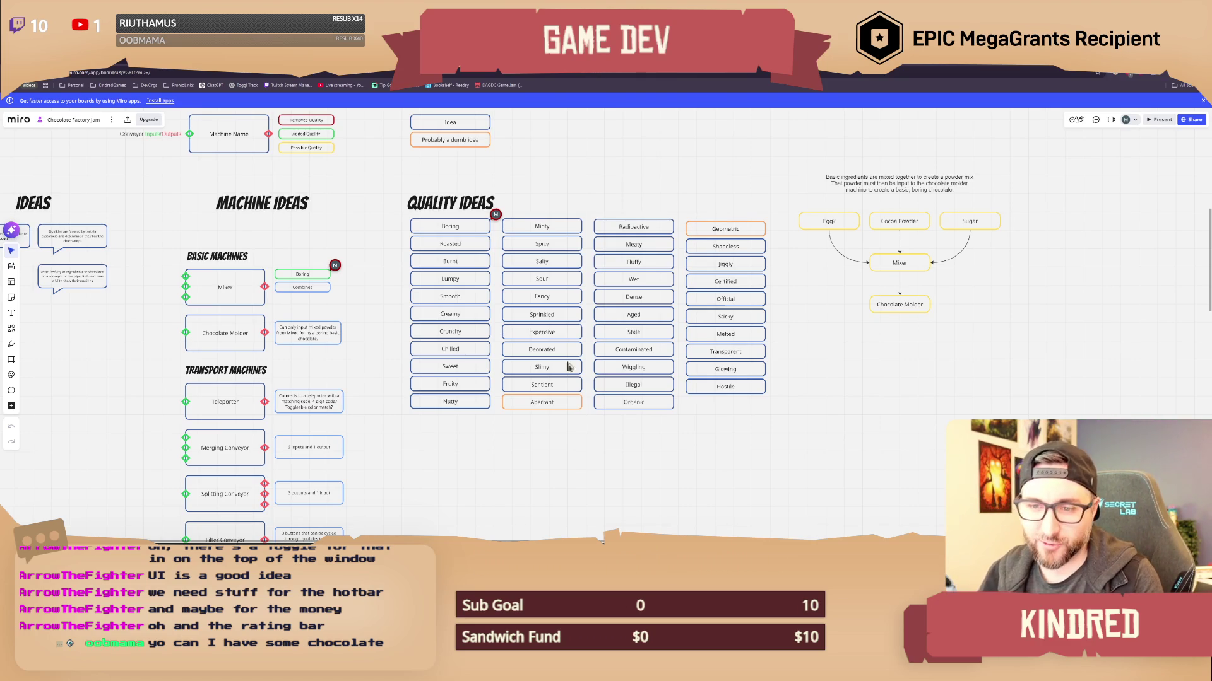
left_click_drag(422, 467, 521, 317)
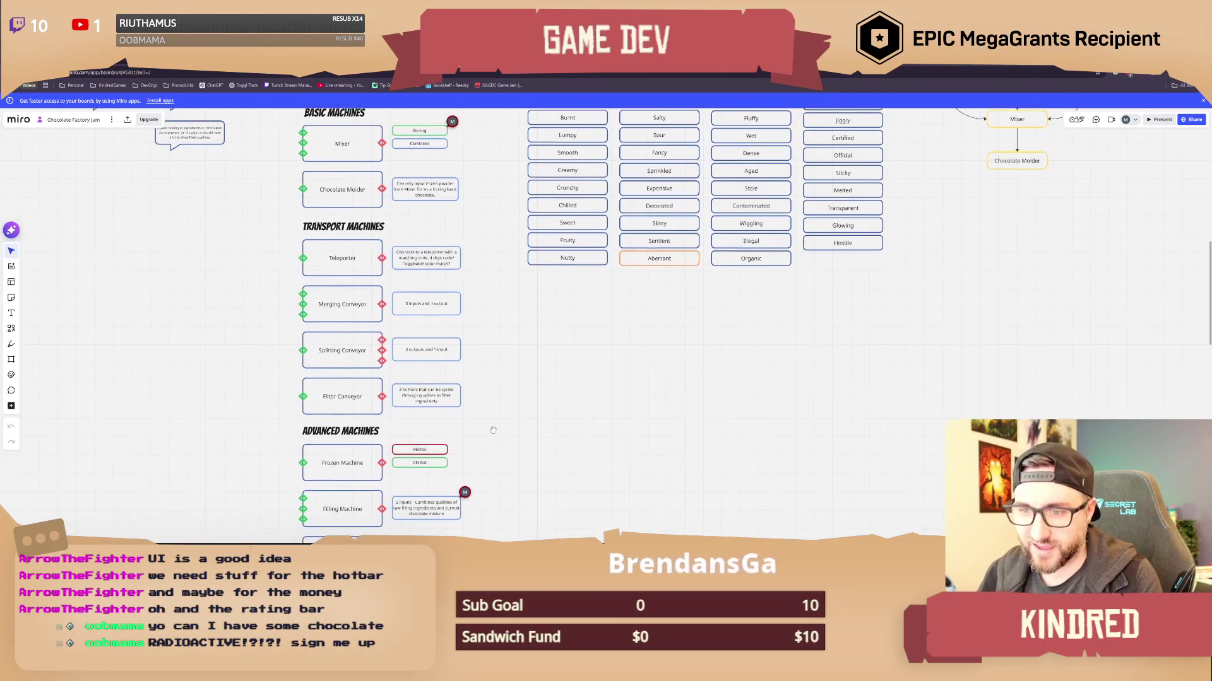
left_click_drag(493, 427, 499, 321)
scroll(480, 378, "down", 5)
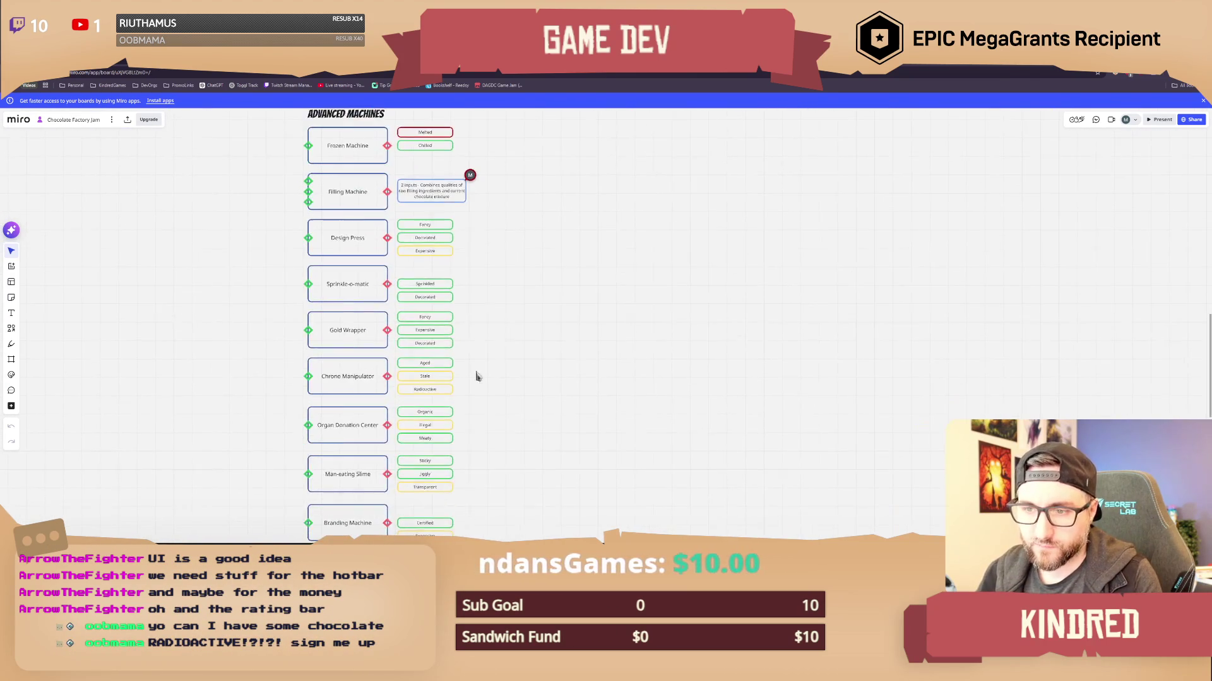
mouse_move(476, 448)
left_mouse_down()
mouse_move(205, 350)
mouse_move(409, 410)
left_mouse_up()
scroll(410, 379, "up", 2)
left_click_drag(215, 360, 405, 416)
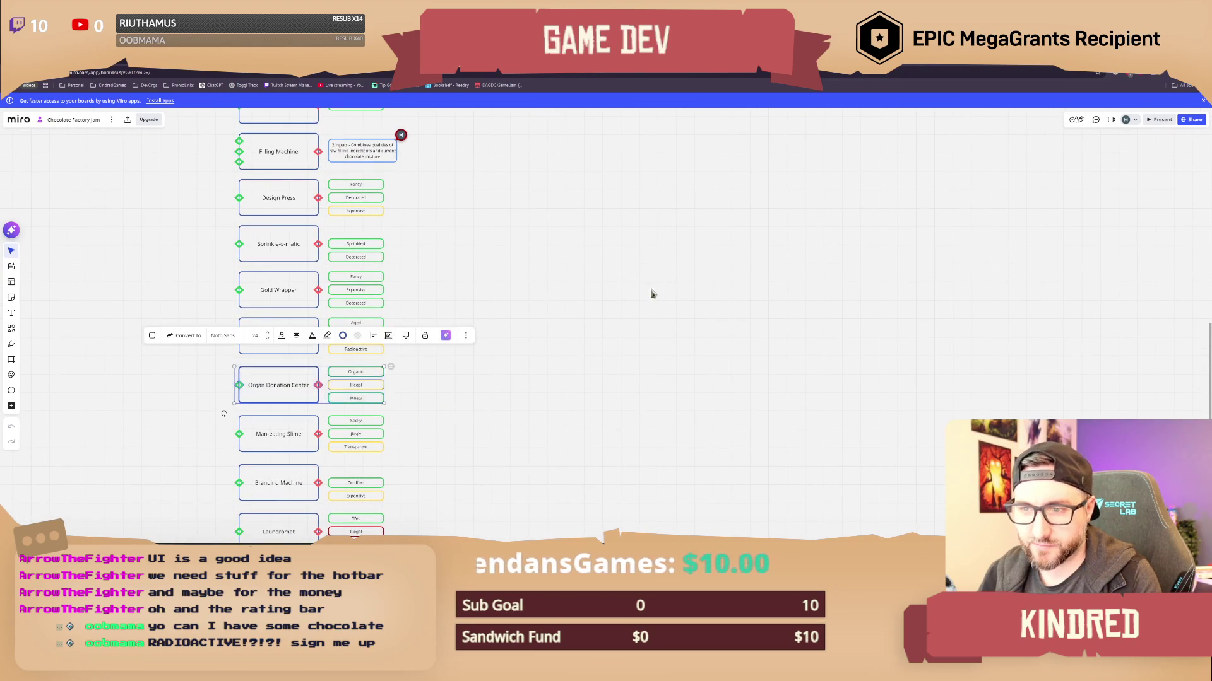
scroll(562, 366, "up", 3)
scroll(562, 366, "left", 3)
scroll(617, 289, "up", 6)
scroll(638, 327, "right", 1)
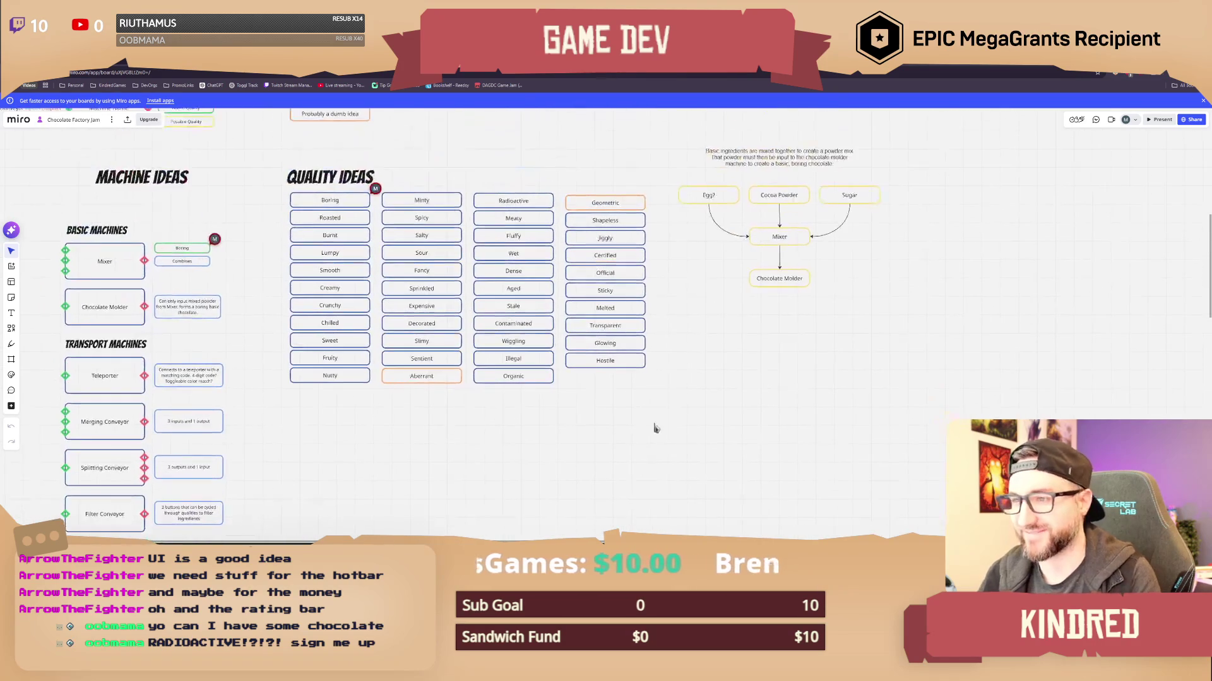
scroll(631, 414, "up", 1)
scroll(599, 404, "up", 1)
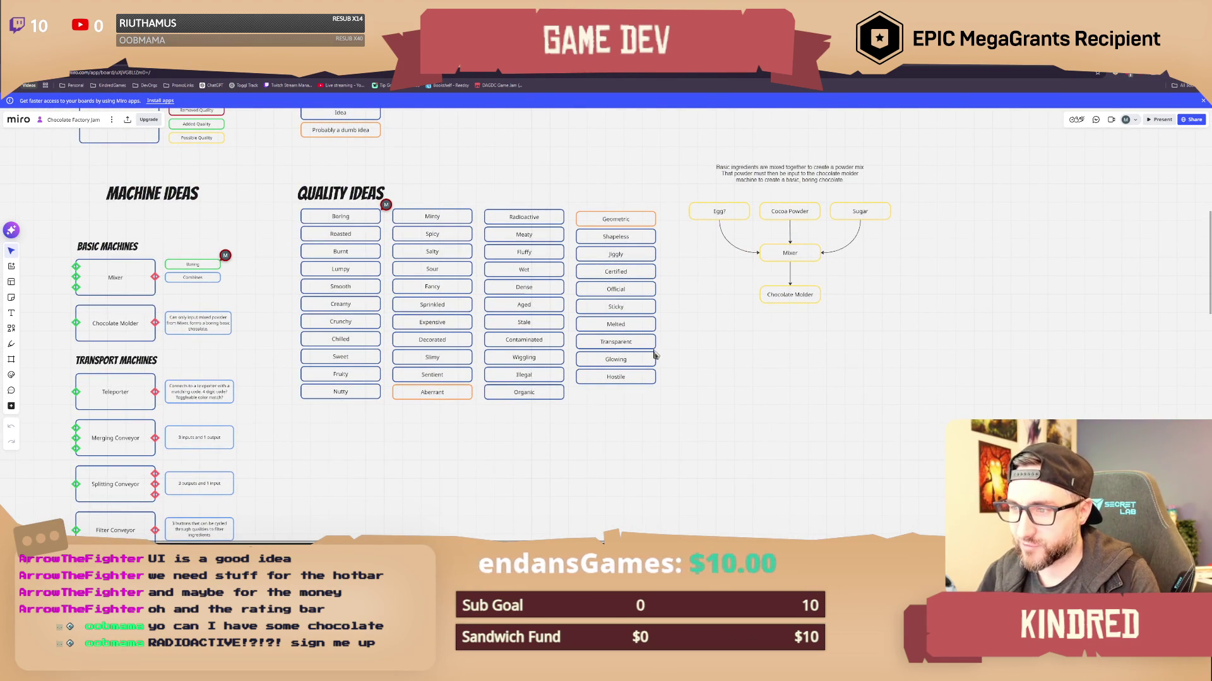
Pan back to the Advanced Machines and the lower machine ideas on the board.
left_click_drag(463, 459, 495, 453)
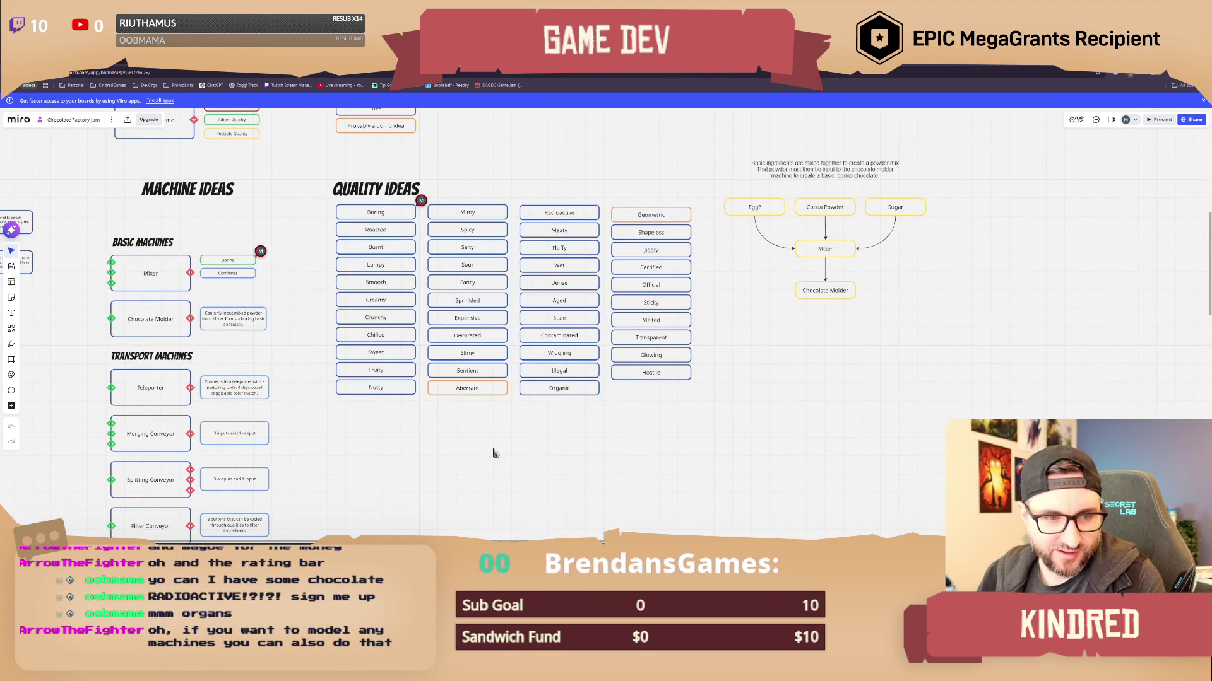
left_click_drag(468, 464, 576, 385)
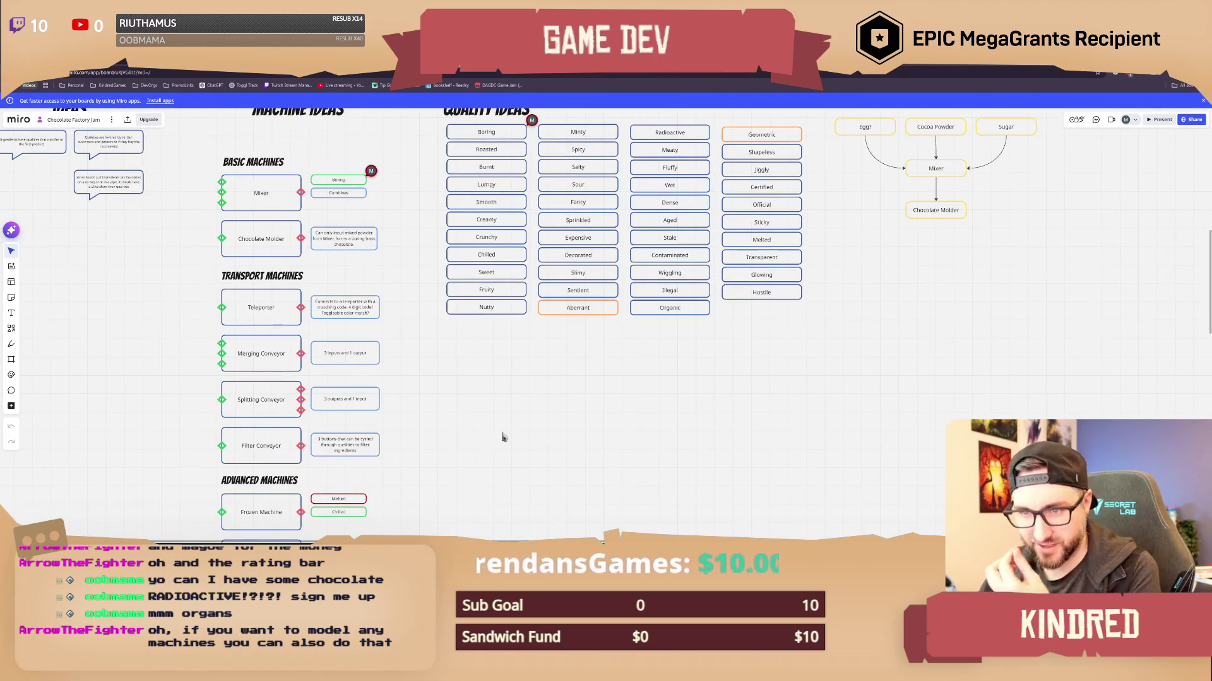
scroll(503, 436, "down", 5)
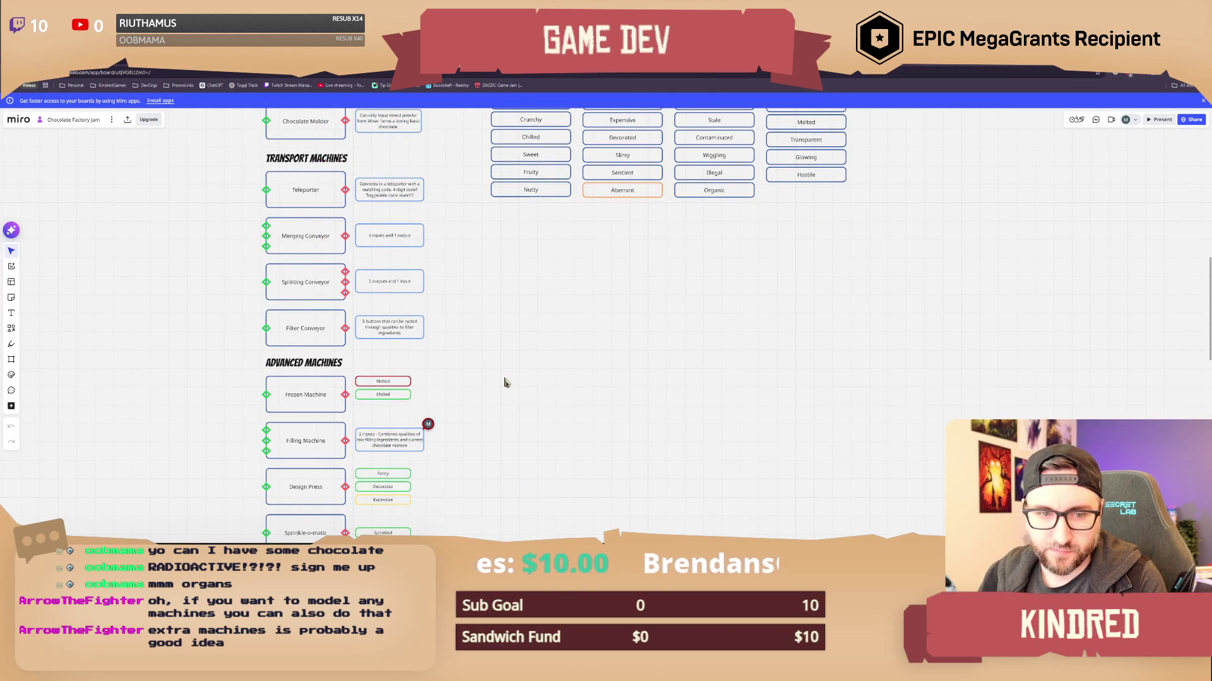
scroll(515, 336, "up", 3)
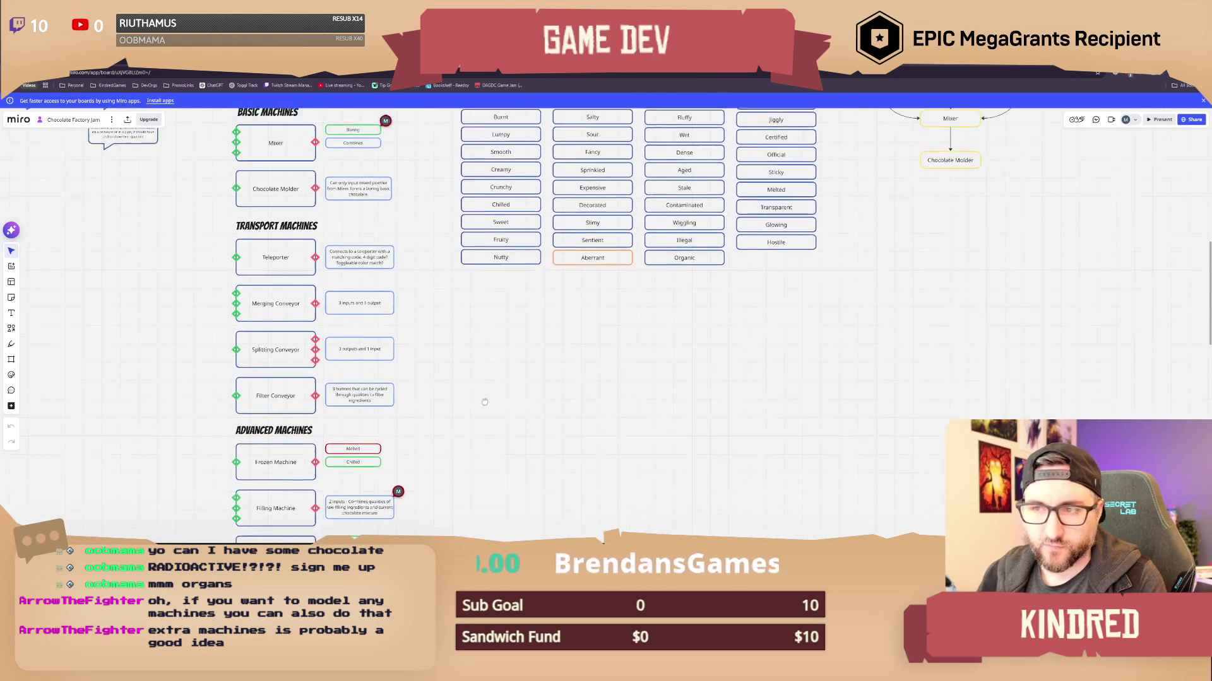
scroll(427, 328, "up", 2)
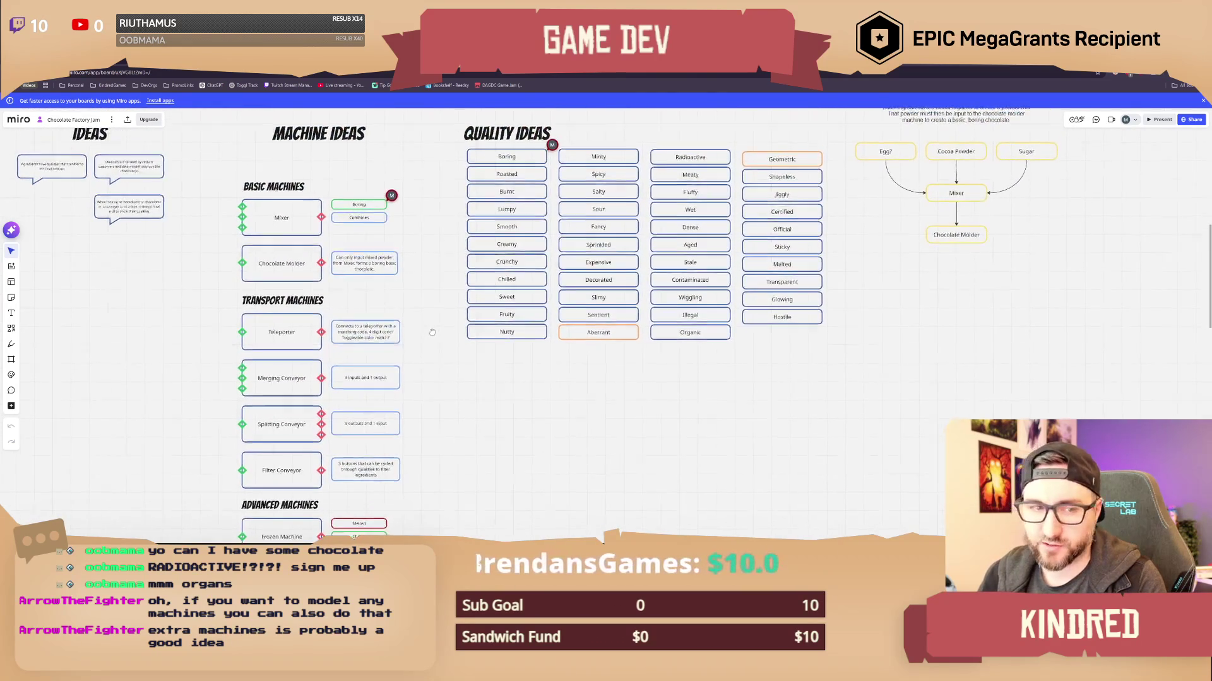
scroll(445, 362, "down", 1)
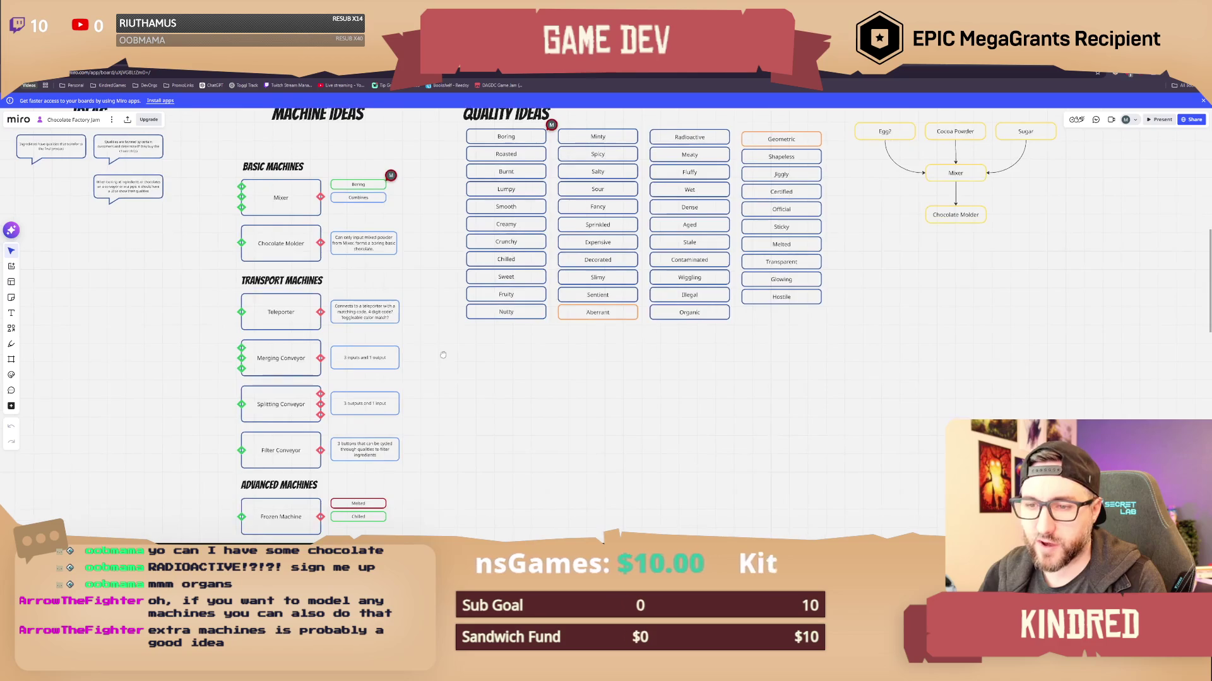
scroll(445, 362, "up", 2)
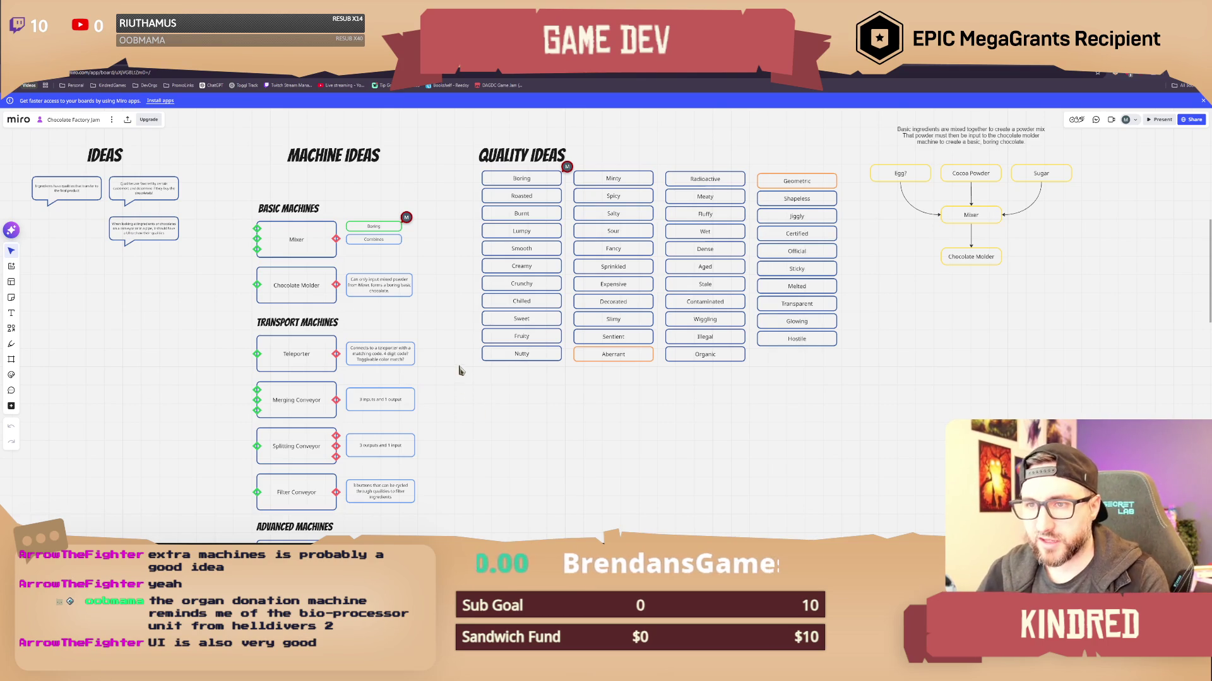
scroll(441, 394, "right", 1)
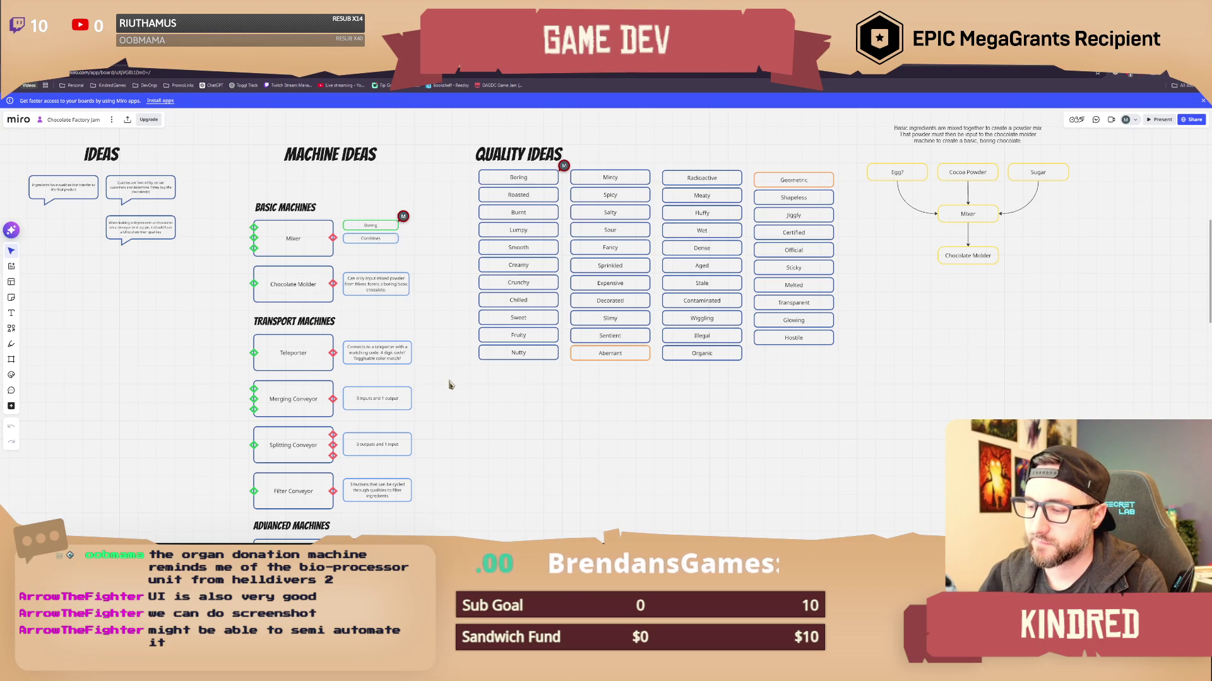
left_click_drag(478, 433, 502, 399)
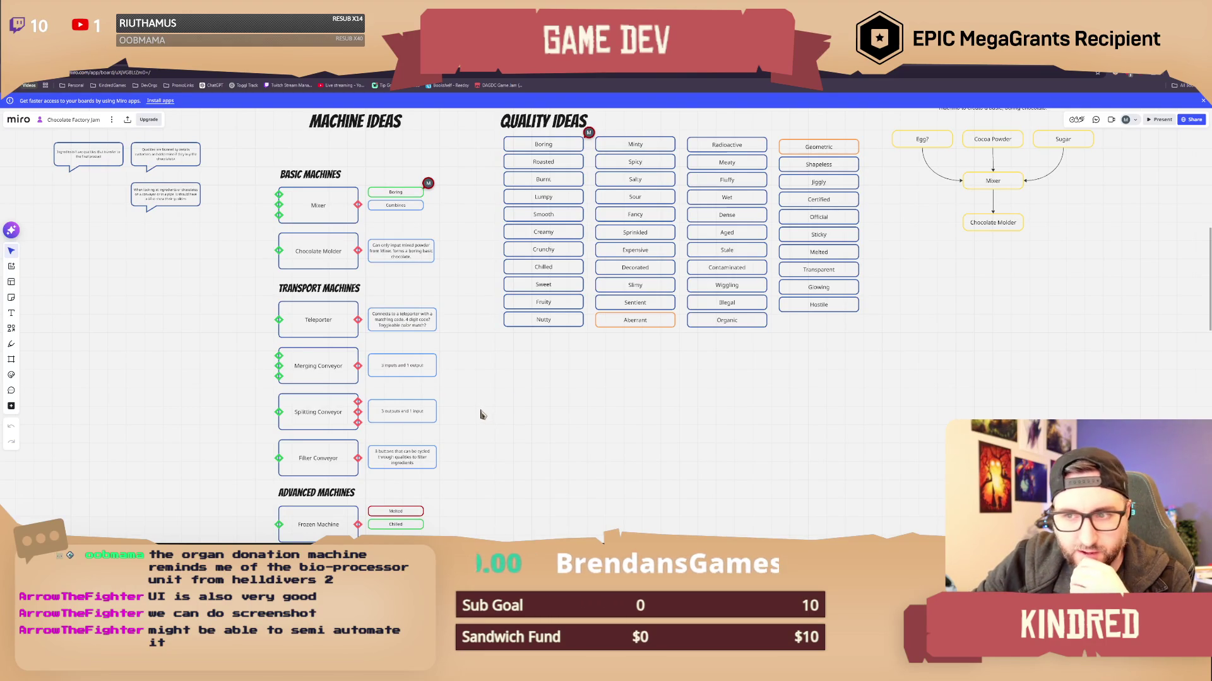
mouse_move(477, 369)
left_mouse_down()
mouse_move(477, 339)
mouse_move(465, 357)
left_mouse_up()
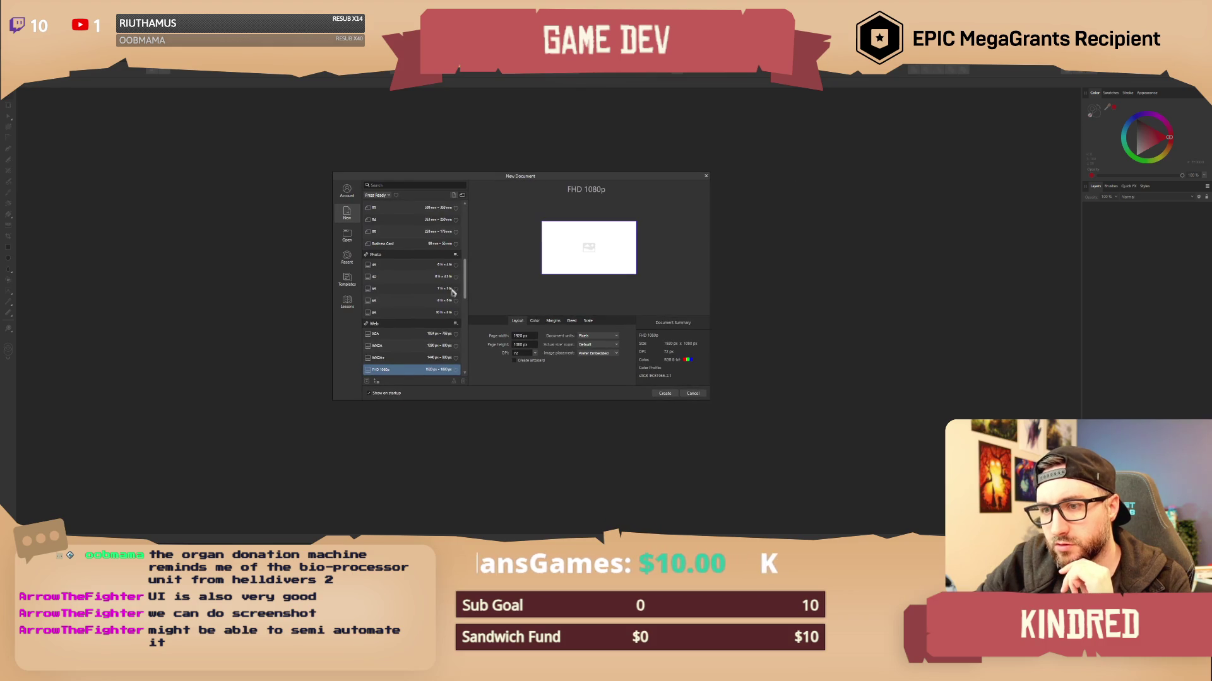
Create the 1920x1080 document and draw a wide bar with fully rounded corners.
left_click(664, 393)
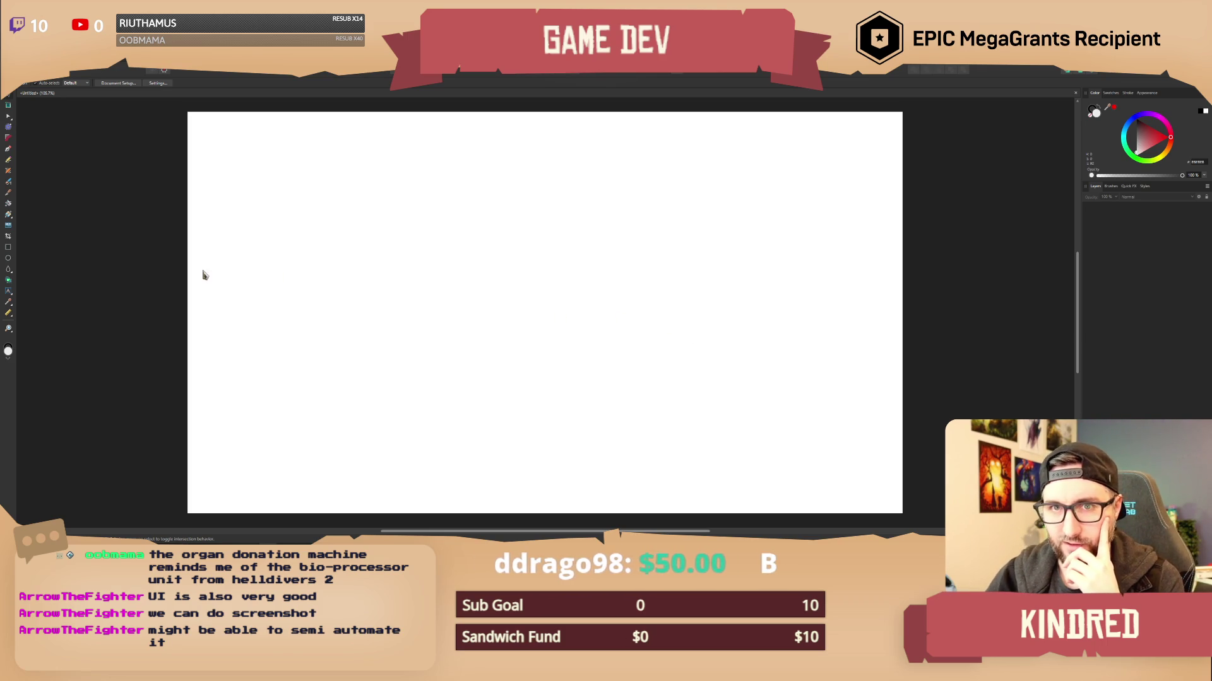
left_click(8, 246)
left_click_drag(381, 436, 731, 481)
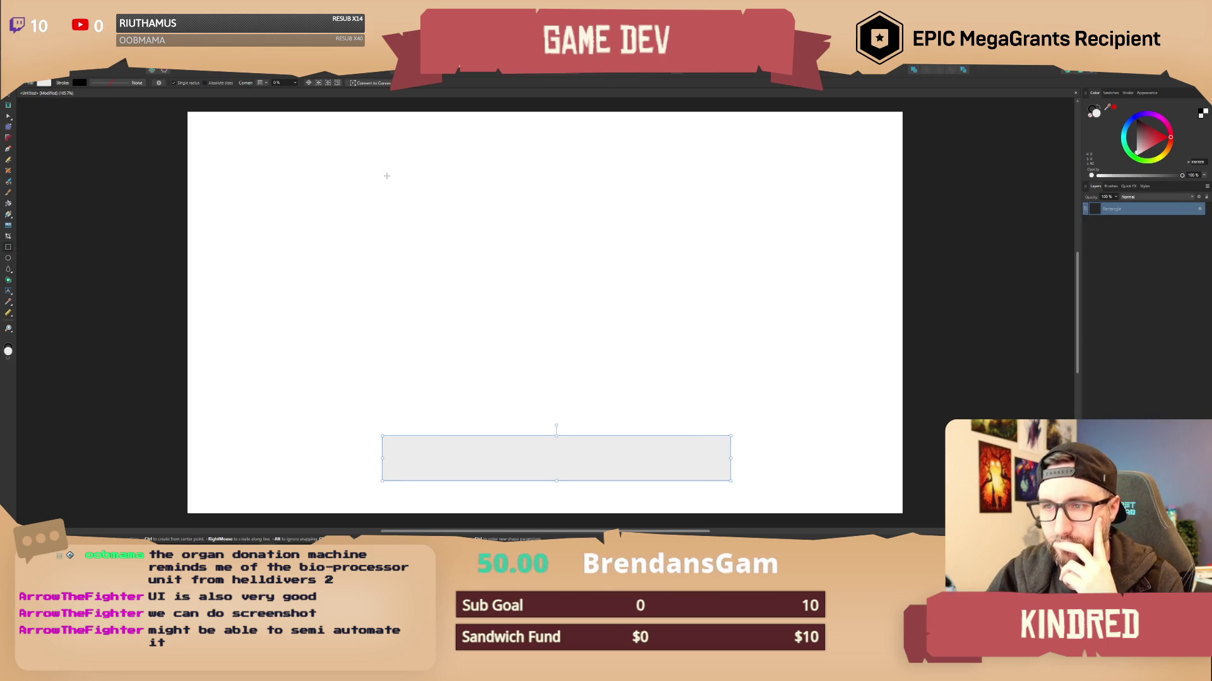
left_click(265, 83)
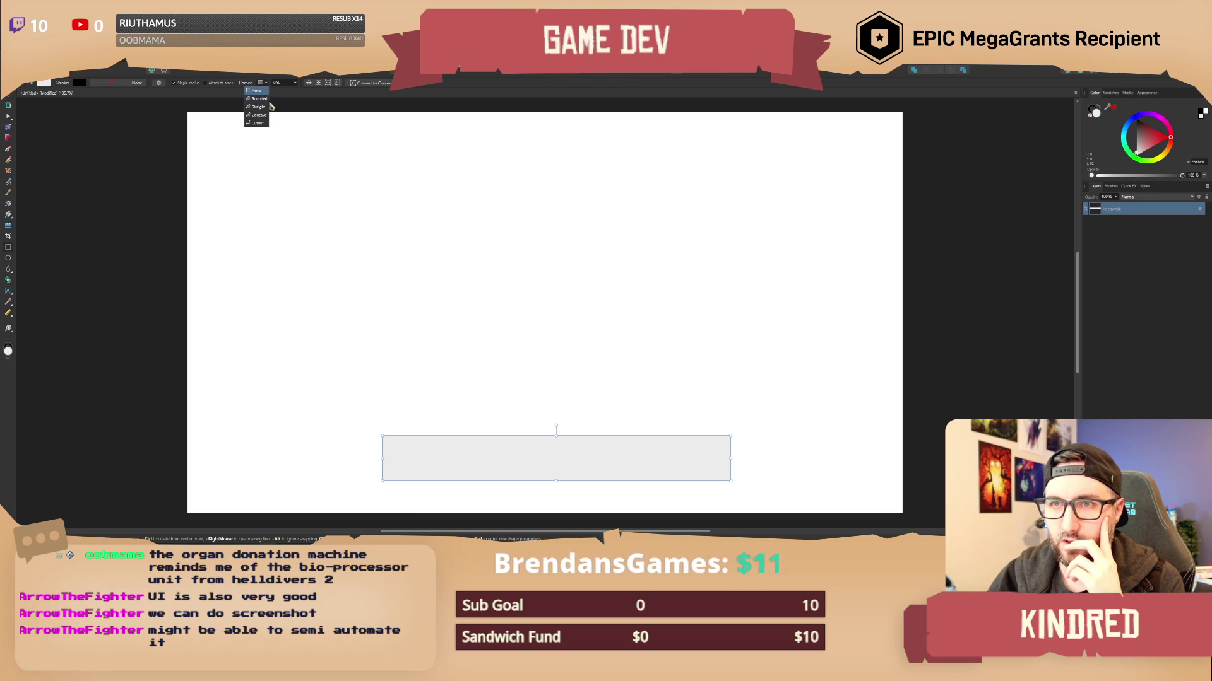
left_click(263, 104)
left_click(295, 82)
left_click_drag(296, 91, 332, 91)
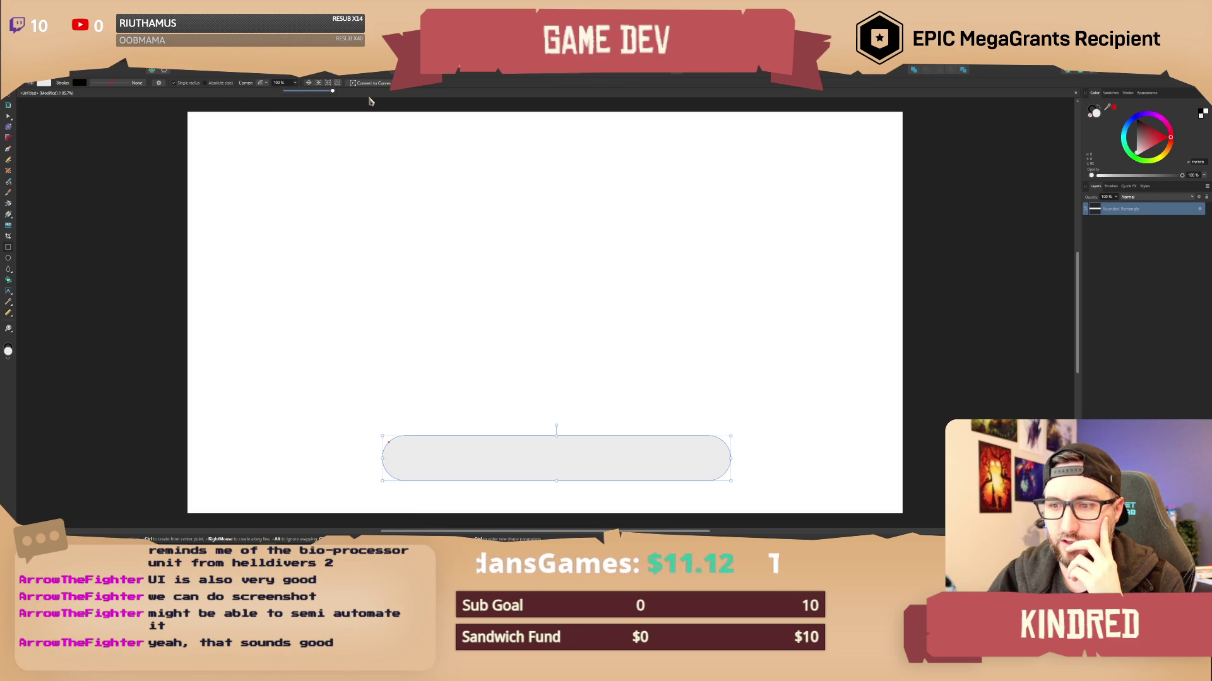
Select the pill bar and nudge it up slightly.
left_click(8, 105)
left_click(265, 337)
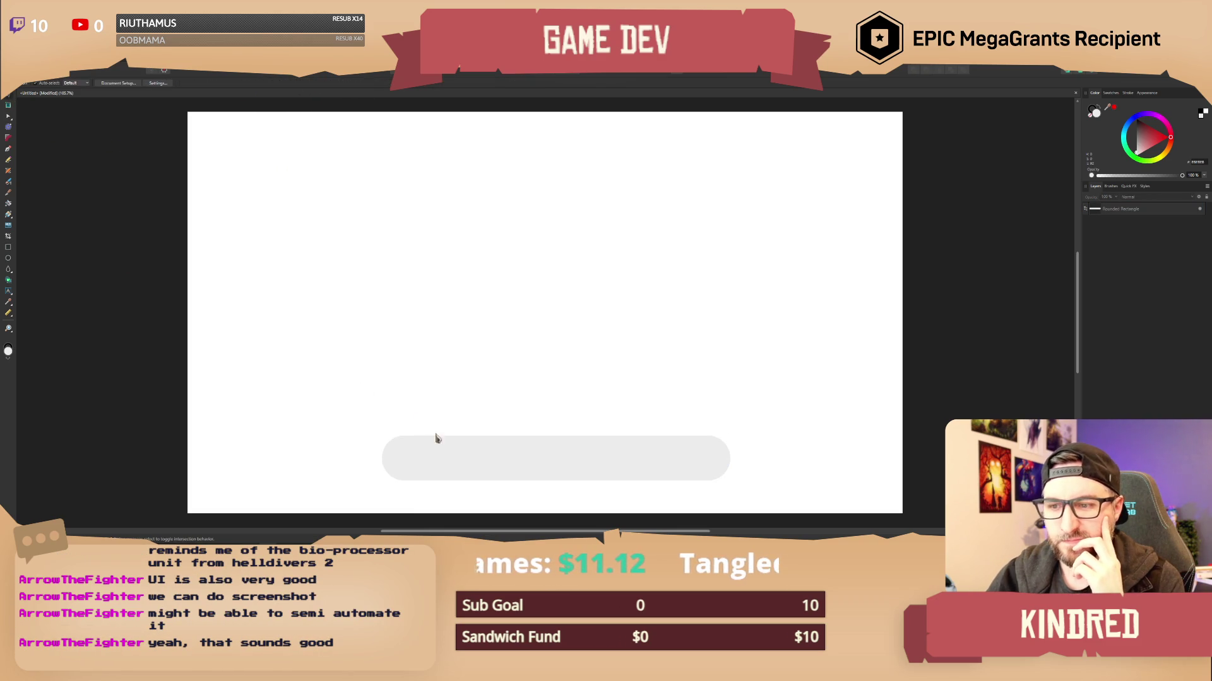
left_click(478, 474)
key("shift+Up")
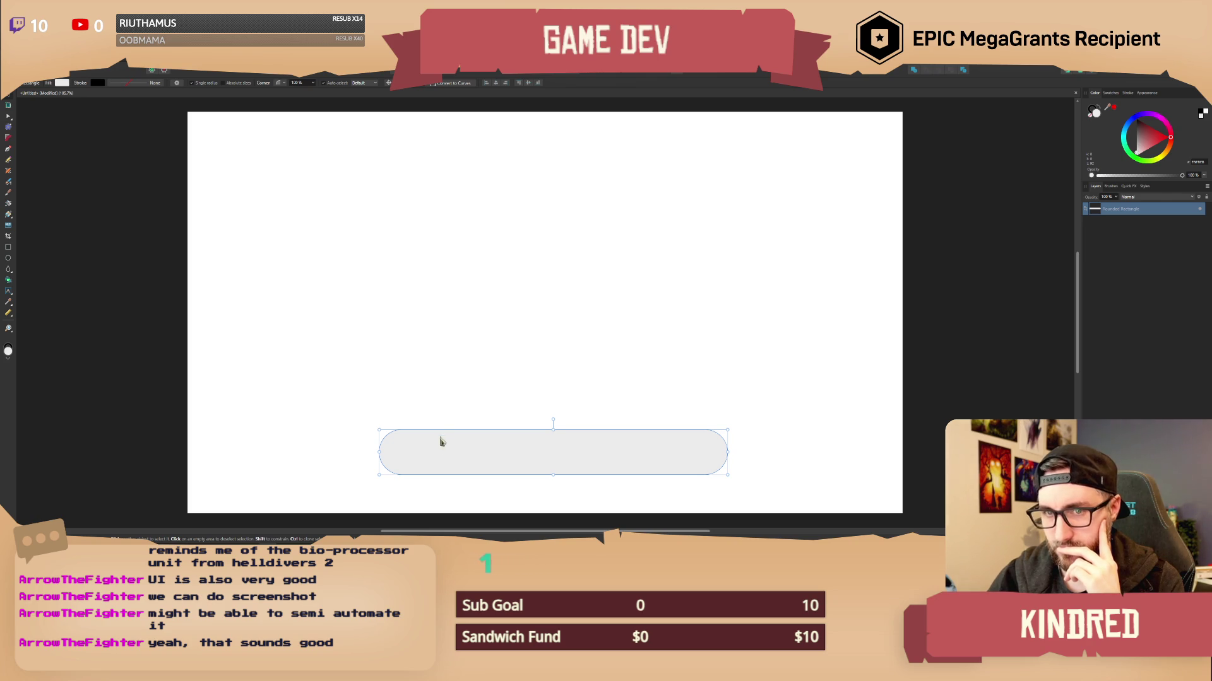
left_click(8, 258)
Draw a circle with no fill and a dark outline, sized to the pill's left end.
left_click_drag(475, 259, 516, 296)
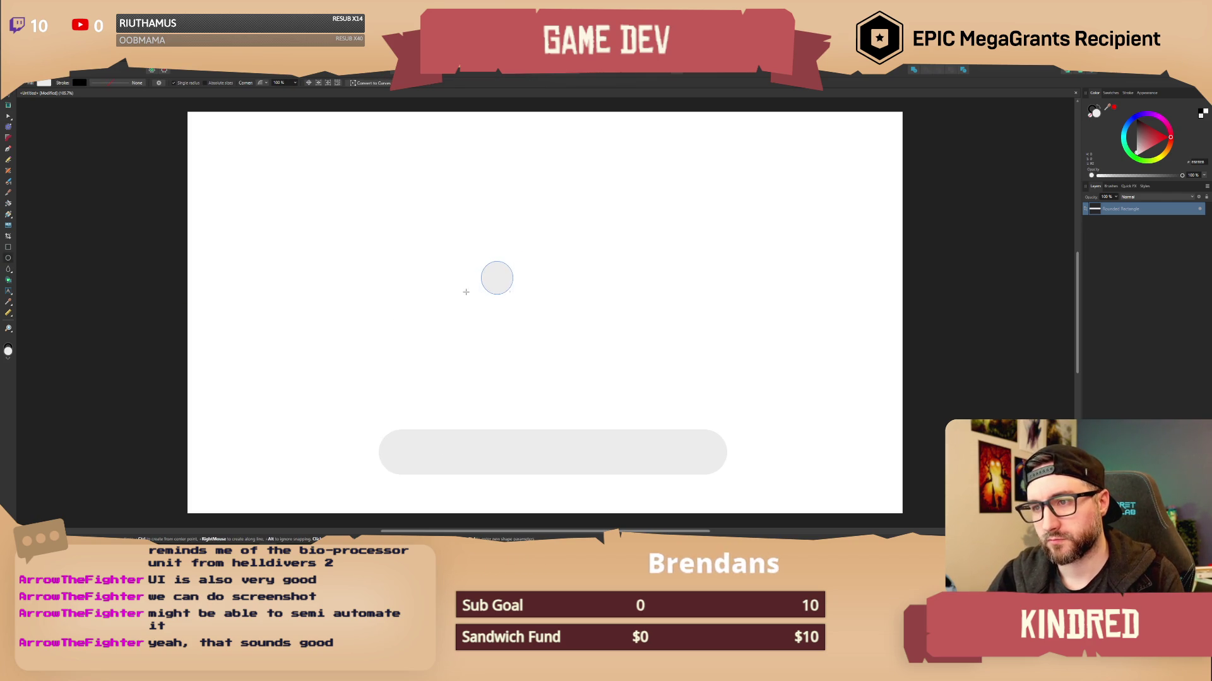
key("ctrl+z")
mouse_move(424, 329)
left_mouse_down()
mouse_move(452, 348)
mouse_move(437, 346)
mouse_move(447, 350)
mouse_move(411, 460)
left_mouse_up()
left_click(10, 99)
scroll(534, 376, "up", 2)
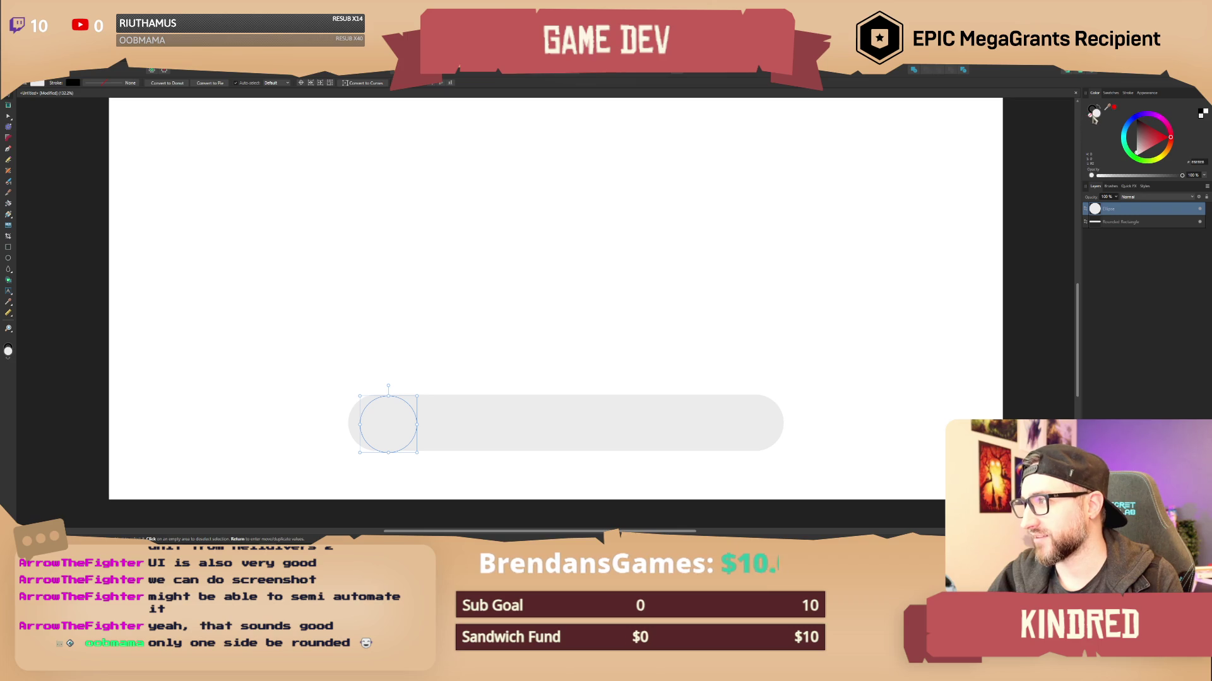
left_click(1091, 117)
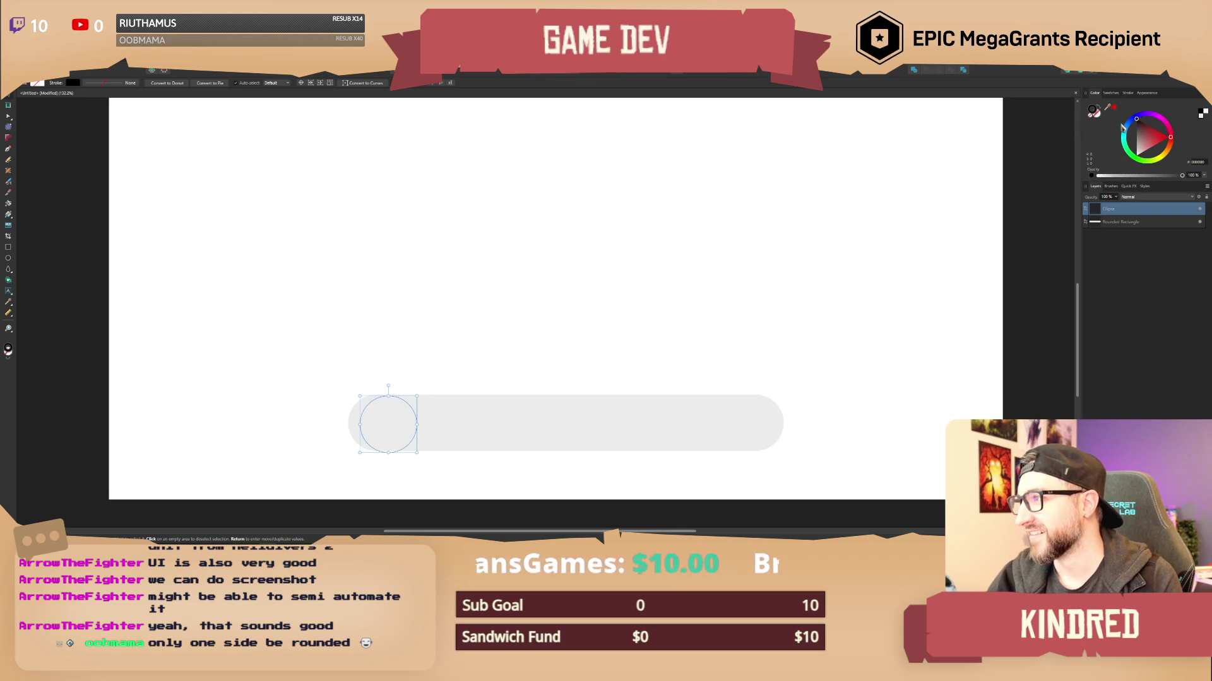
left_click(1128, 93)
mouse_move(1101, 115)
left_mouse_down()
mouse_move(1147, 123)
mouse_move(1137, 122)
left_mouse_up()
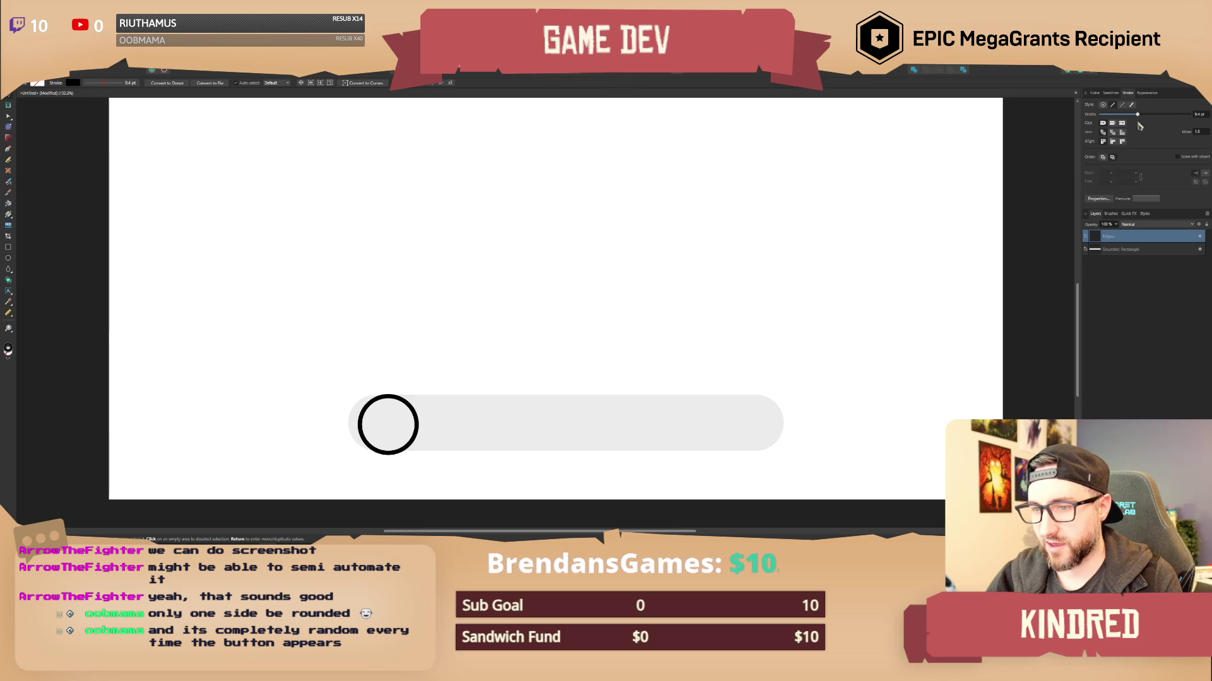
left_click_drag(416, 396, 411, 404)
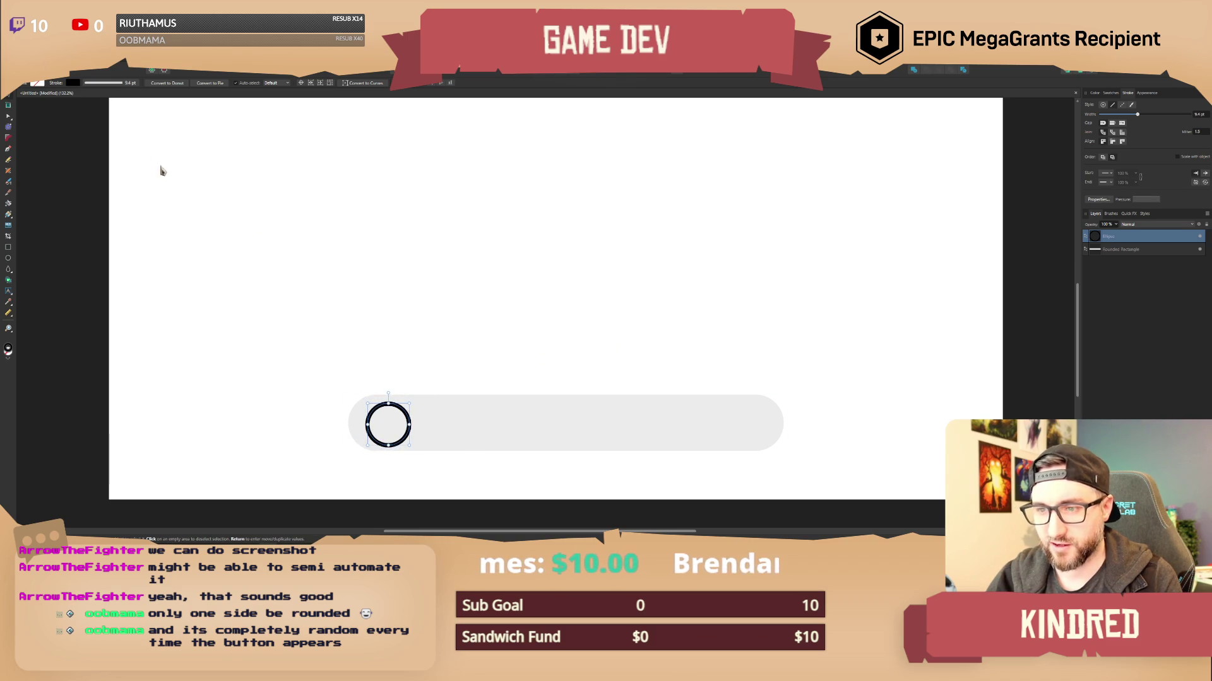
Give the pill bar a black 9.5 pt outline.
left_click(441, 401)
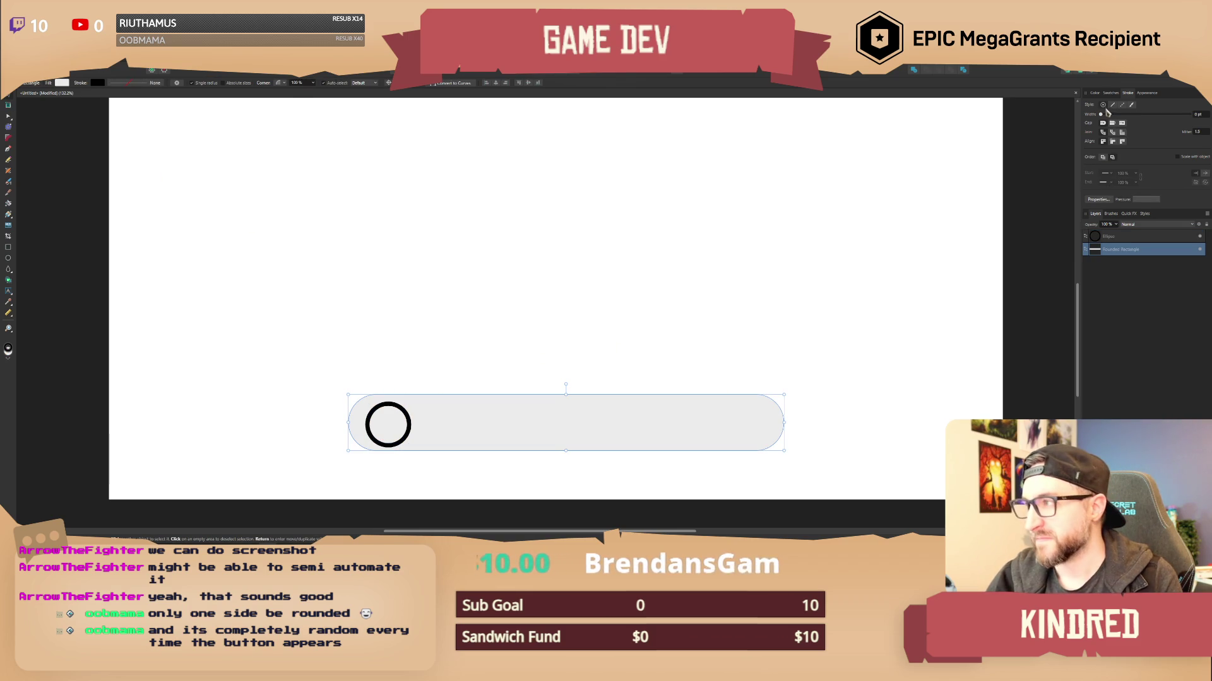
left_click_drag(1100, 114, 1145, 126)
left_click(1094, 93)
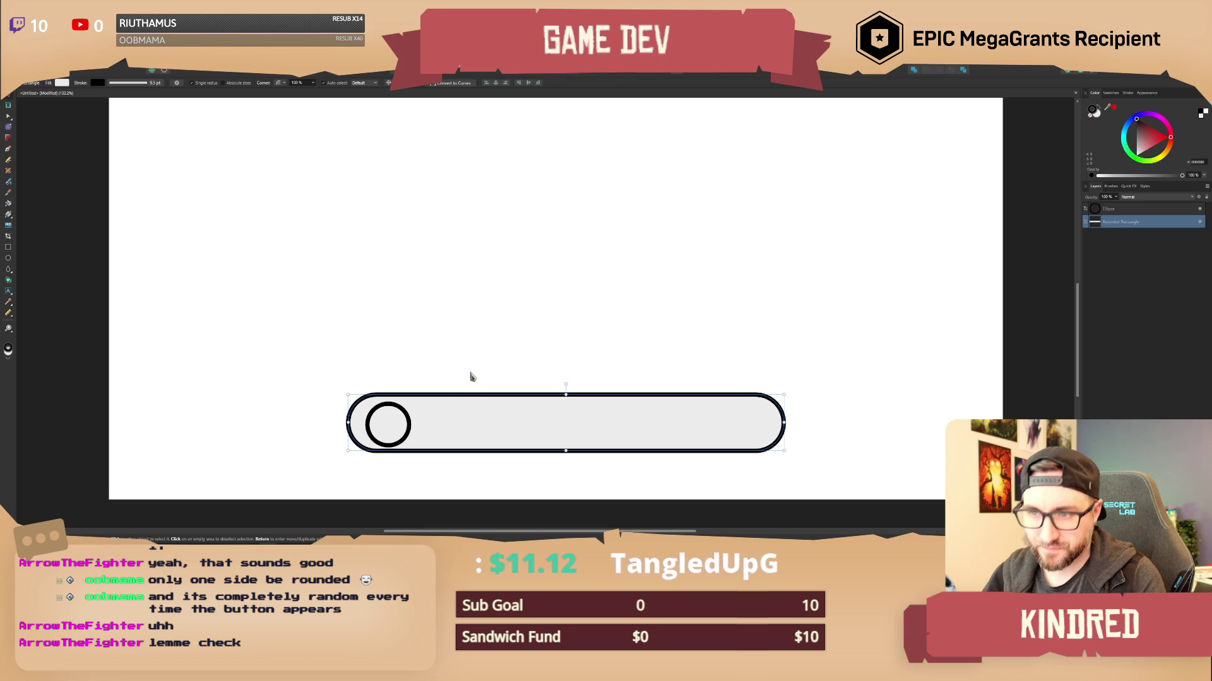
Move the ring up above the bar and change the bar's outline to blue.
left_click(410, 426)
left_click_drag(410, 433, 458, 331)
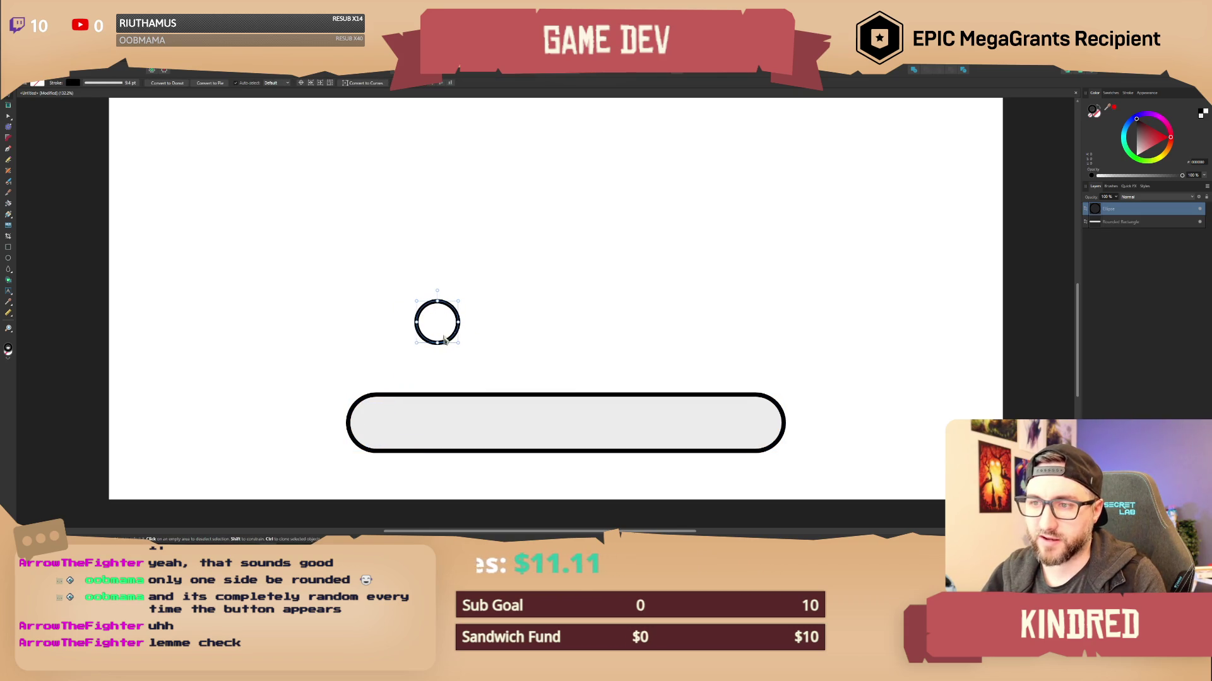
left_click_drag(458, 316, 459, 316)
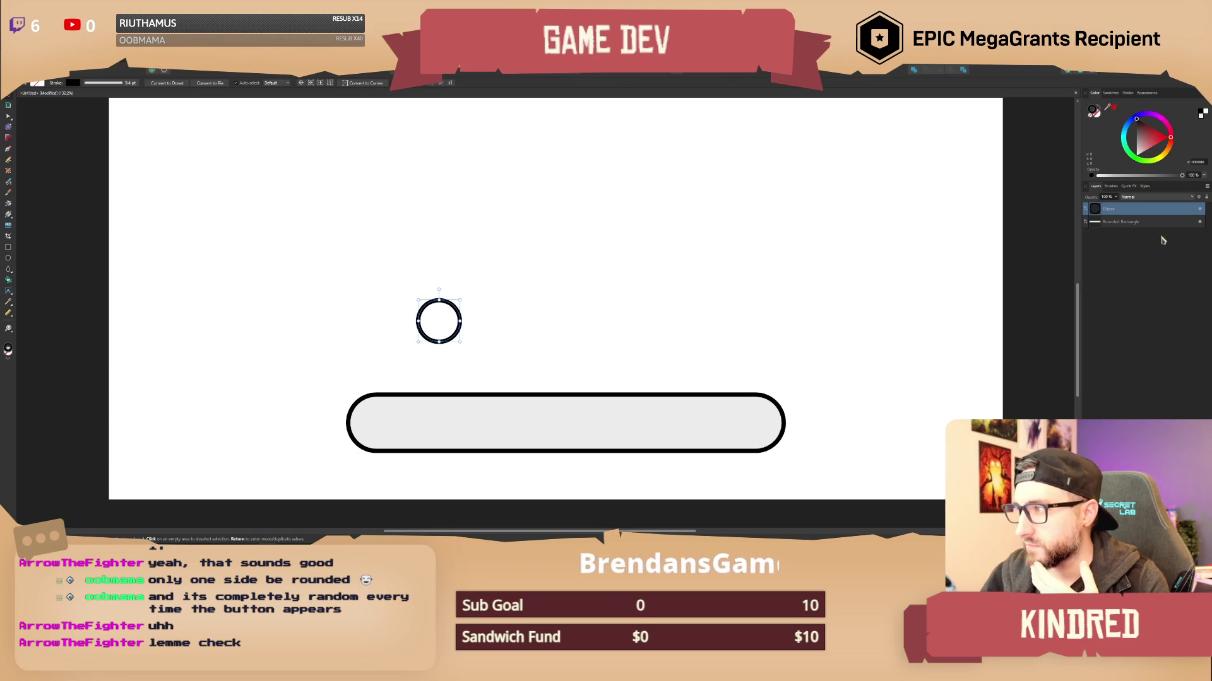
left_click(678, 400)
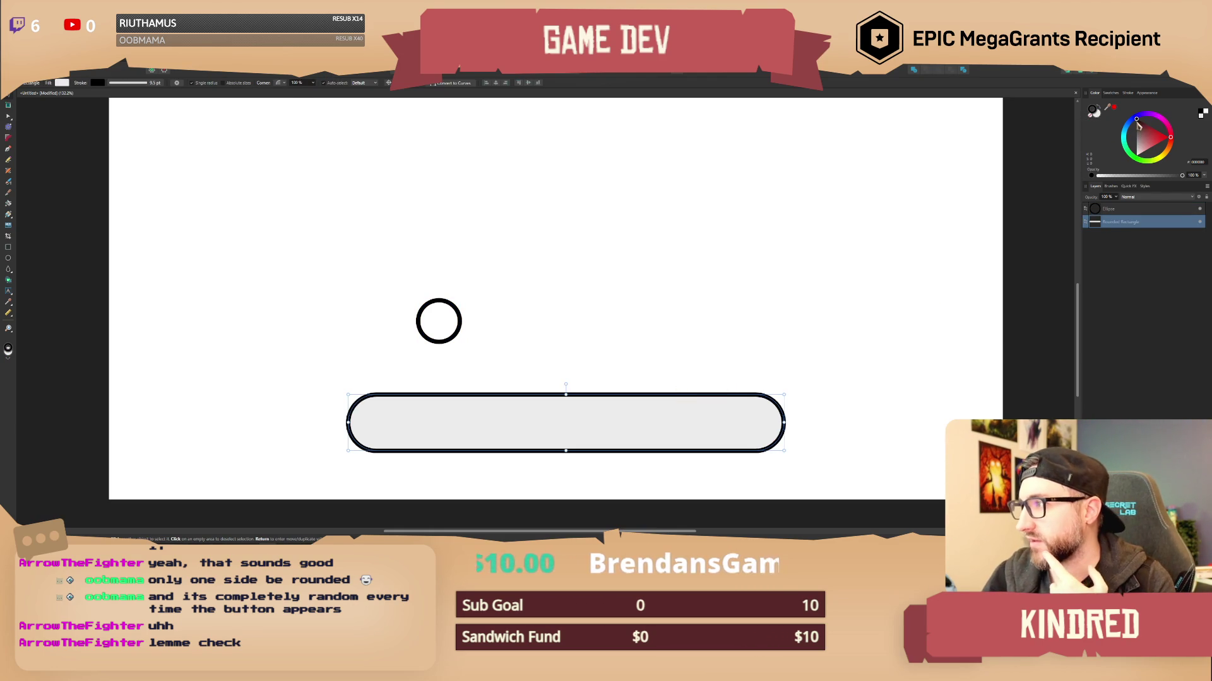
mouse_move(1142, 122)
left_mouse_down()
mouse_move(1151, 146)
mouse_move(1128, 128)
left_mouse_up()
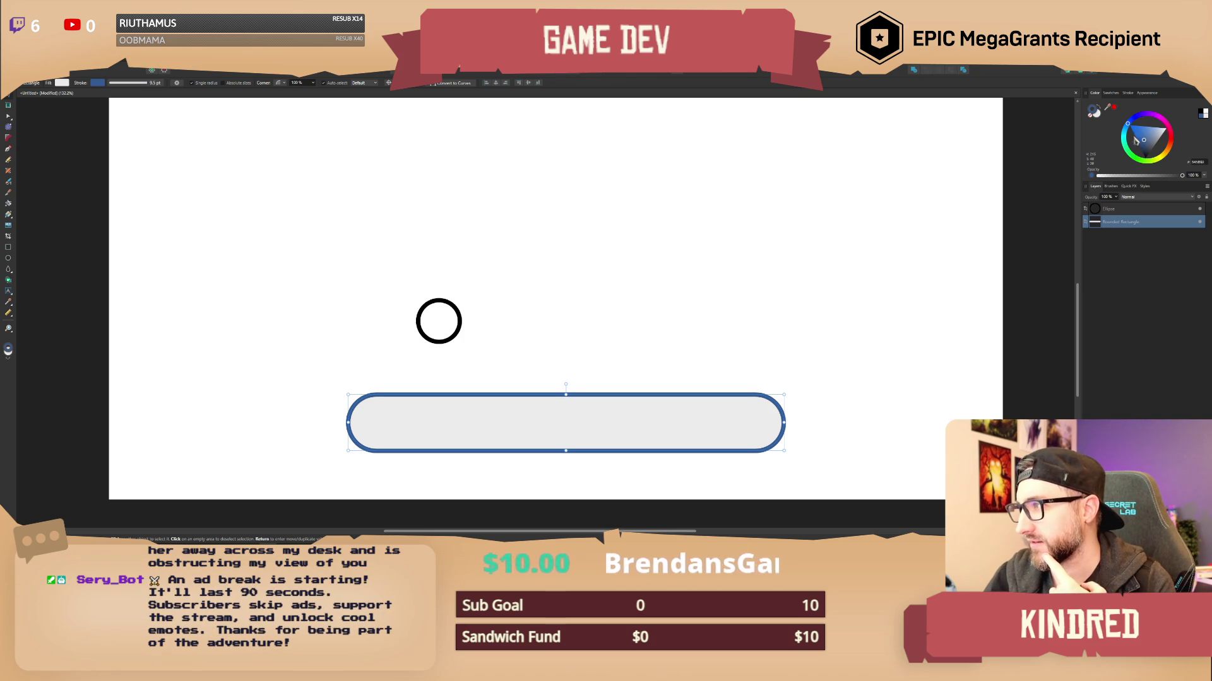
left_click(931, 162)
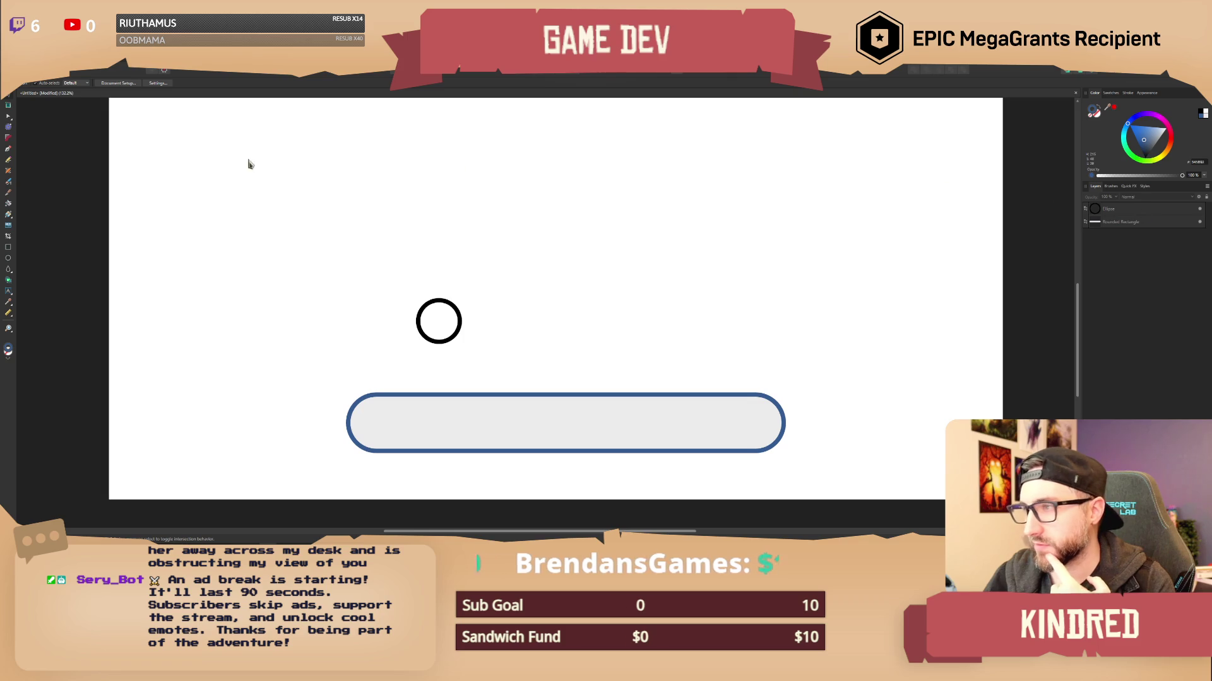
Zoom out and open Document Setup showing the 1920 x 1080 px size.
scroll(303, 208, "down", 1)
scroll(416, 217, "down", 3, "ctrl")
scroll(448, 265, "up", 2)
scroll(467, 306, "up", 1)
scroll(527, 310, "up", 1)
key("ctrl+alt+p")
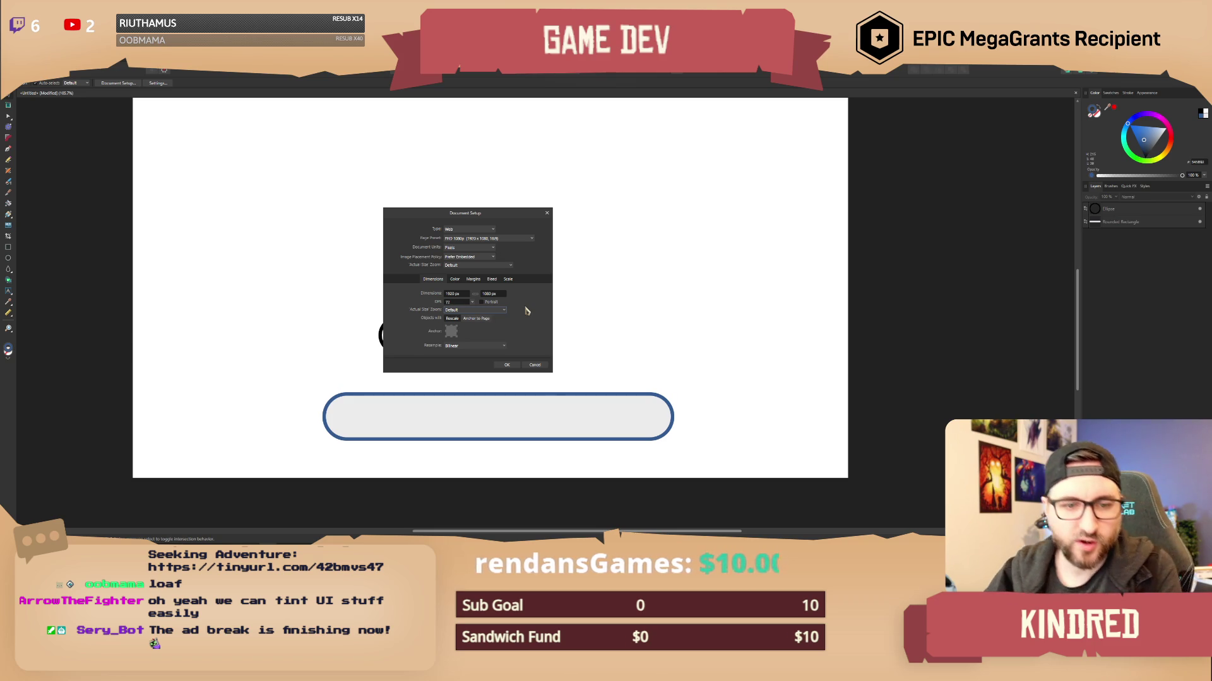
Select the ring and bar, then start a new document from the Unnamed 1 preset.
left_click(535, 370)
mouse_move(292, 291)
left_mouse_down()
mouse_move(706, 460)
mouse_move(782, 464)
left_mouse_up()
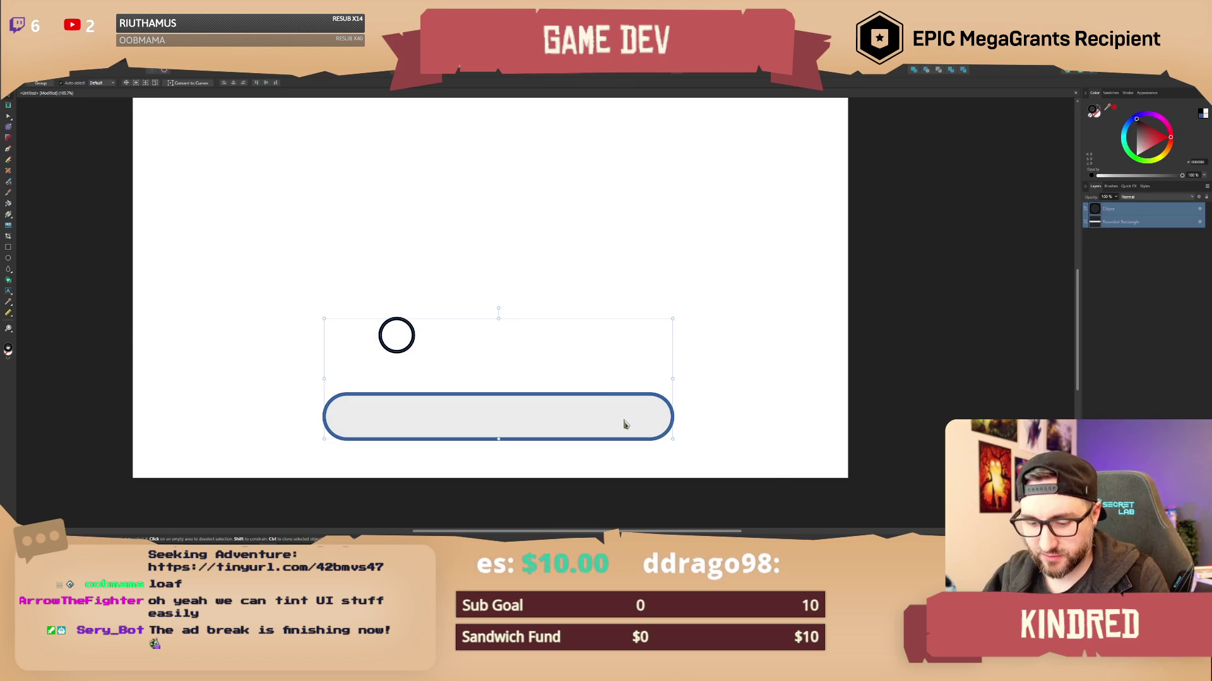
left_click(19, 61)
left_click(25, 72)
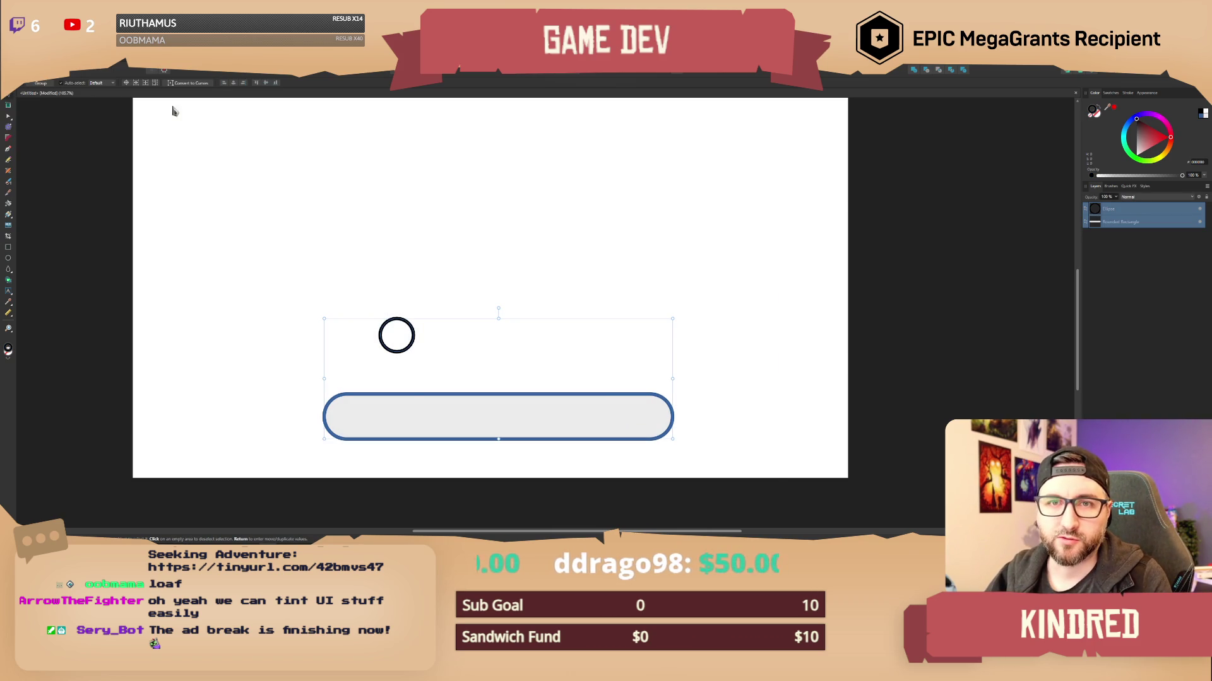
scroll(489, 335, "down", 1)
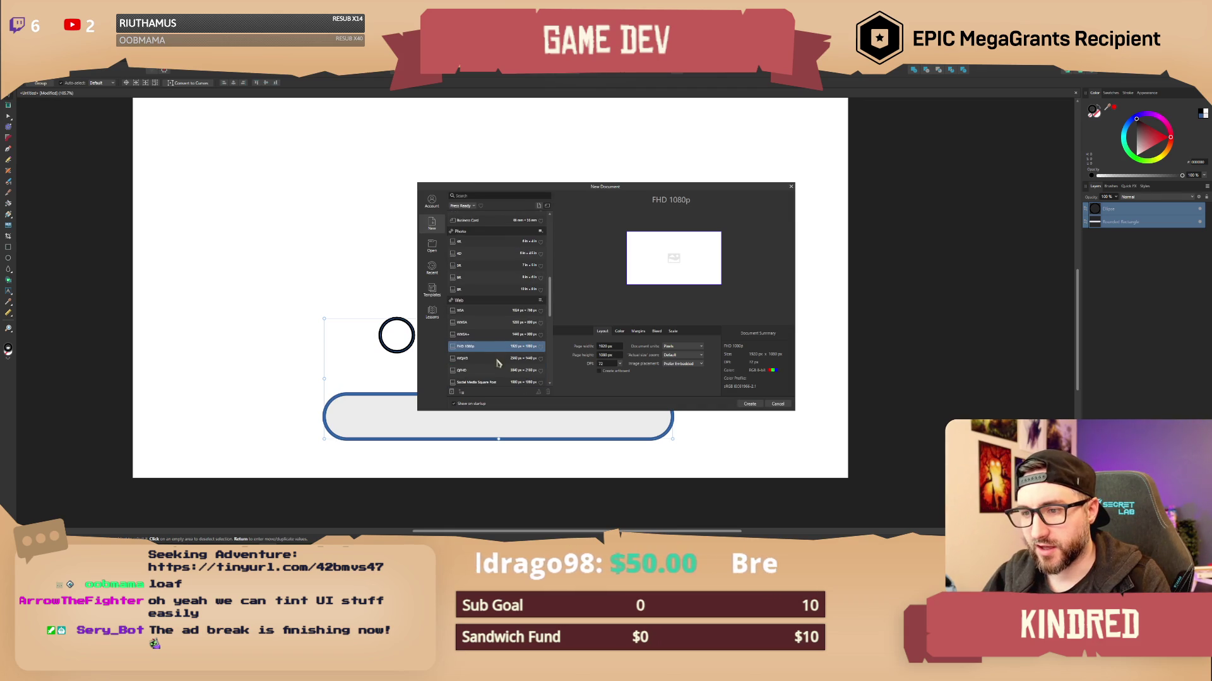
scroll(478, 357, "up", 8)
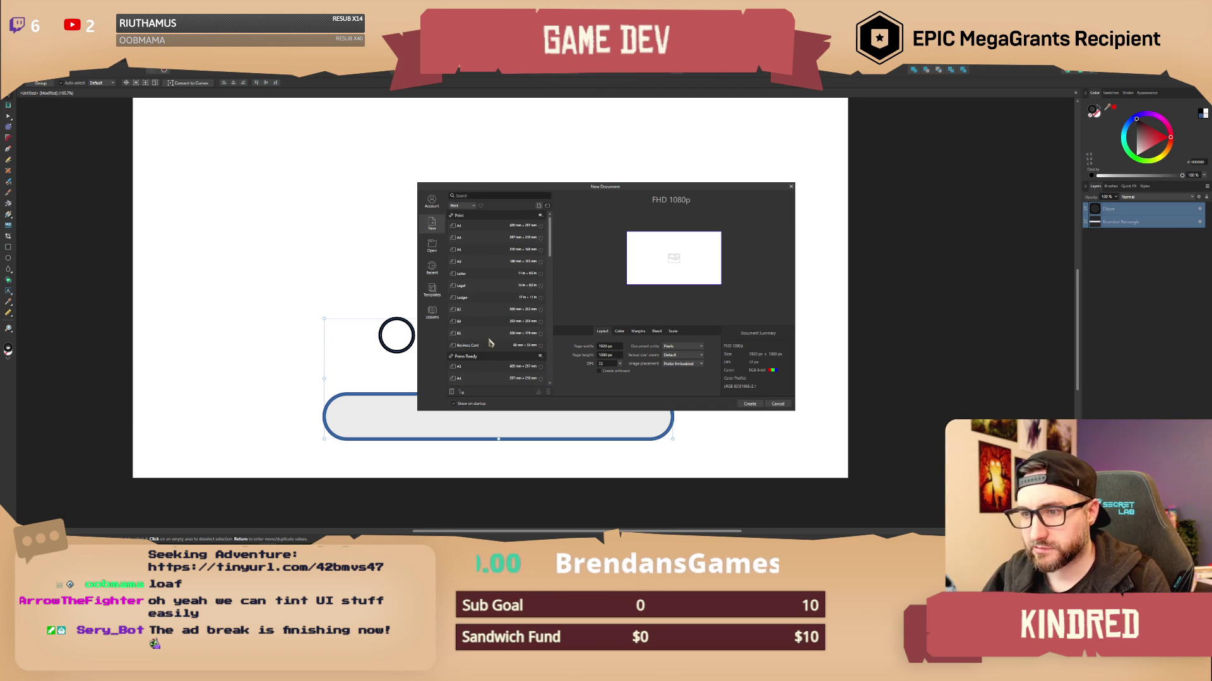
scroll(507, 305, "down", 10)
scroll(508, 305, "down", 5)
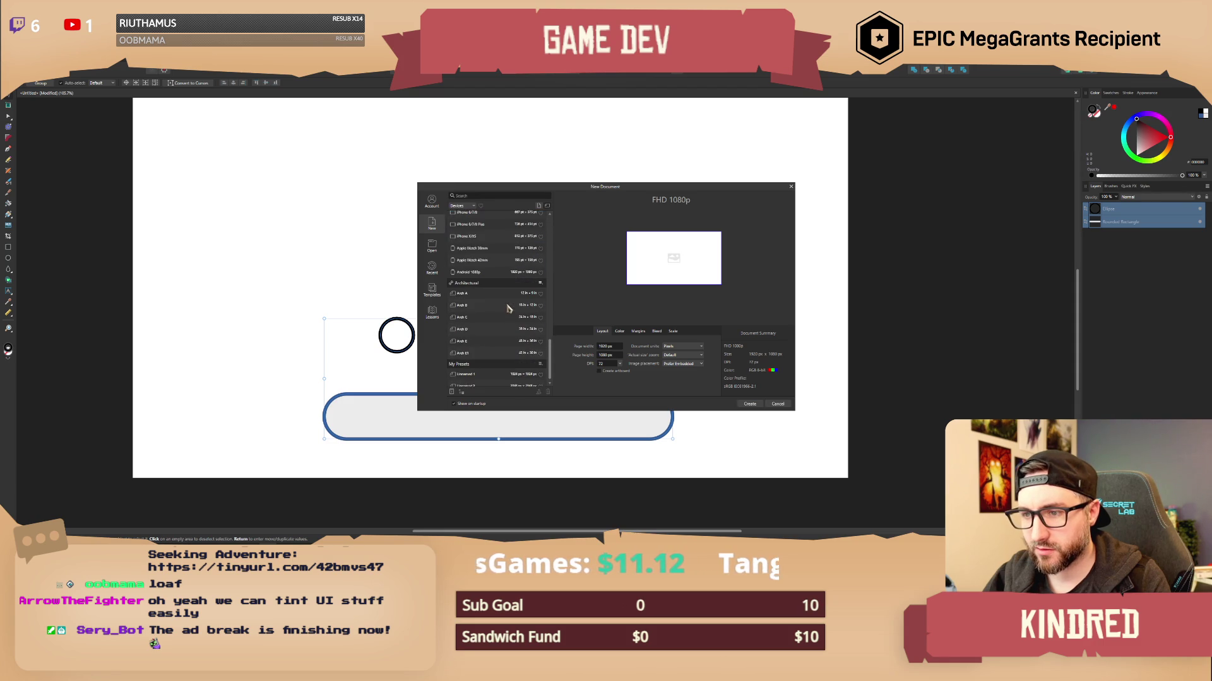
left_click(486, 370)
Set the page to 1920 × 1080 px, create the document and paste the shapes in.
left_click(607, 355)
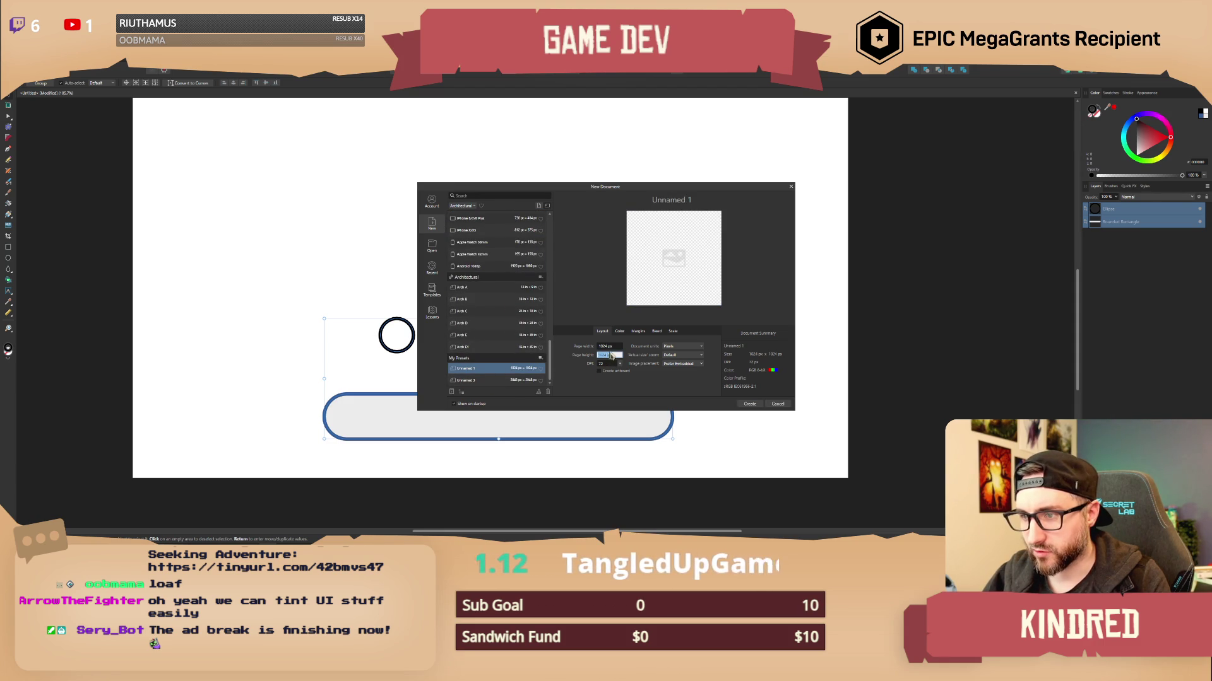
key("shift+Tab")
type("1")
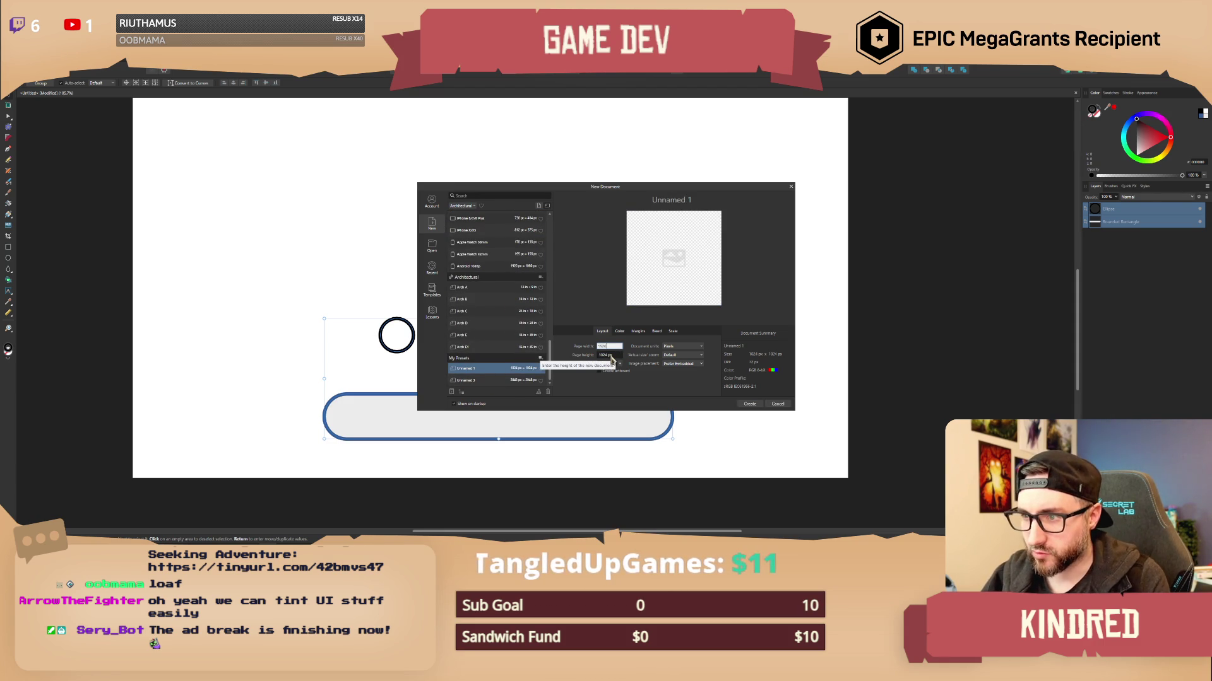
key("Tab")
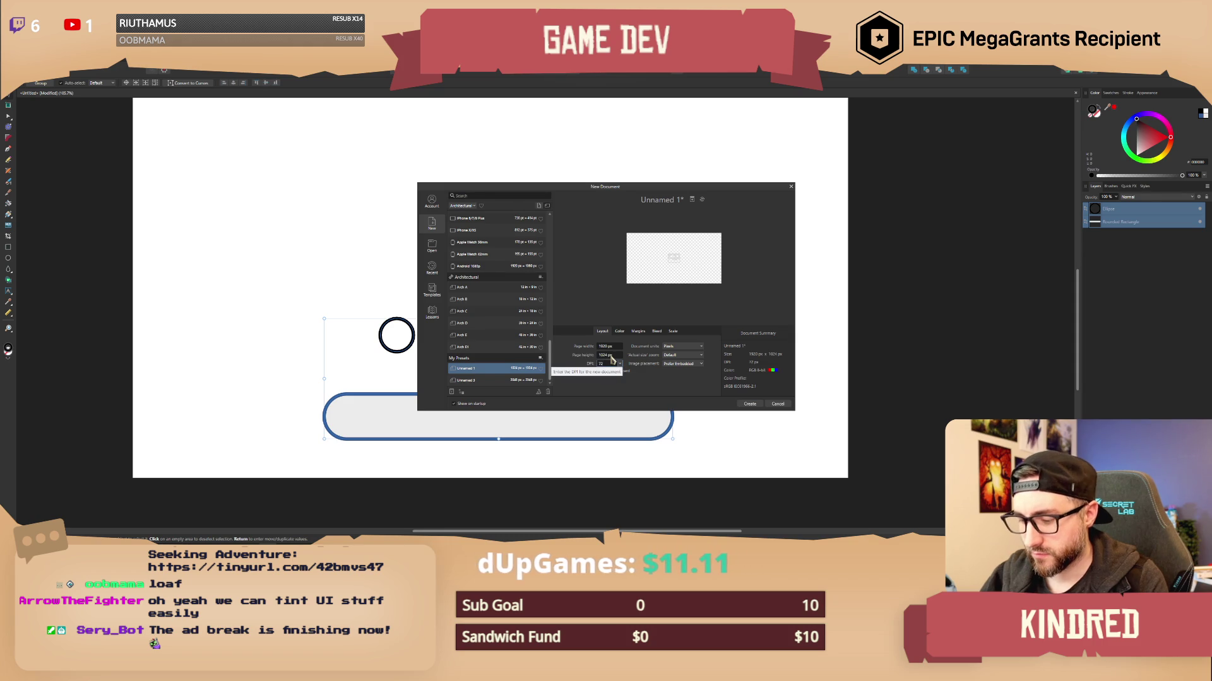
left_click(607, 355)
type("1080")
left_click(748, 405)
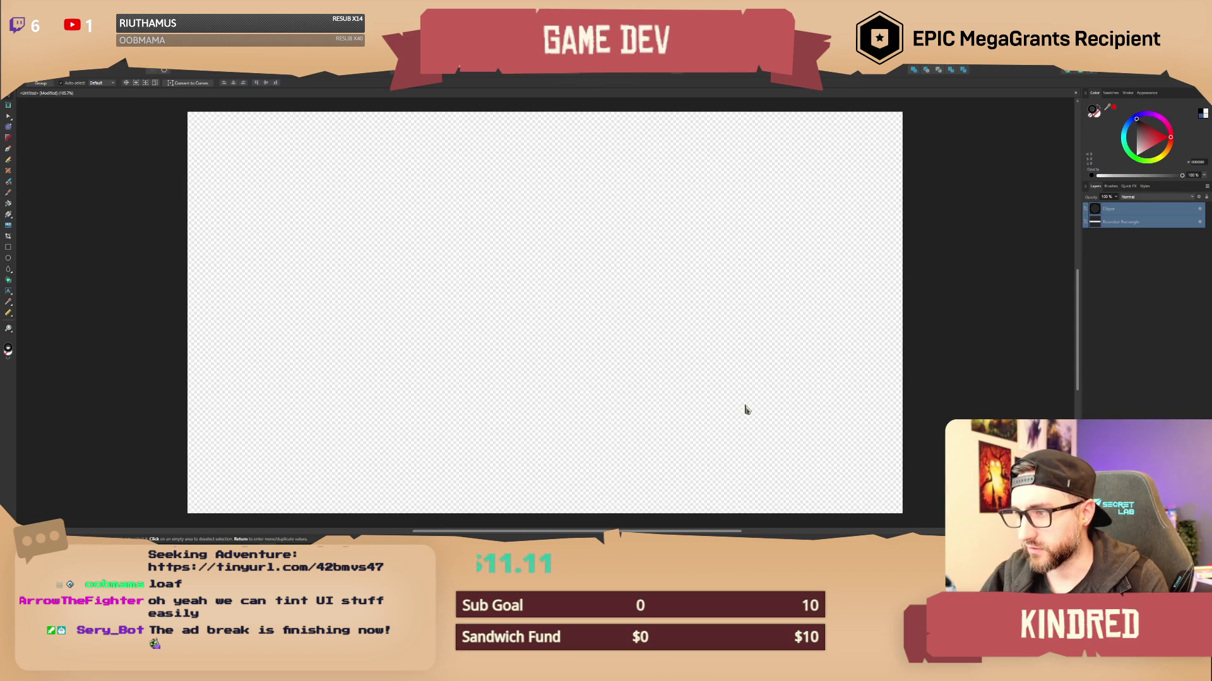
key("ctrl+v")
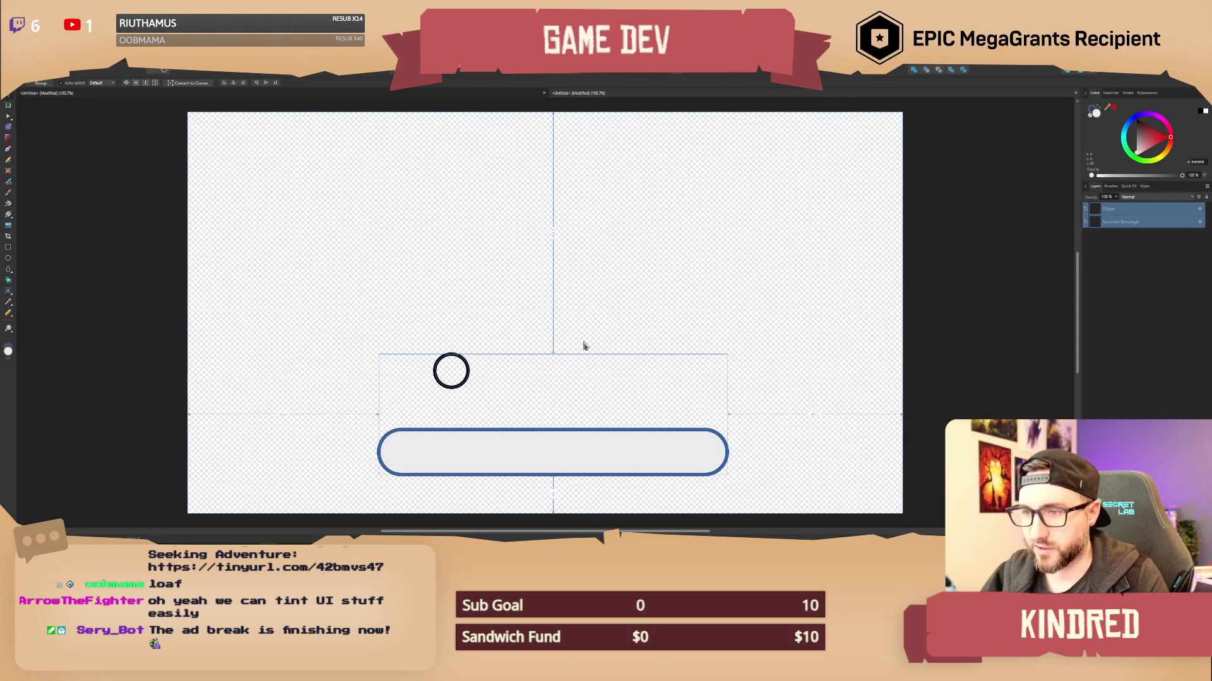
Select the circle and open its export settings, then cancel and deselect it.
scroll(556, 296, "down", 2)
left_click(471, 329)
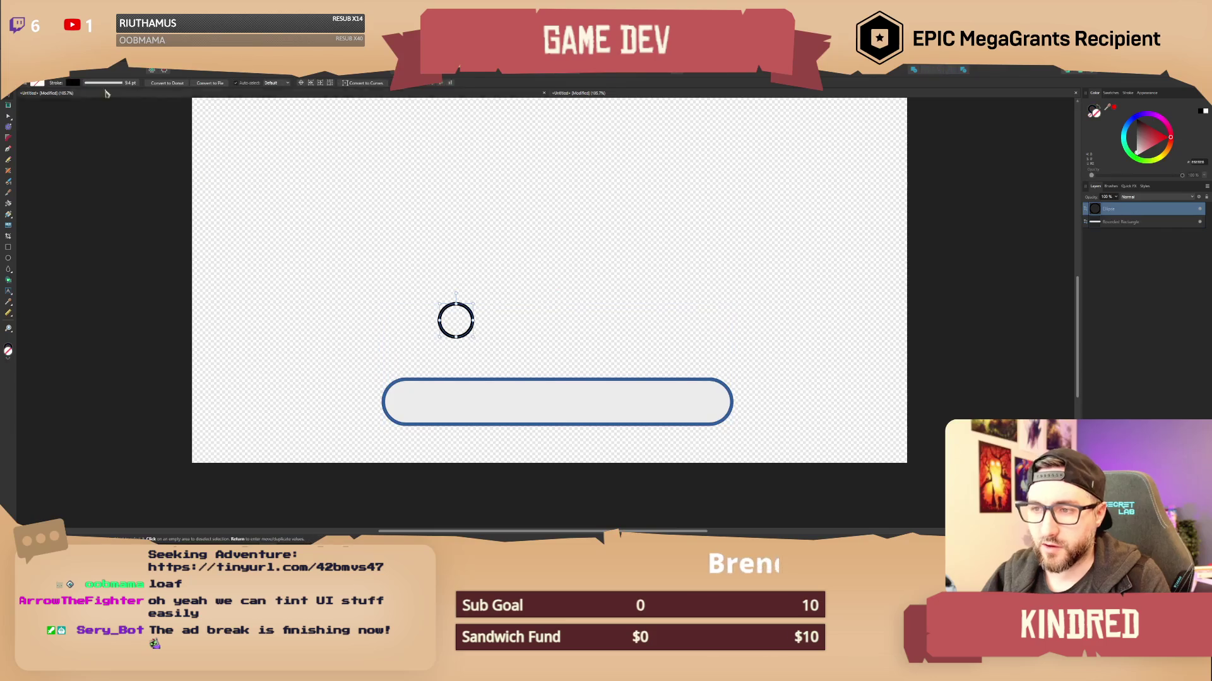
left_click(13, 63)
left_click(15, 204)
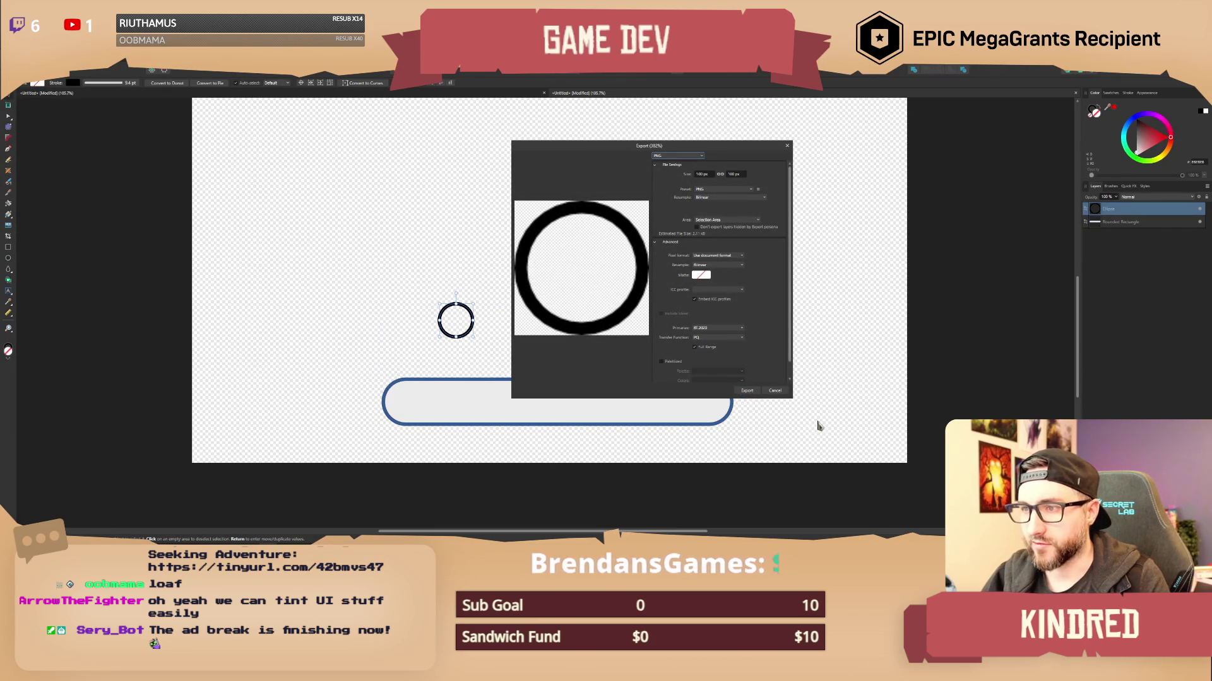
left_click(775, 391)
left_click(571, 306)
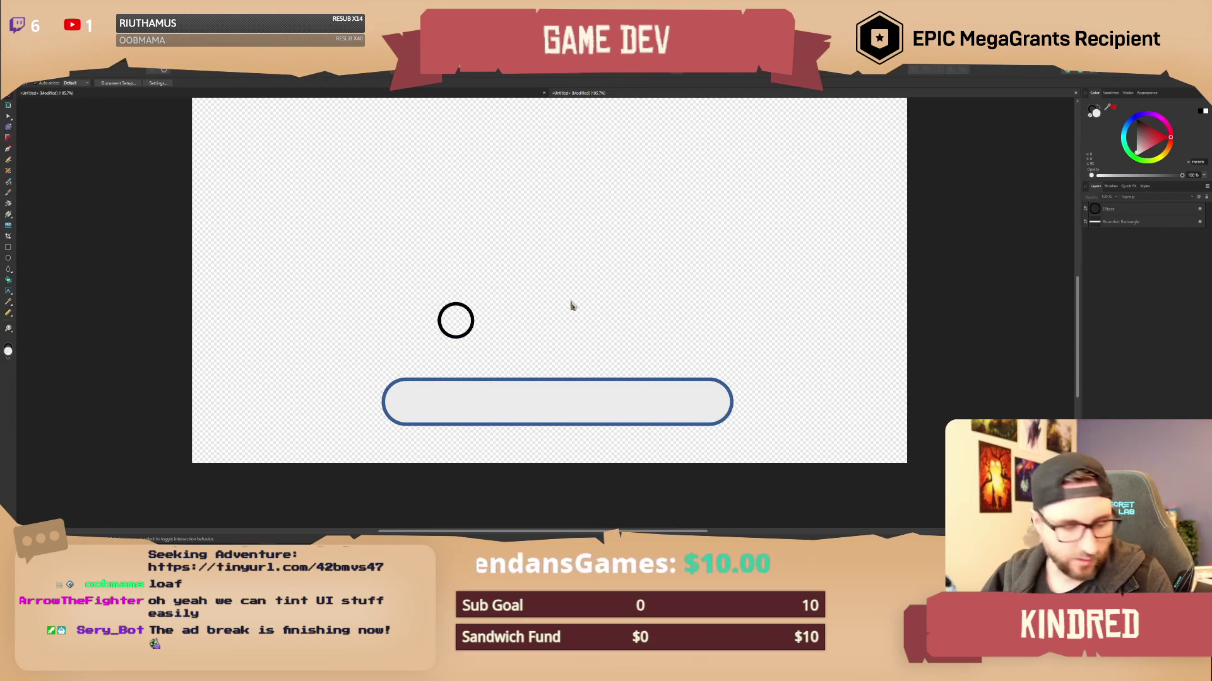
Close the original document without saving and select the pill-shaped bar.
left_click(562, 94)
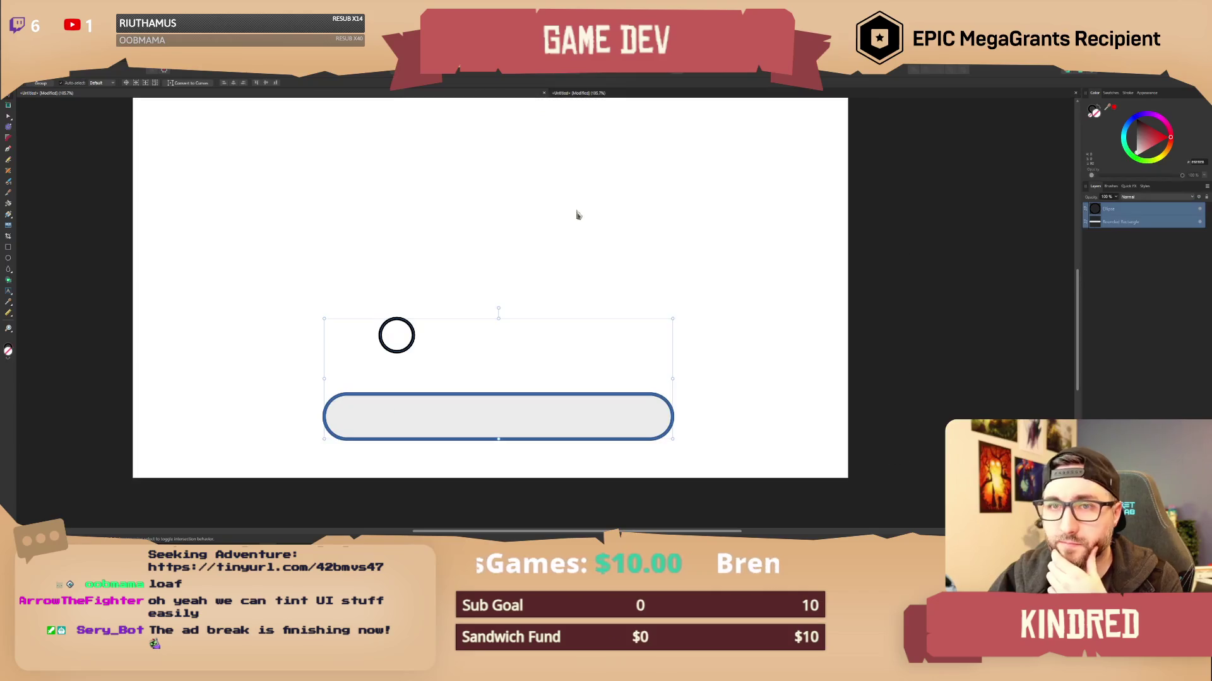
key("ctrl+w")
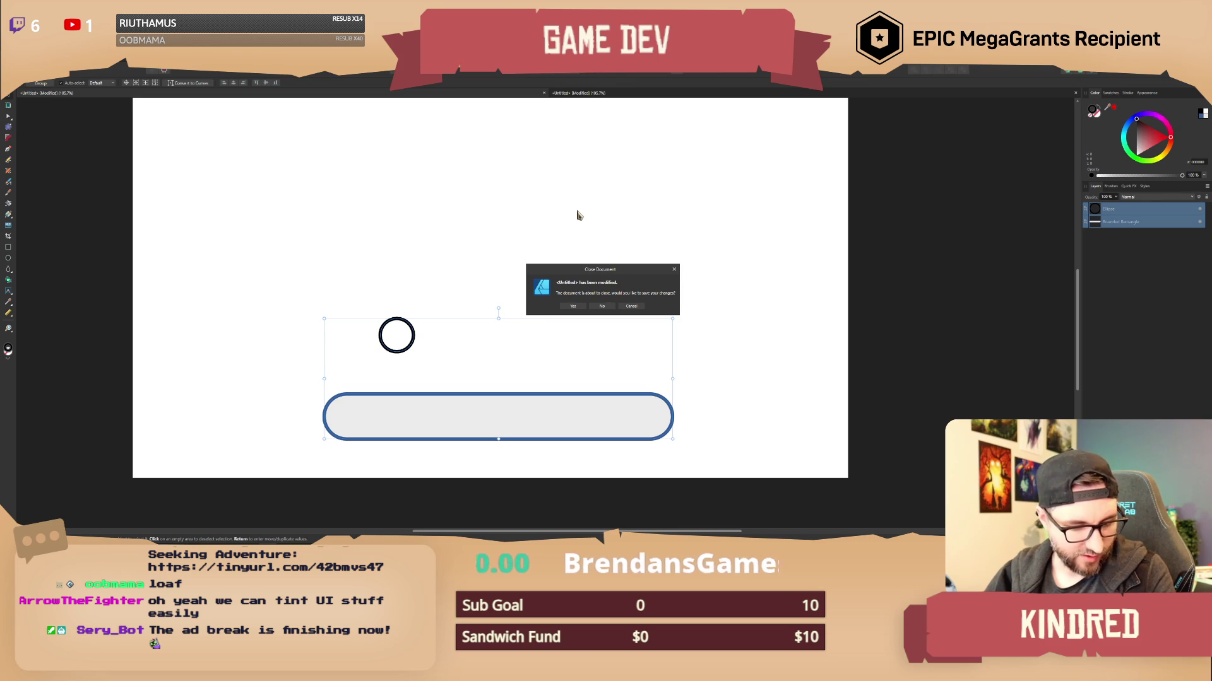
left_click(607, 307)
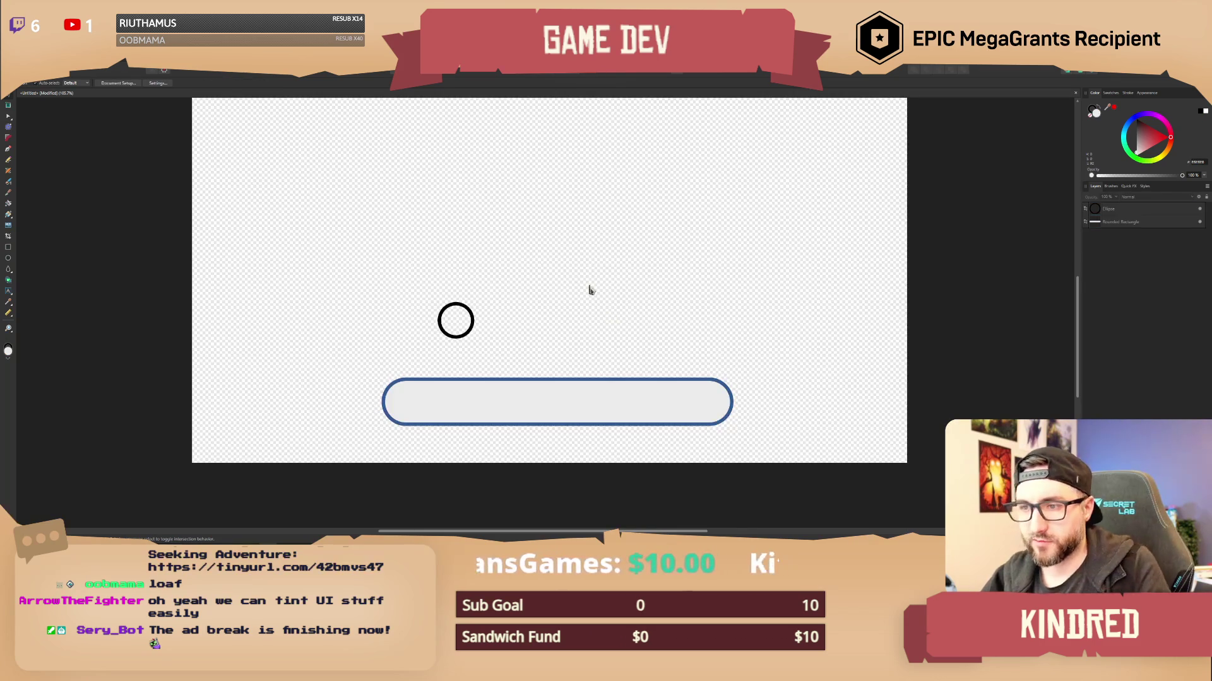
scroll(527, 316, "up", 2)
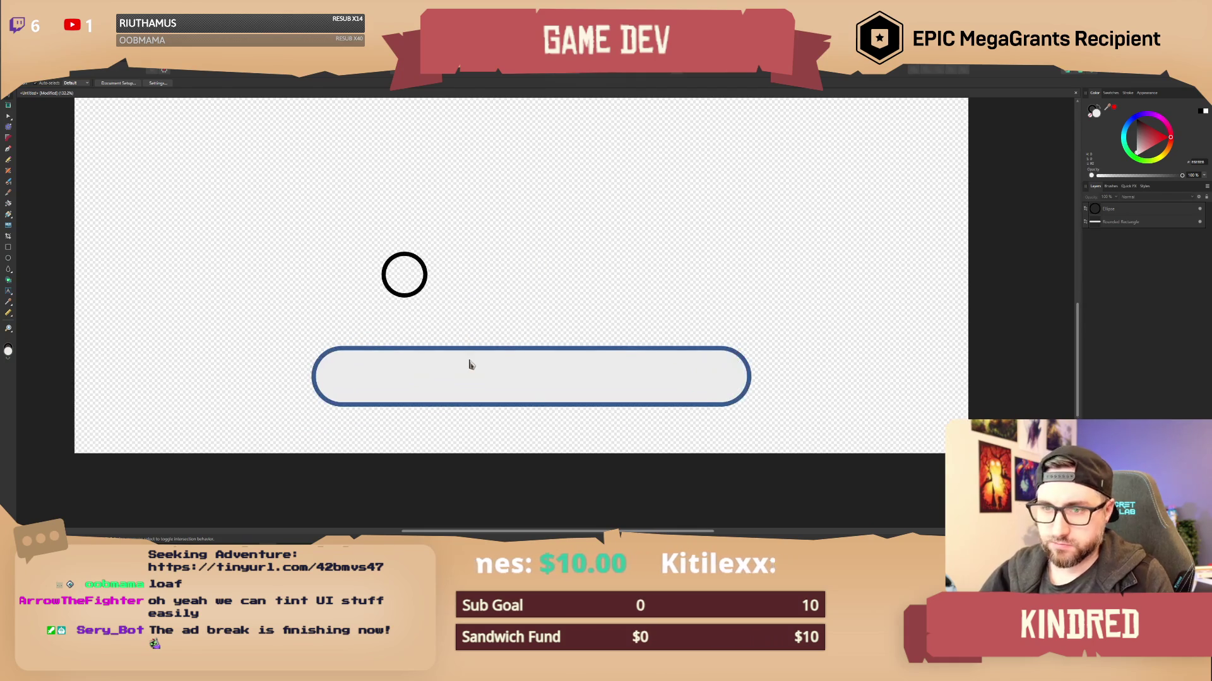
left_click(468, 363)
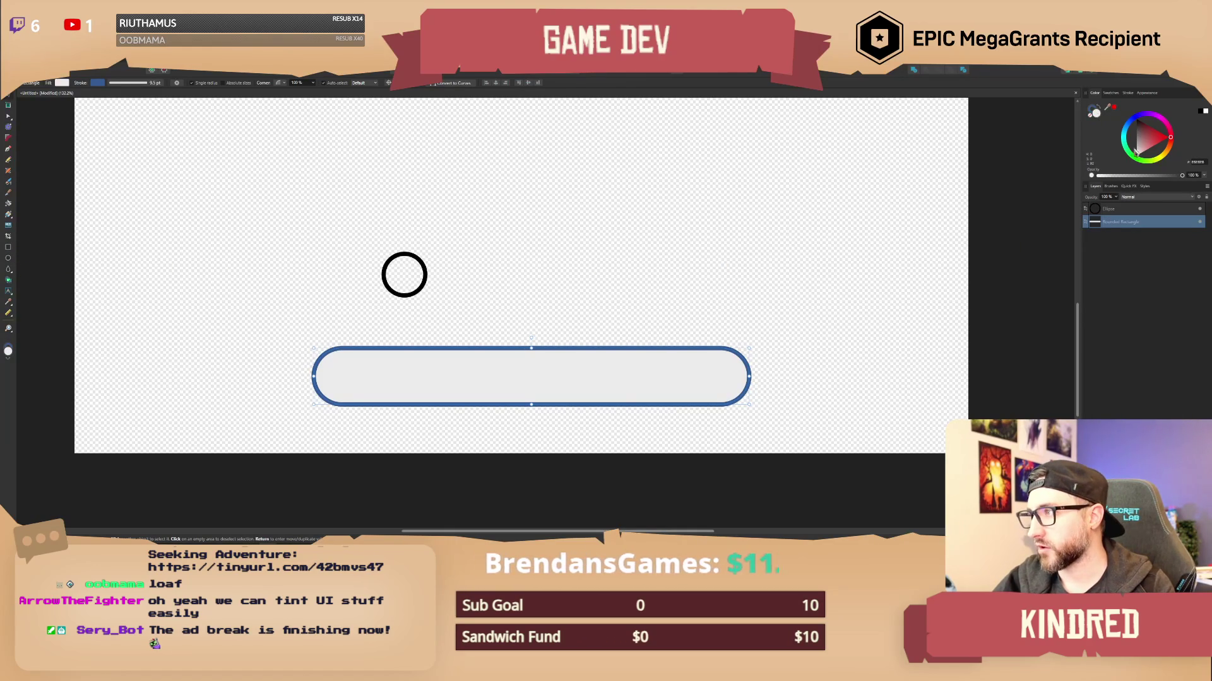
Change the bar's fill from light grey to a soft light blue on the colour wheel.
left_click(1142, 148)
mouse_move(1152, 118)
left_mouse_down()
mouse_move(1127, 124)
mouse_move(1155, 139)
left_mouse_up()
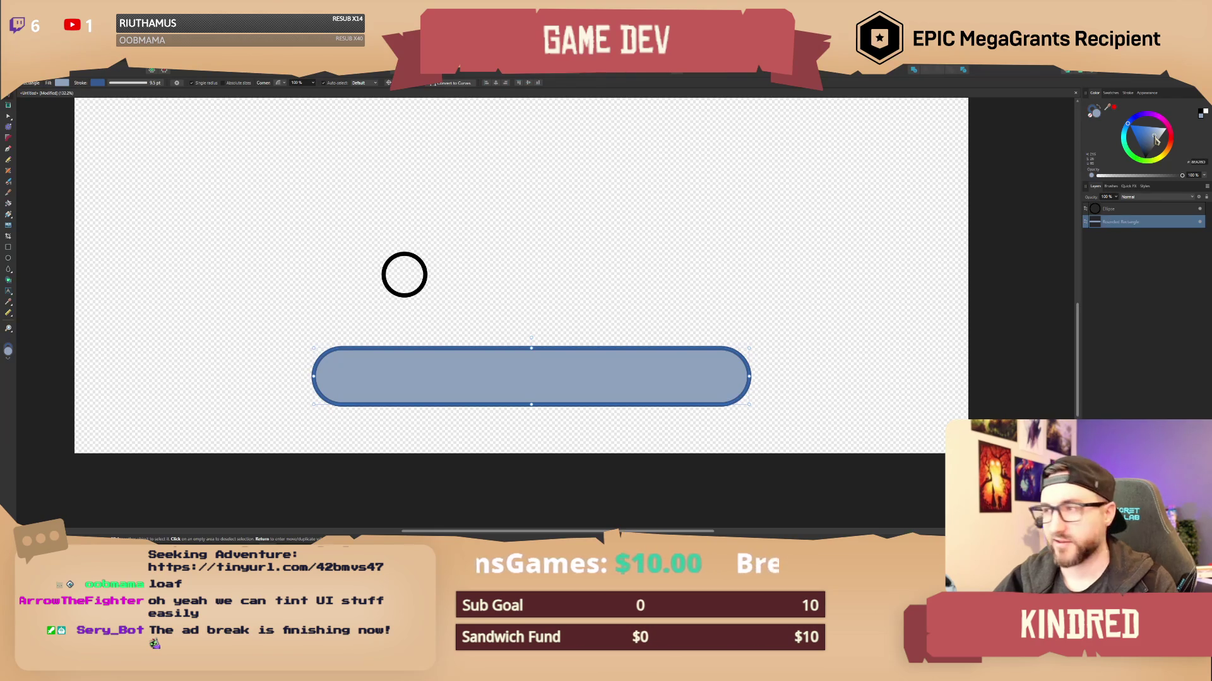
left_click_drag(1156, 140, 1154, 133)
scroll(641, 265, "down", 1)
scroll(641, 265, "right", 1)
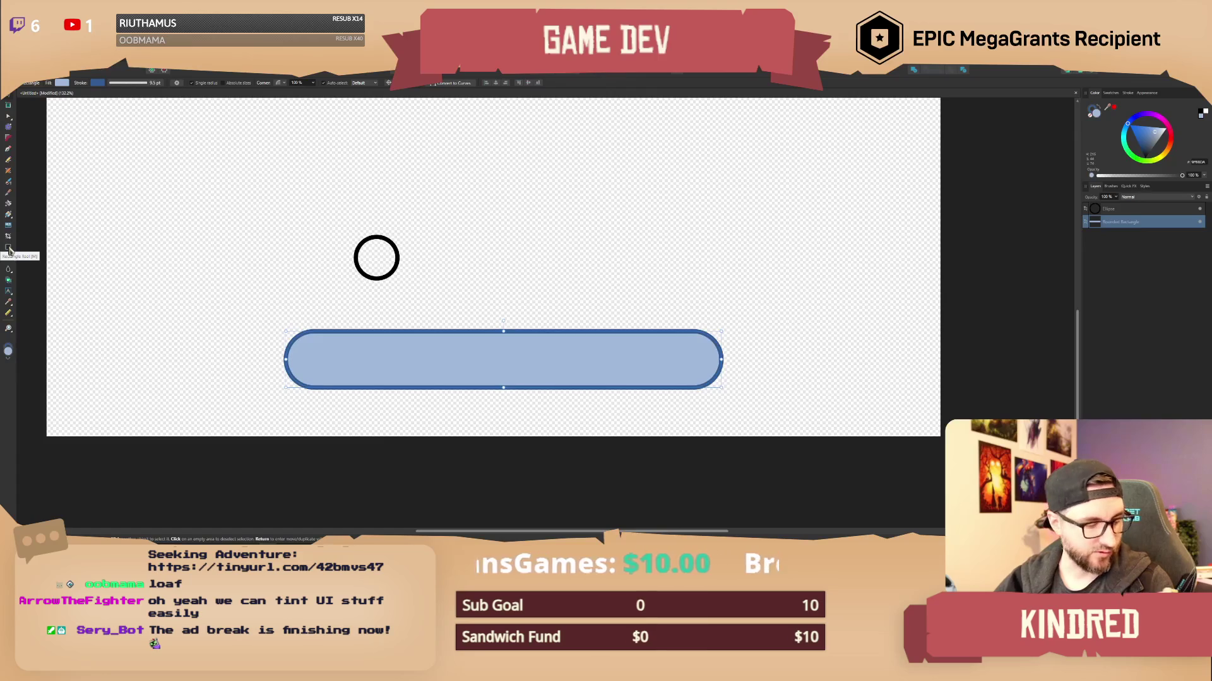
left_click(11, 154)
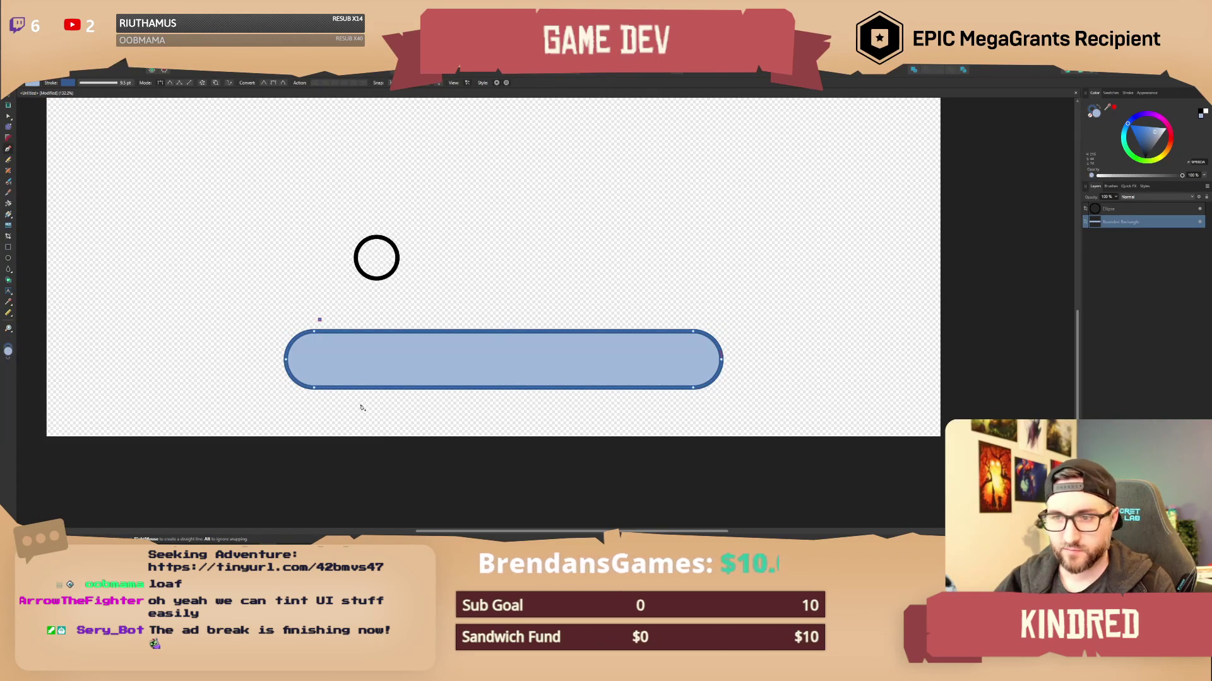
Draw a diagonal line across the bar's left end with a 3 pt stroke.
left_click(359, 405)
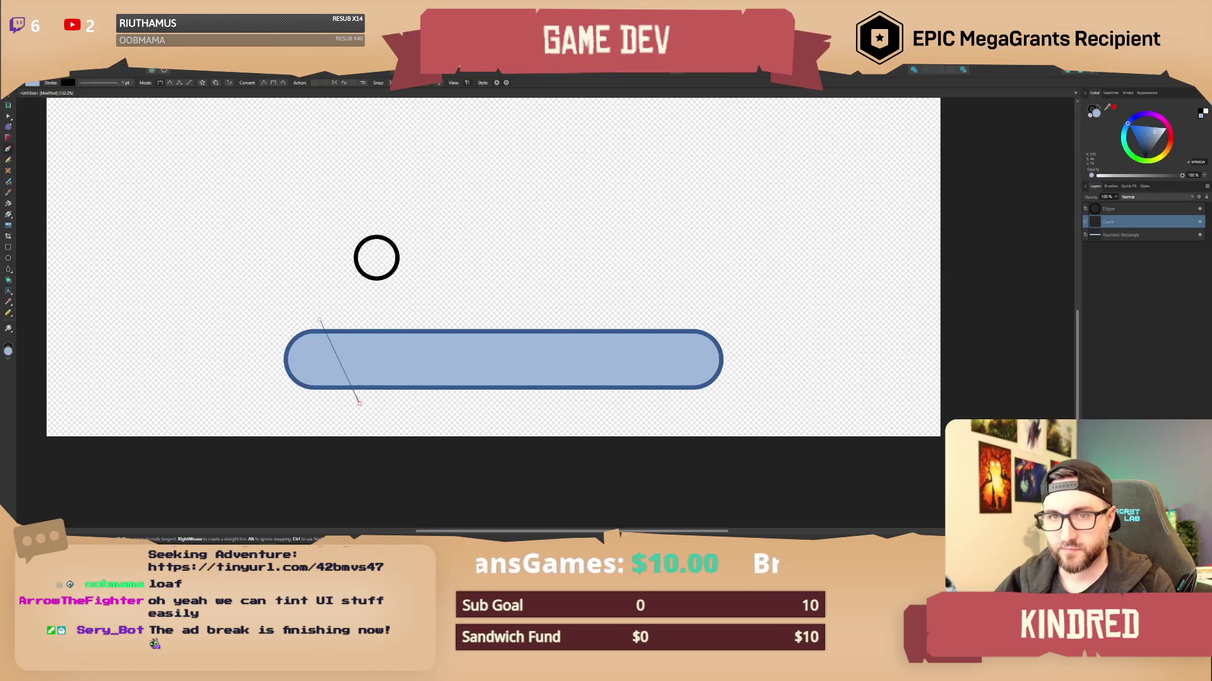
left_click(9, 101)
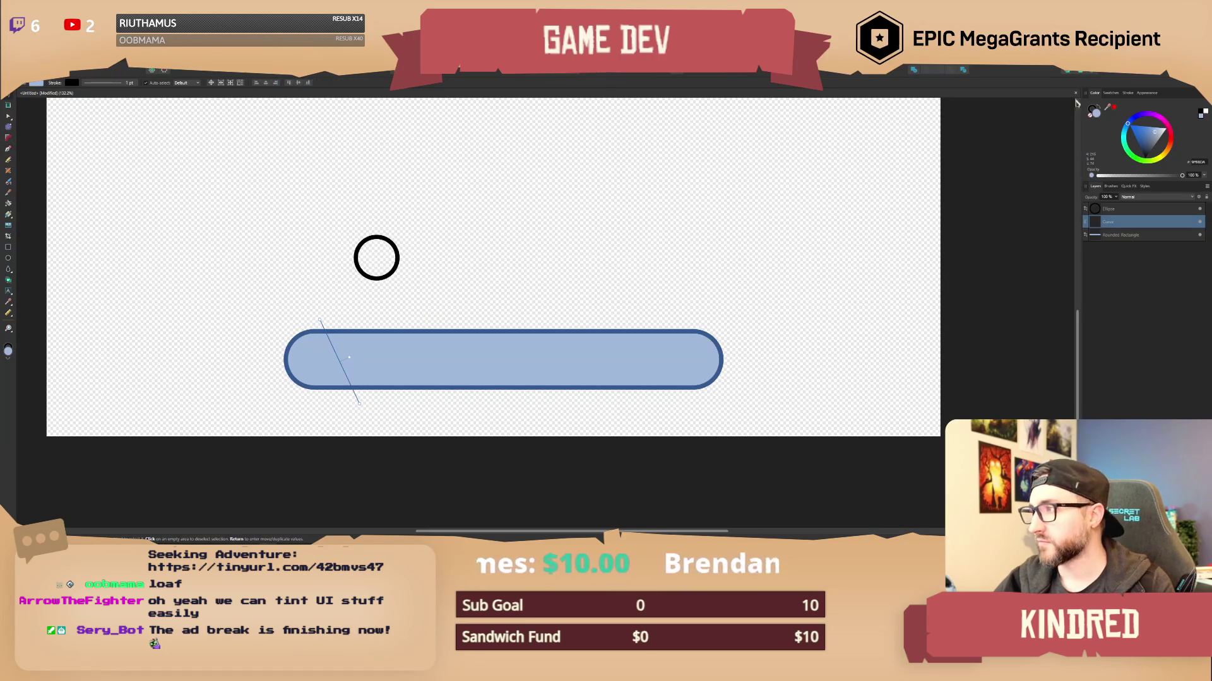
left_click(1128, 93)
left_click_drag(1122, 119, 1126, 119)
Colour the line white at 69% opacity, then select the pill bar.
left_click(1096, 94)
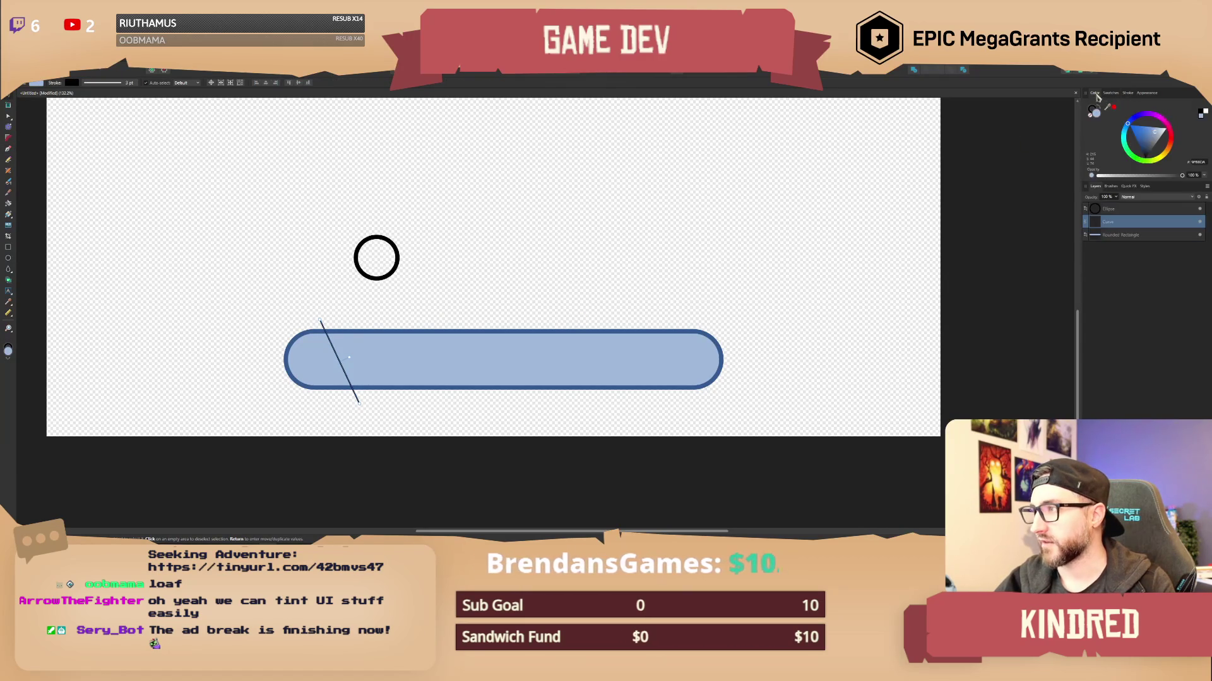
left_click(1166, 129)
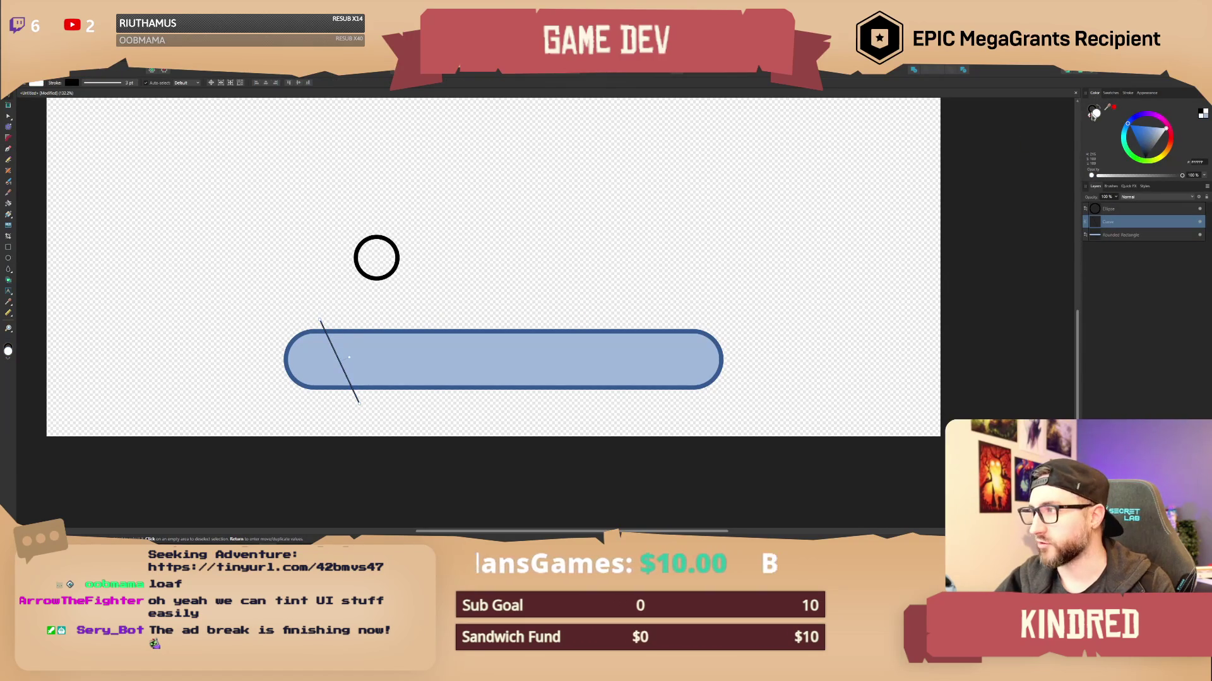
left_click(1092, 109)
left_click(1142, 149)
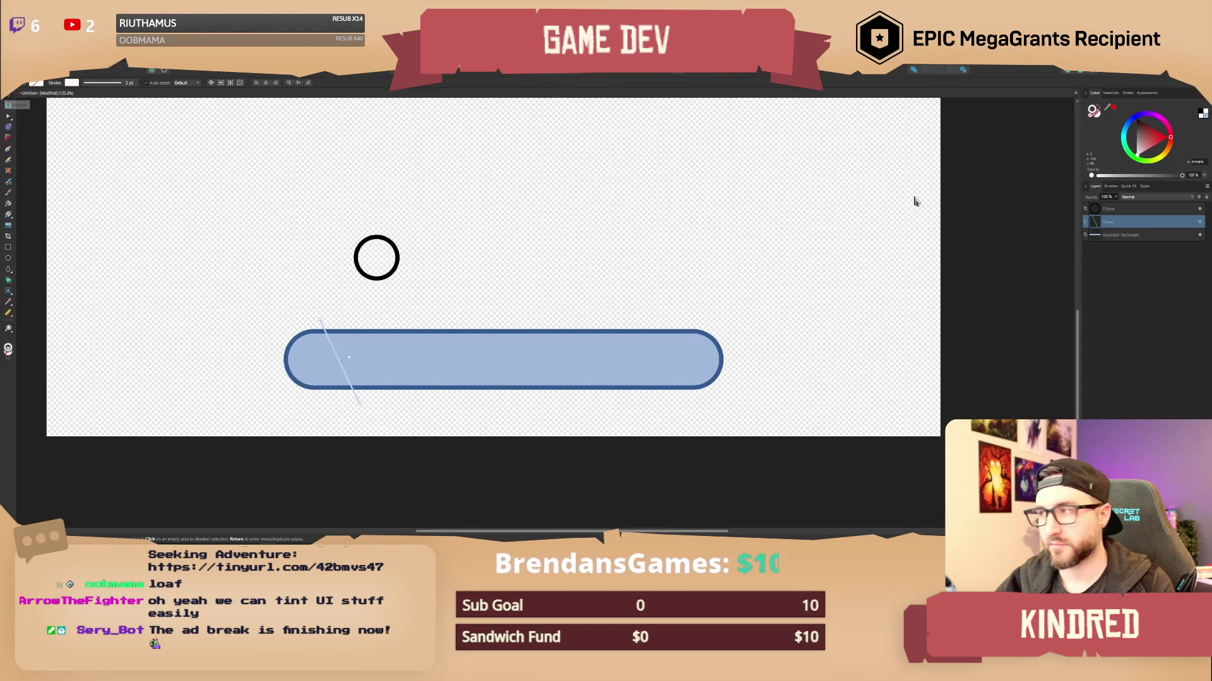
left_click_drag(1181, 177, 1149, 180)
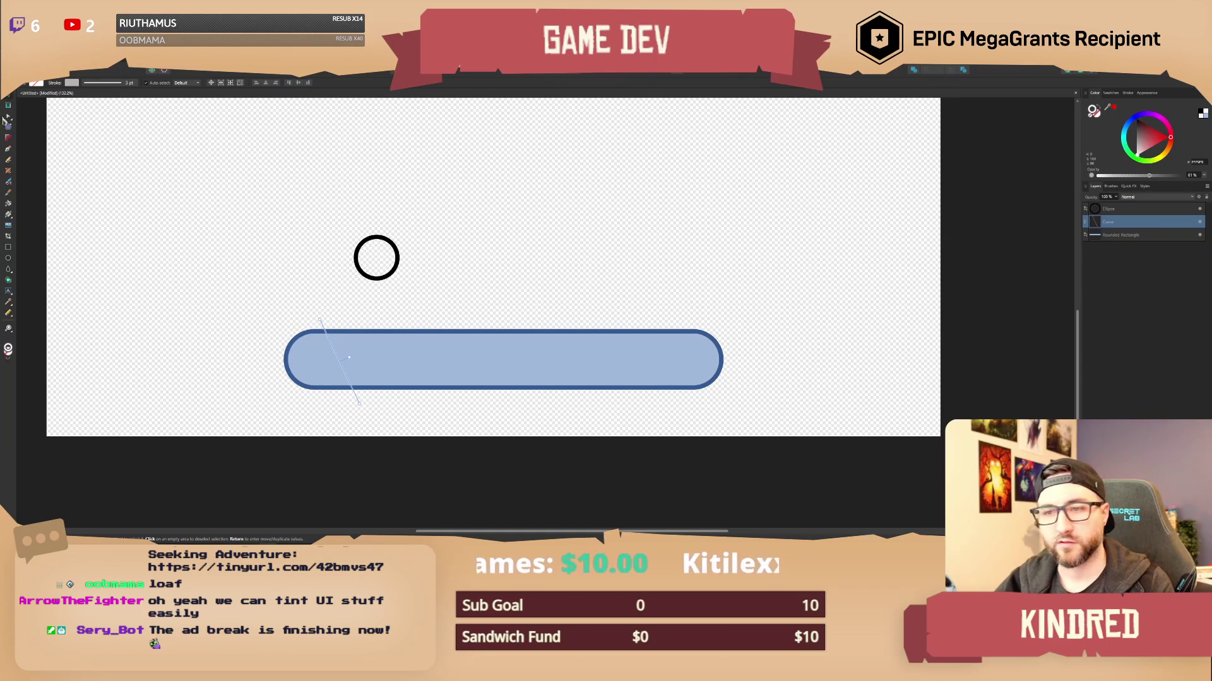
scroll(404, 239, "up", 2)
key("v")
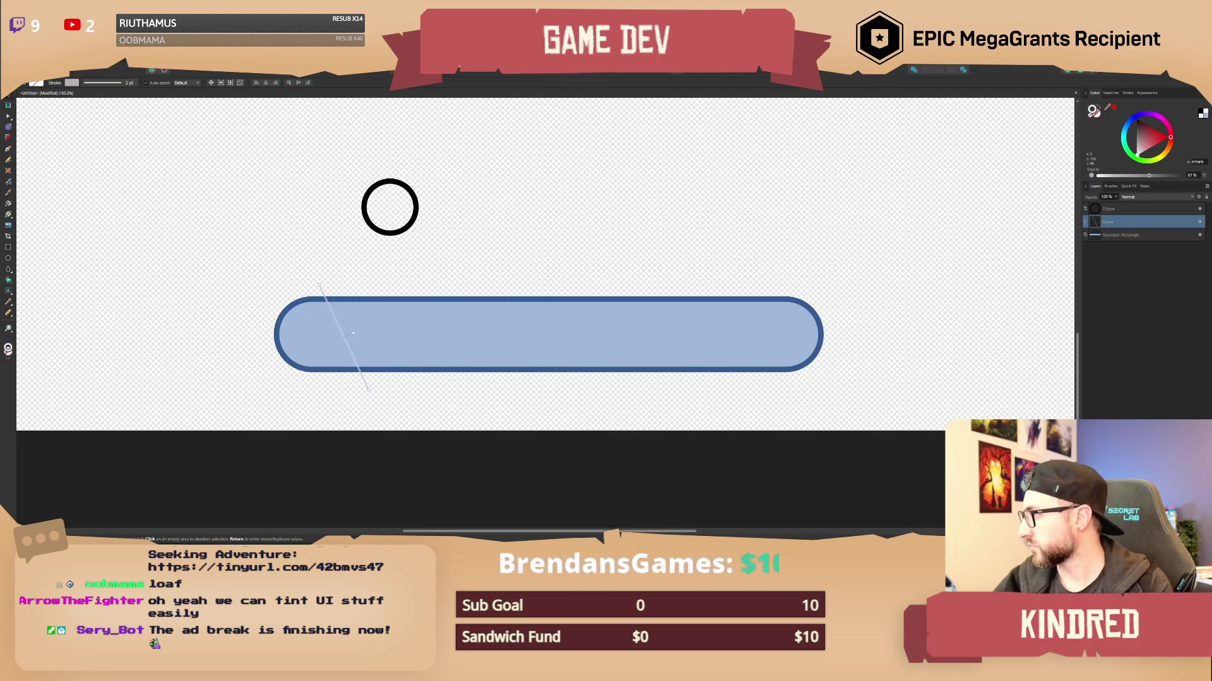
left_click(641, 348)
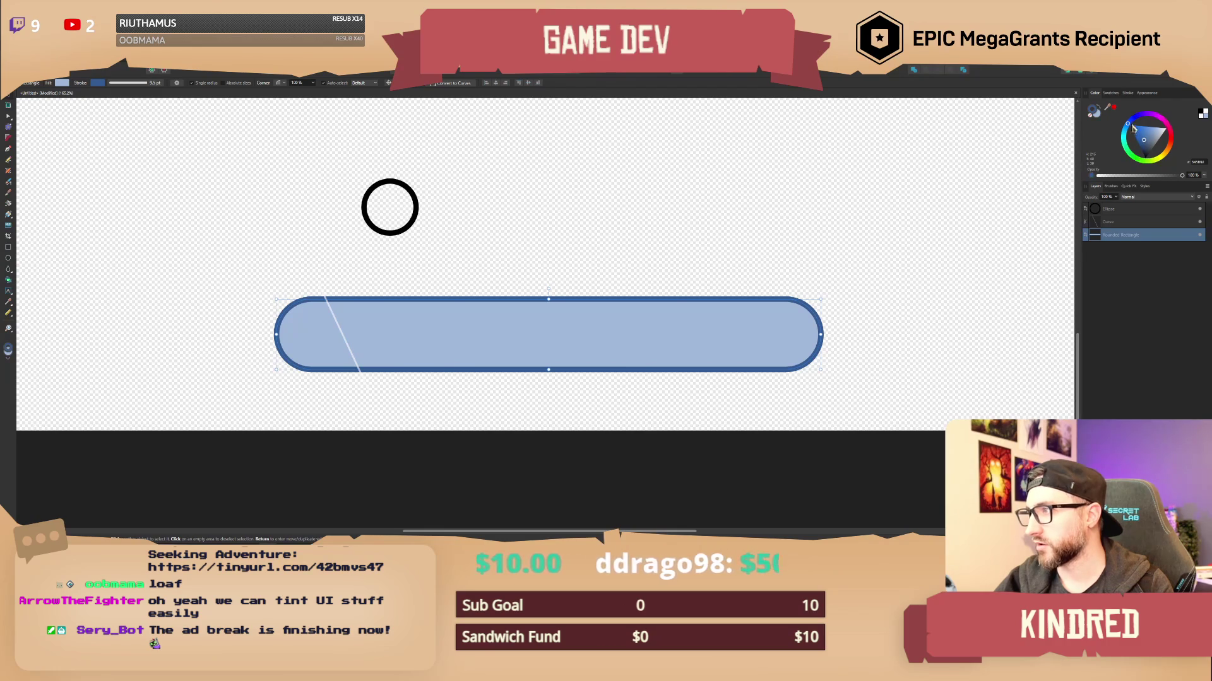
Give the bar a dark blue fill and light blue outline, and fade the diagonal line to 44%.
mouse_move(1127, 129)
left_mouse_down()
mouse_move(1151, 150)
mouse_move(1132, 145)
mouse_move(1158, 147)
left_mouse_up()
left_click(1150, 144)
left_click(1156, 146)
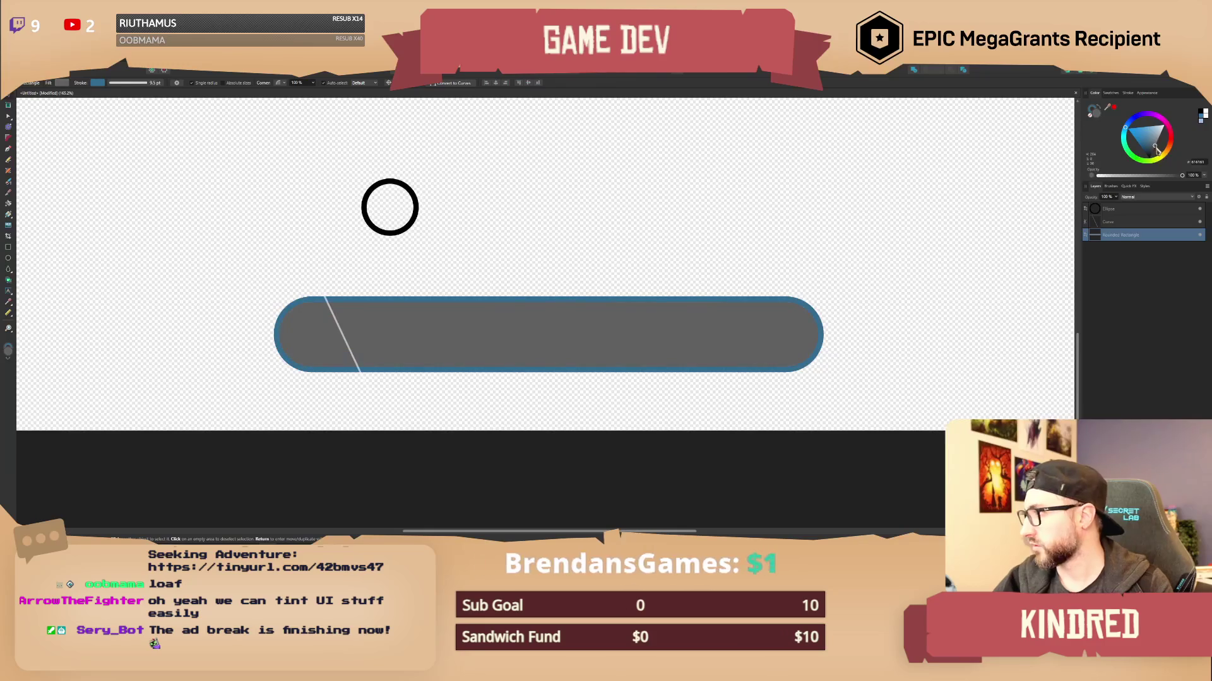
left_click_drag(1147, 146, 1145, 147)
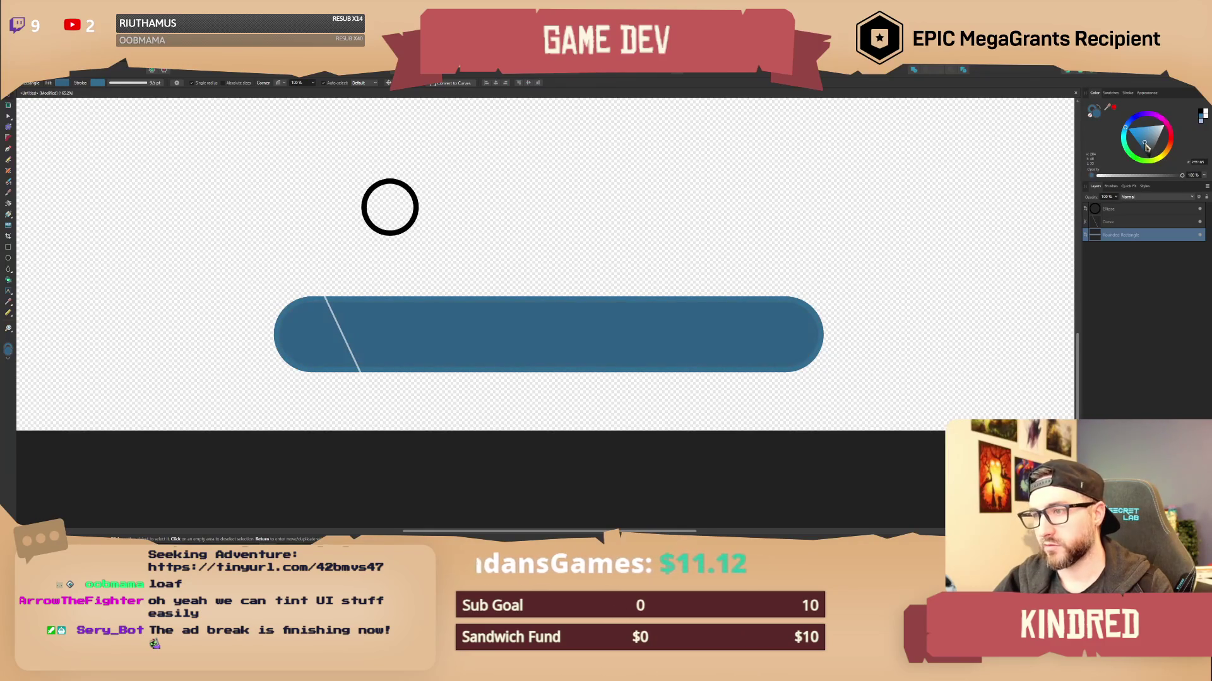
key("x")
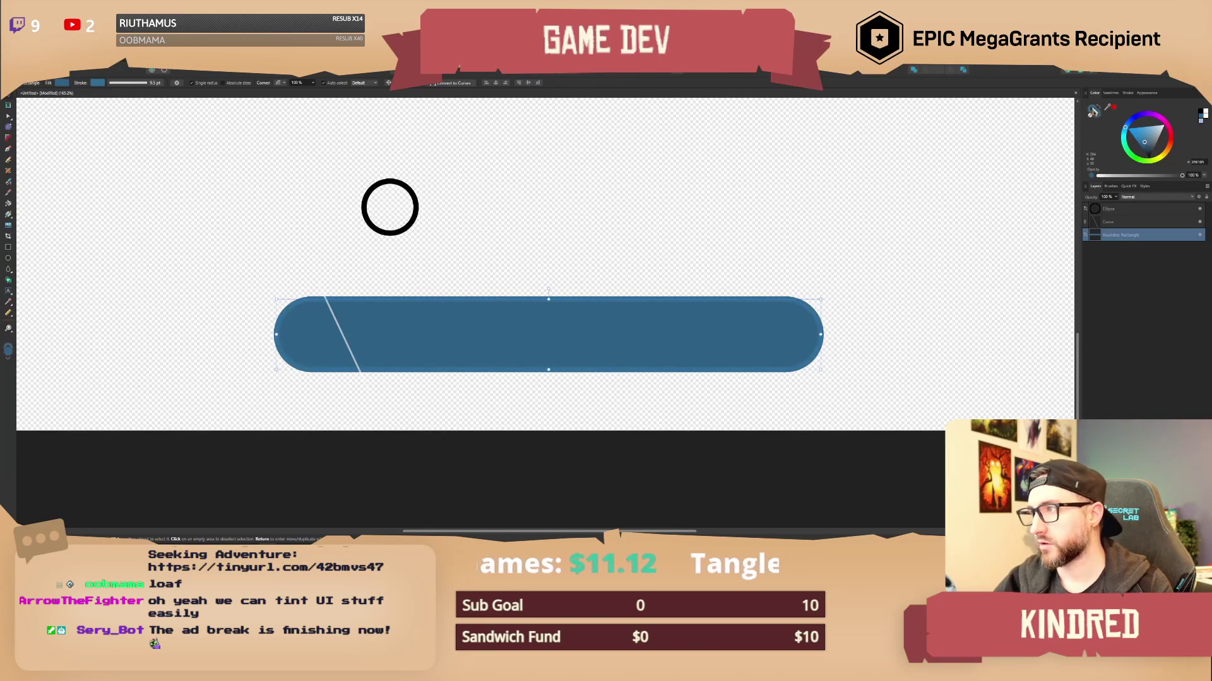
left_click(1145, 142)
left_click_drag(1146, 142, 1127, 136)
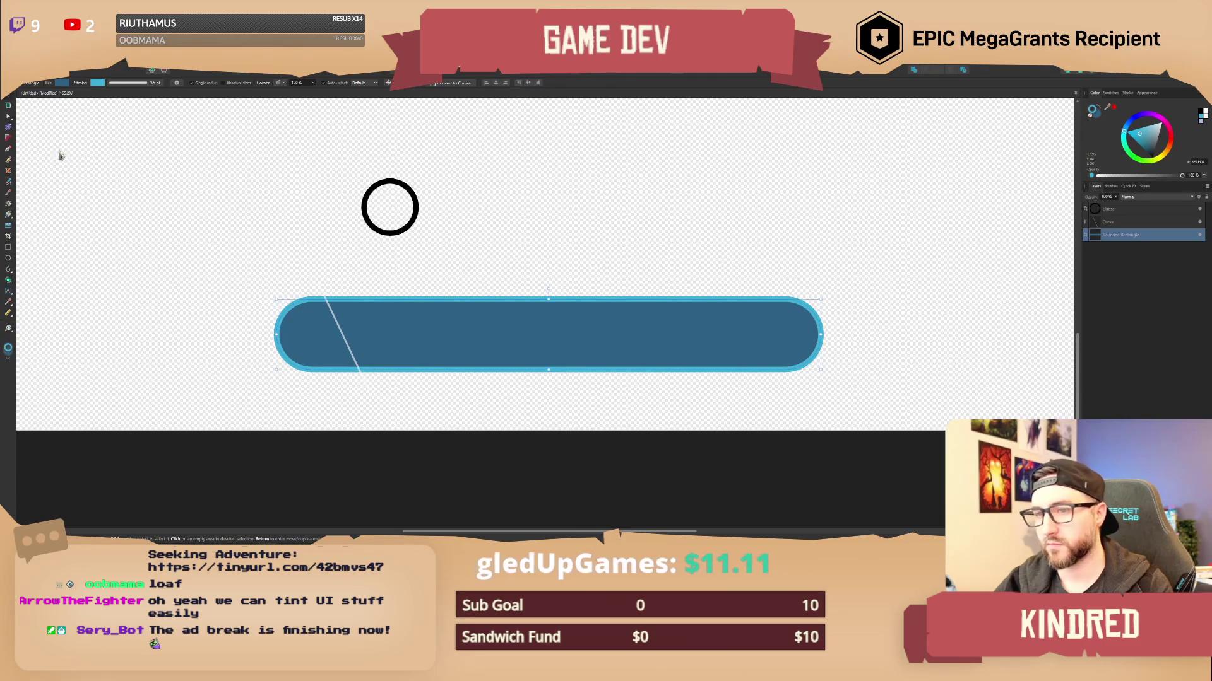
left_click(1125, 225)
left_click_drag(1154, 181, 1132, 179)
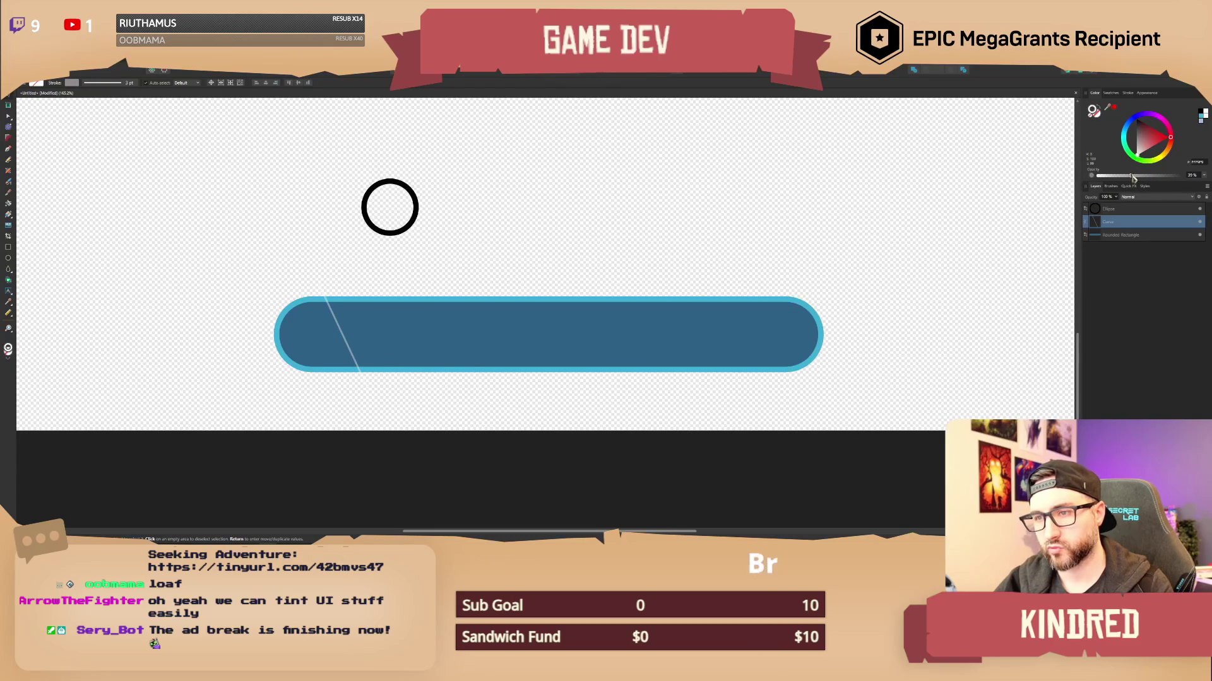
Thicken the line to 5.2 pt and make it vertical near the bar's left end.
left_click(1127, 93)
left_click_drag(1124, 114, 1129, 115)
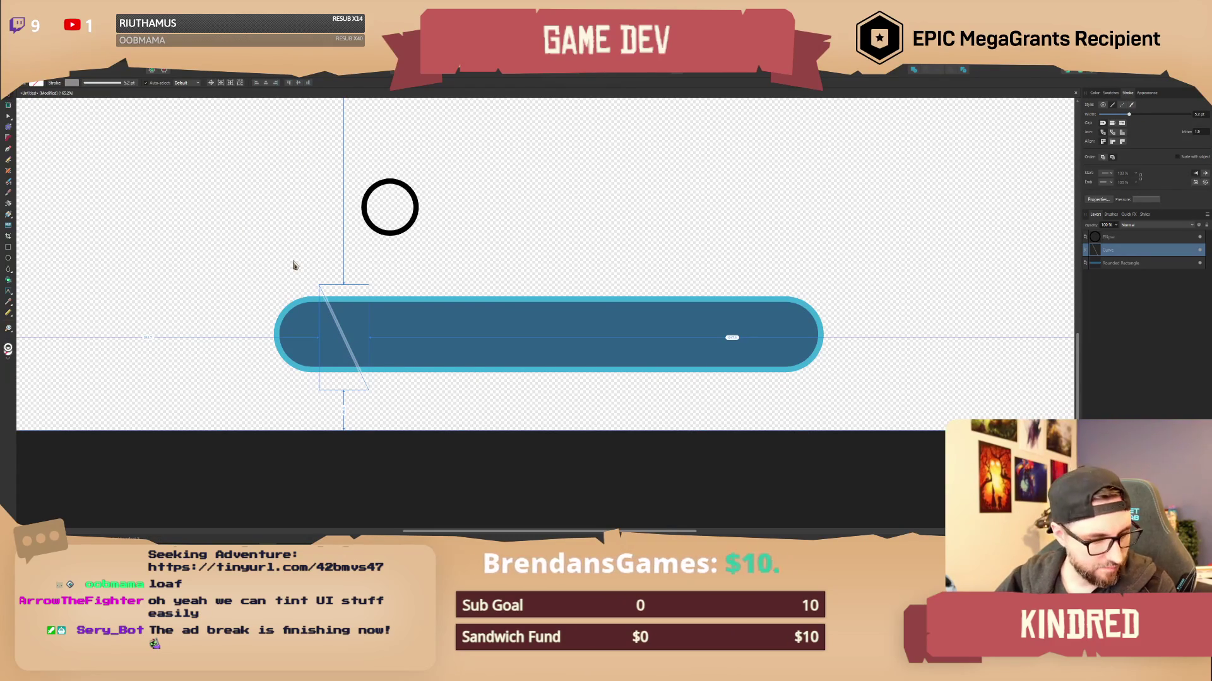
key("a")
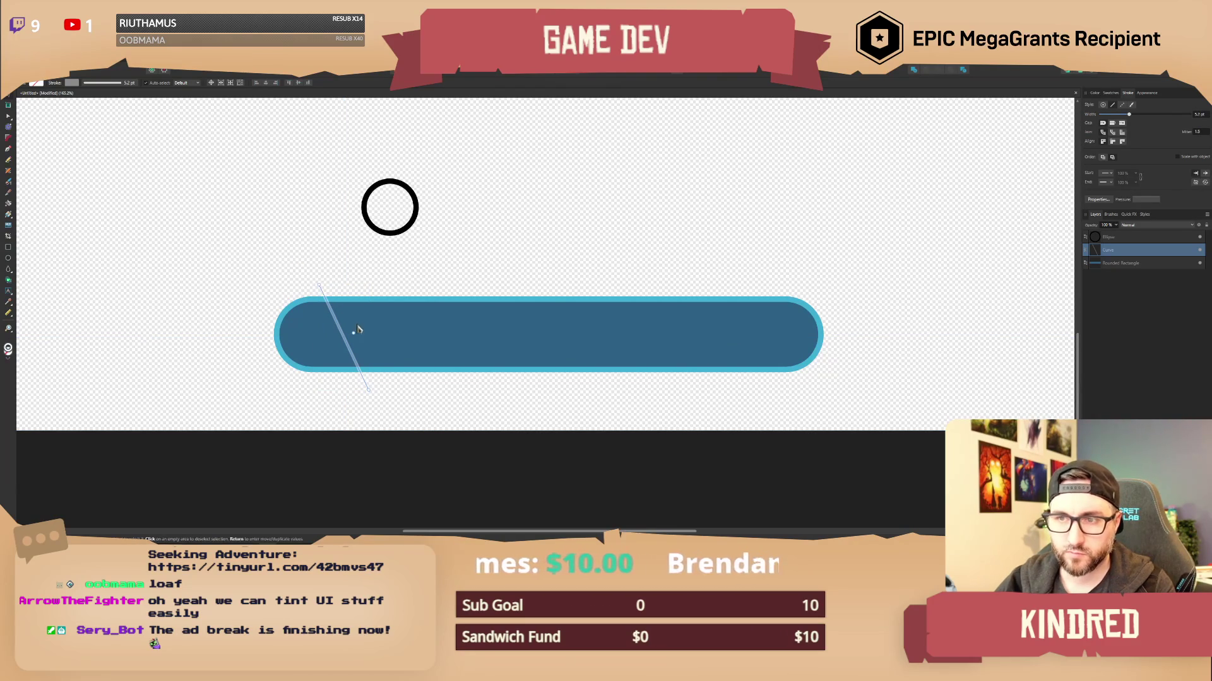
mouse_move(370, 330)
left_mouse_down()
mouse_move(368, 347)
mouse_move(361, 331)
left_mouse_up()
Duplicate the stripe across the bar with Ctrl+J and group all the stripes.
key("ctrl+j")
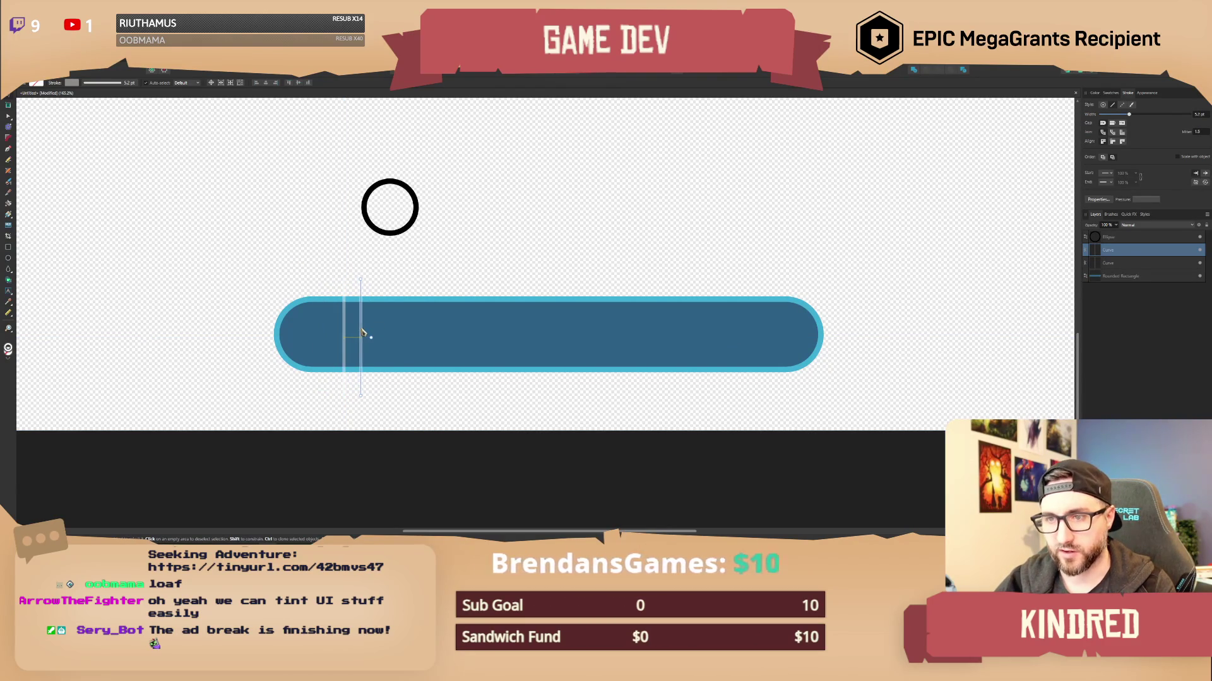
key("ctrl+j")
key("ctrl+j")
key("ctrl+j")
key("ctrl+j")
key("ctrl+j")
key("ctrl+j")
key("ctrl+j")
key("ctrl+j")
key("ctrl+j")
key("ctrl+j")
key("ctrl+j")
key("ctrl+j")
key("ctrl+j")
key("ctrl+j")
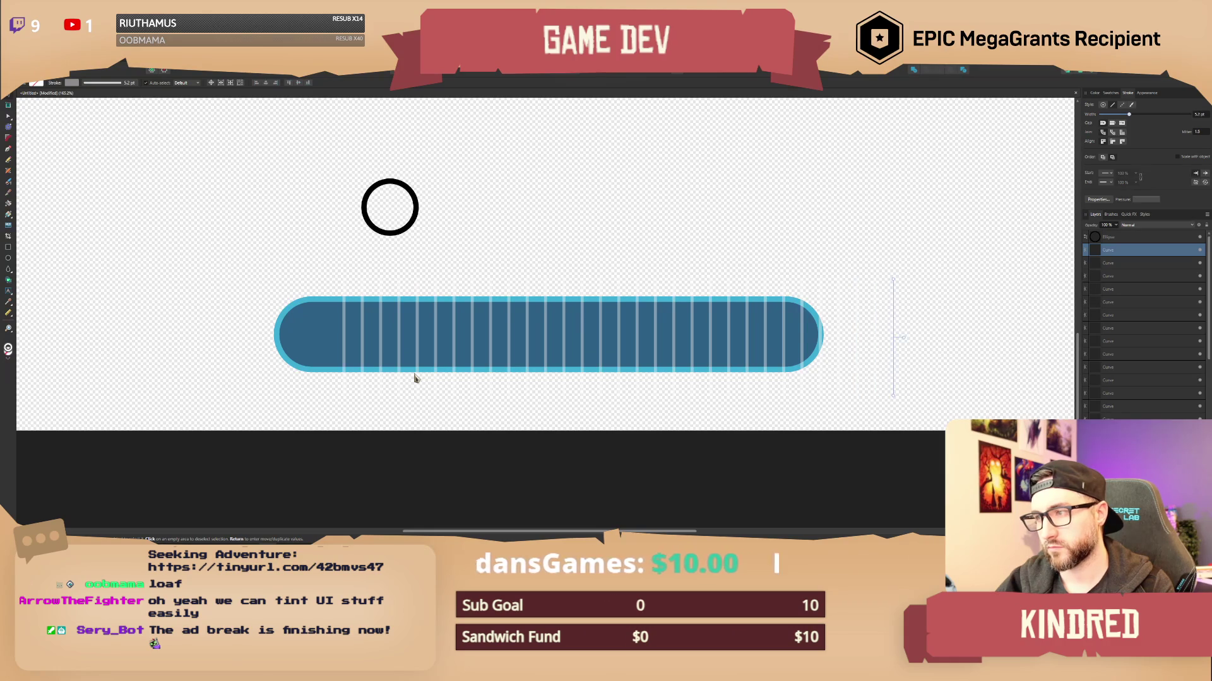
scroll(1166, 343, "down", 2)
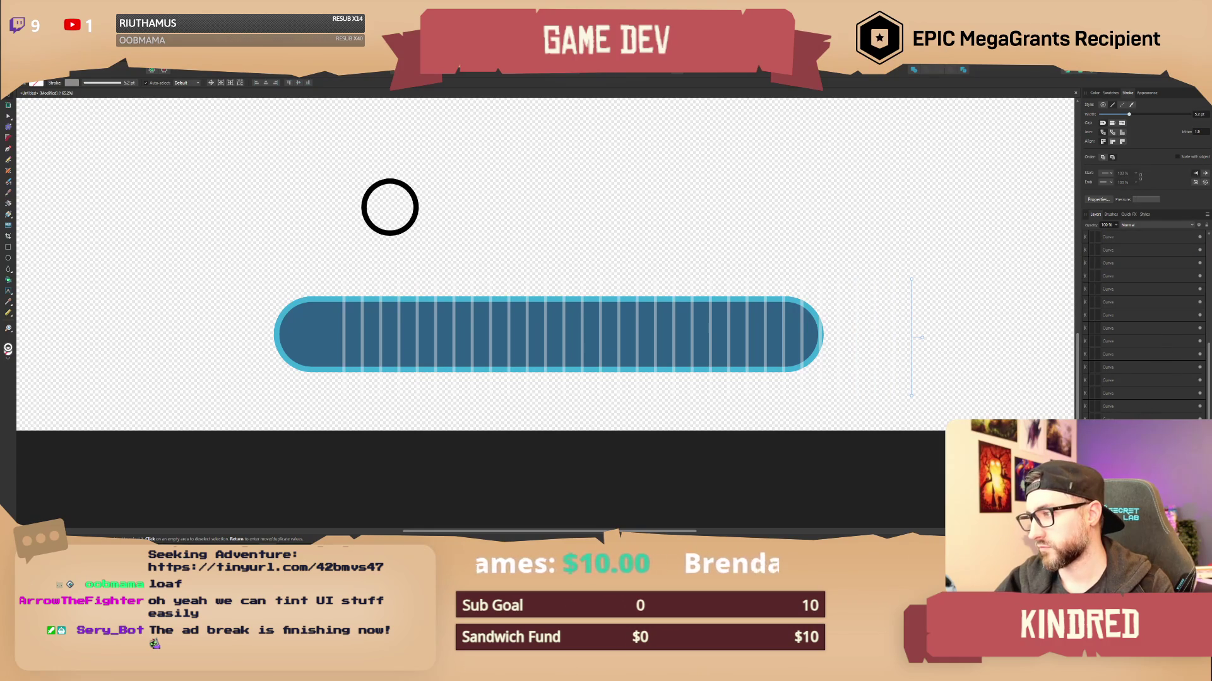
key("ctrl+a")
key("ctrl+g")
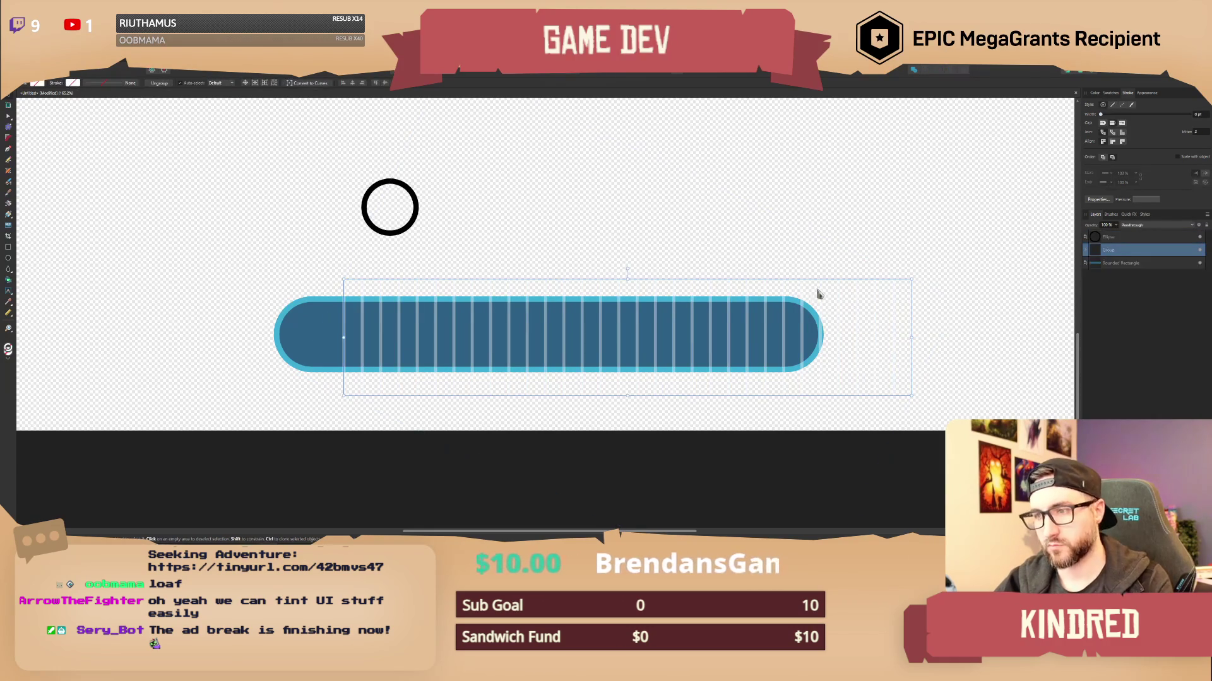
Stretch the stripe group taller and reposition it to cover the bar.
mouse_move(628, 269)
left_mouse_down()
mouse_move(644, 258)
mouse_move(650, 209)
mouse_move(630, 216)
left_mouse_up()
left_click_drag(639, 255, 566, 274)
mouse_move(556, 229)
left_mouse_down()
mouse_move(558, 136)
mouse_move(563, 172)
left_mouse_up()
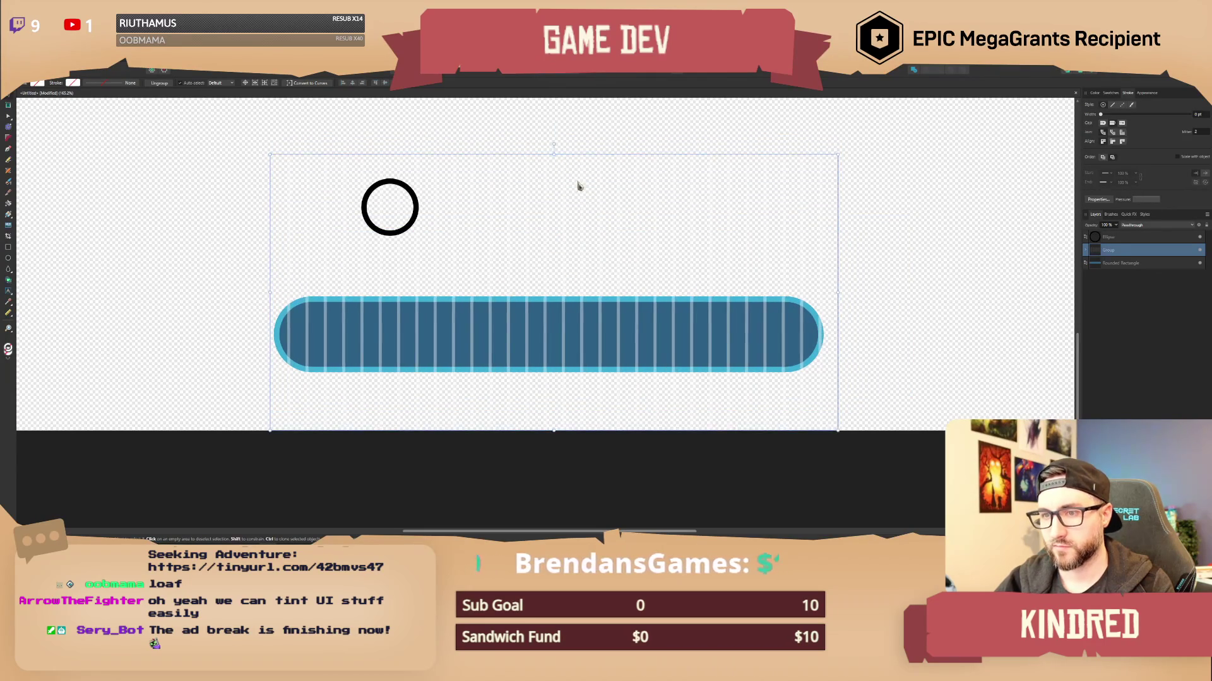
scroll(628, 240, "down", 2)
scroll(611, 225, "up", 1)
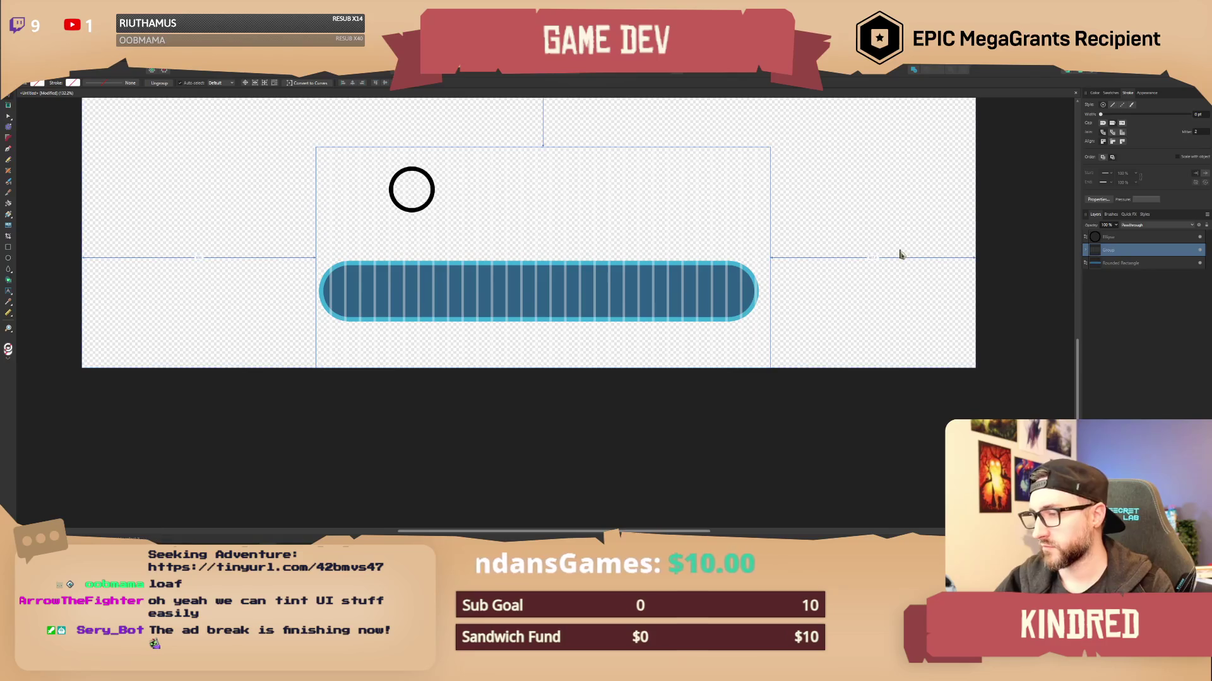
Duplicate the stripe group and rotate the copy 90° to form a grid.
key("ctrl+j")
mouse_move(541, 137)
left_mouse_down()
mouse_move(533, 124)
mouse_move(436, 158)
mouse_move(387, 216)
mouse_move(390, 275)
mouse_move(265, 260)
mouse_move(304, 267)
left_mouse_up()
scroll(543, 271, "down", 2)
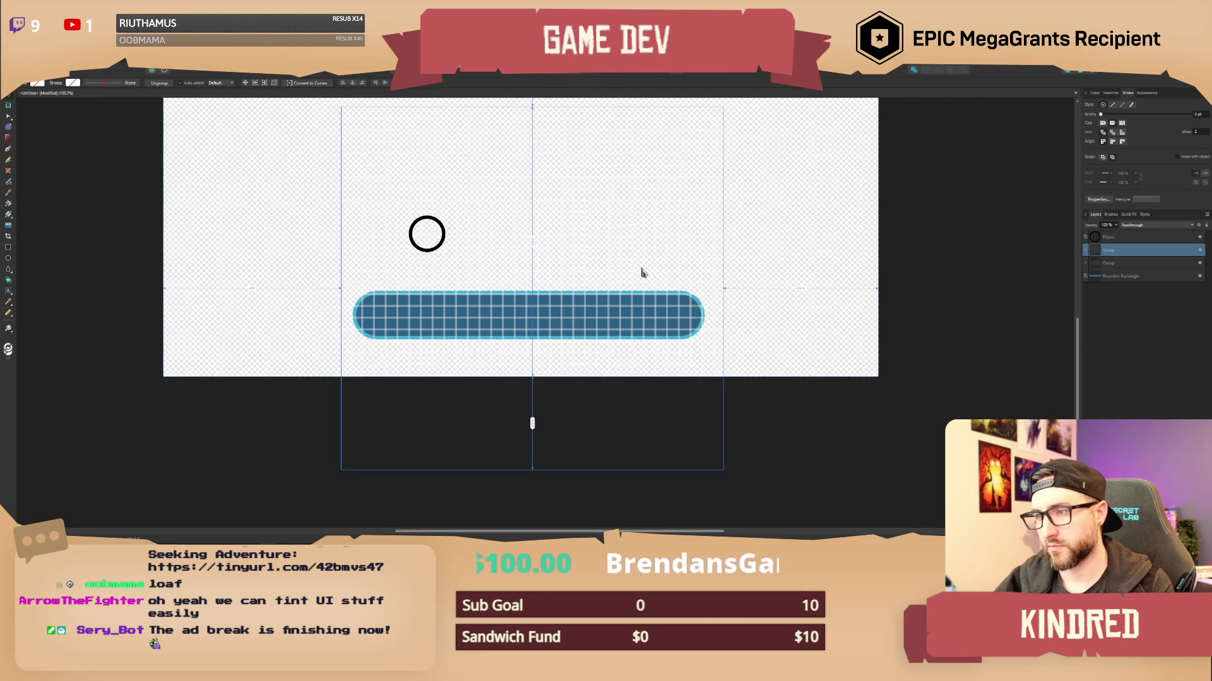
scroll(641, 273, "up", 2)
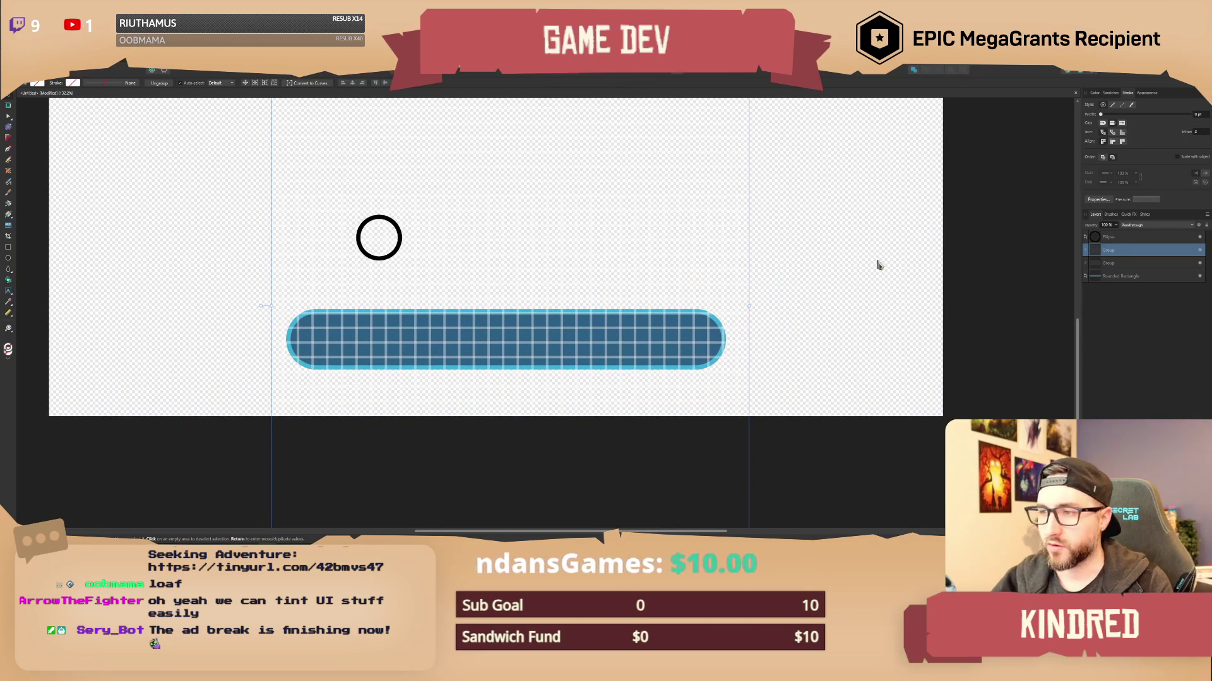
Select the upper grid group in the Layers panel and expand it to list its curves.
left_click(1120, 265, "shift")
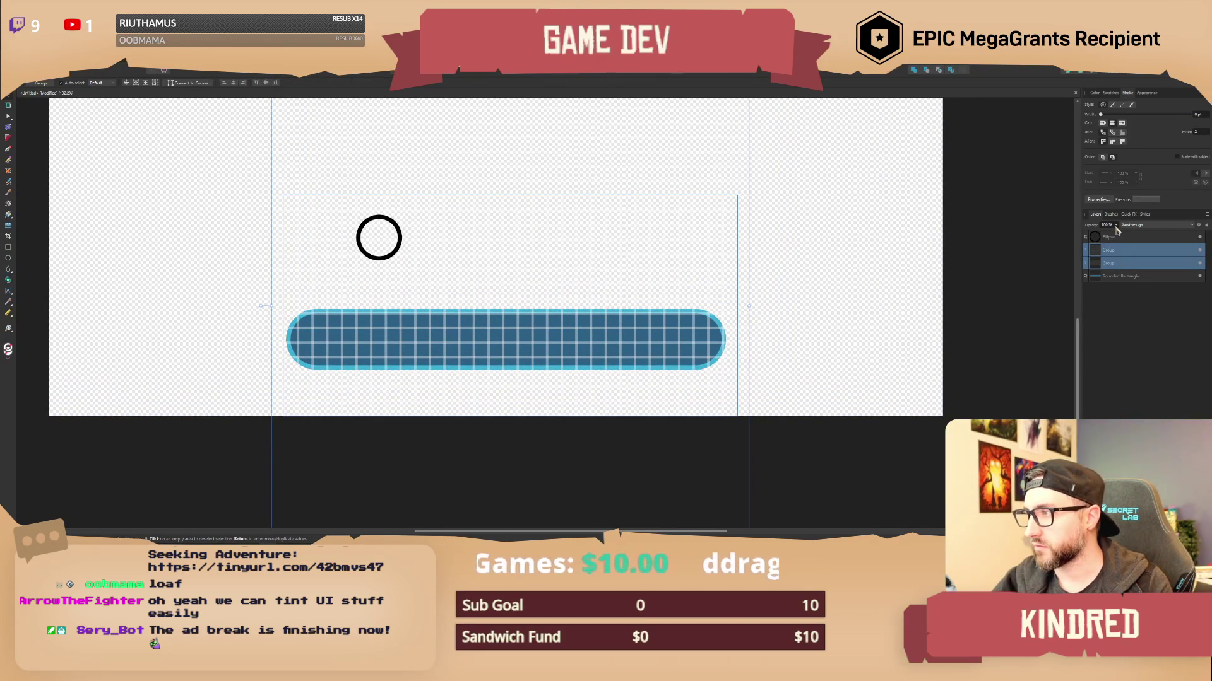
left_click(1131, 255)
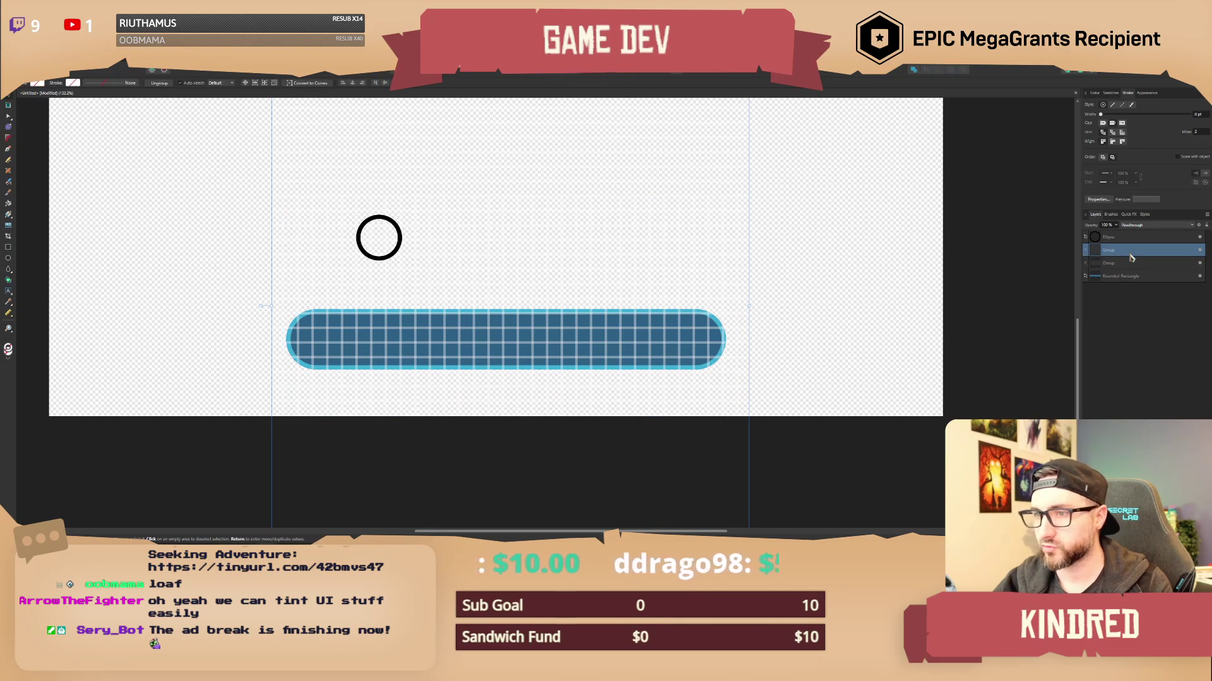
scroll(697, 308, "down", 3)
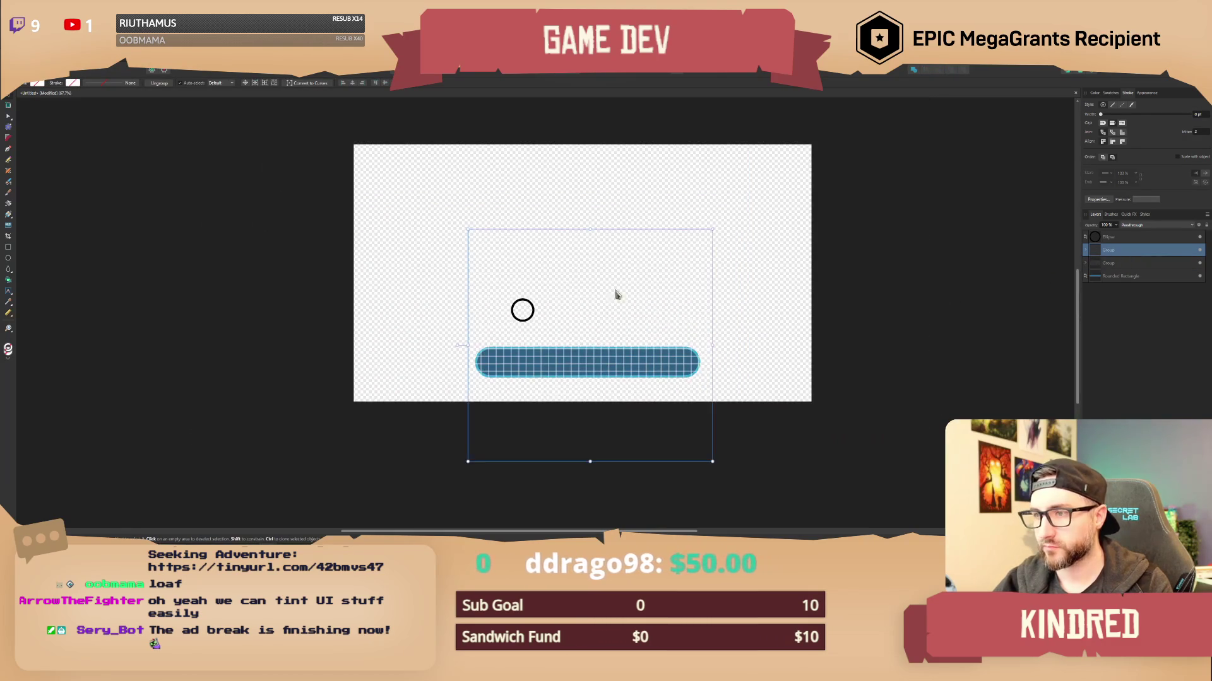
left_click(1086, 250)
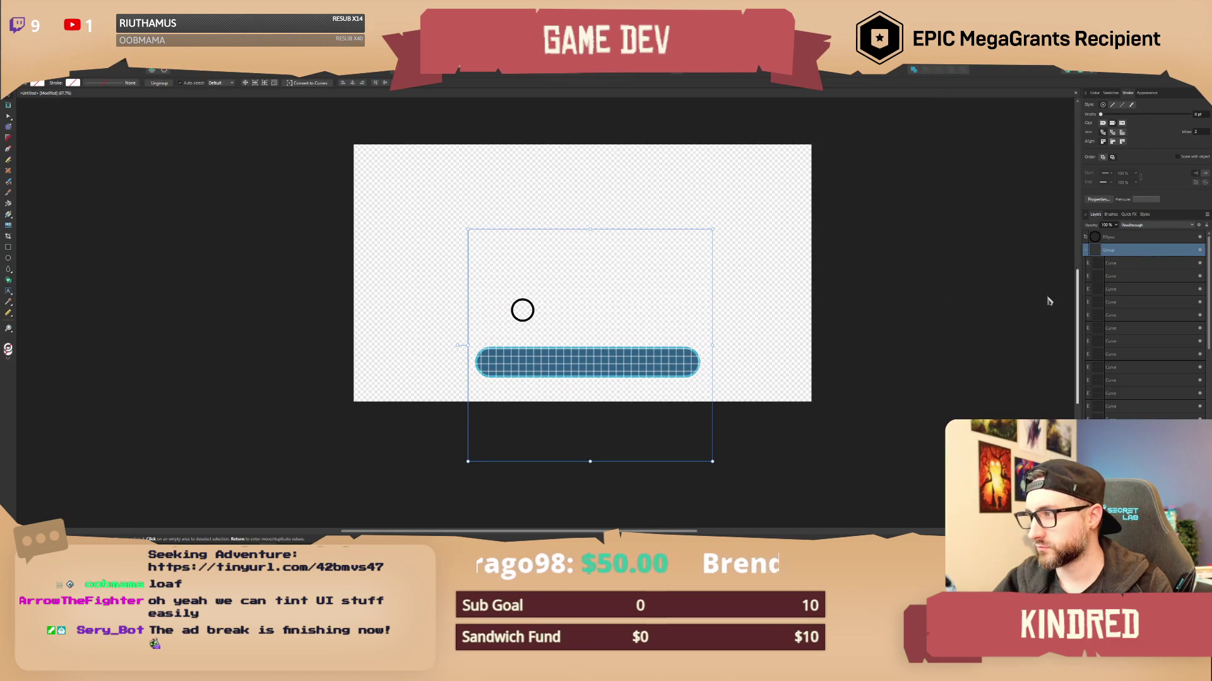
scroll(720, 303, "up", 2)
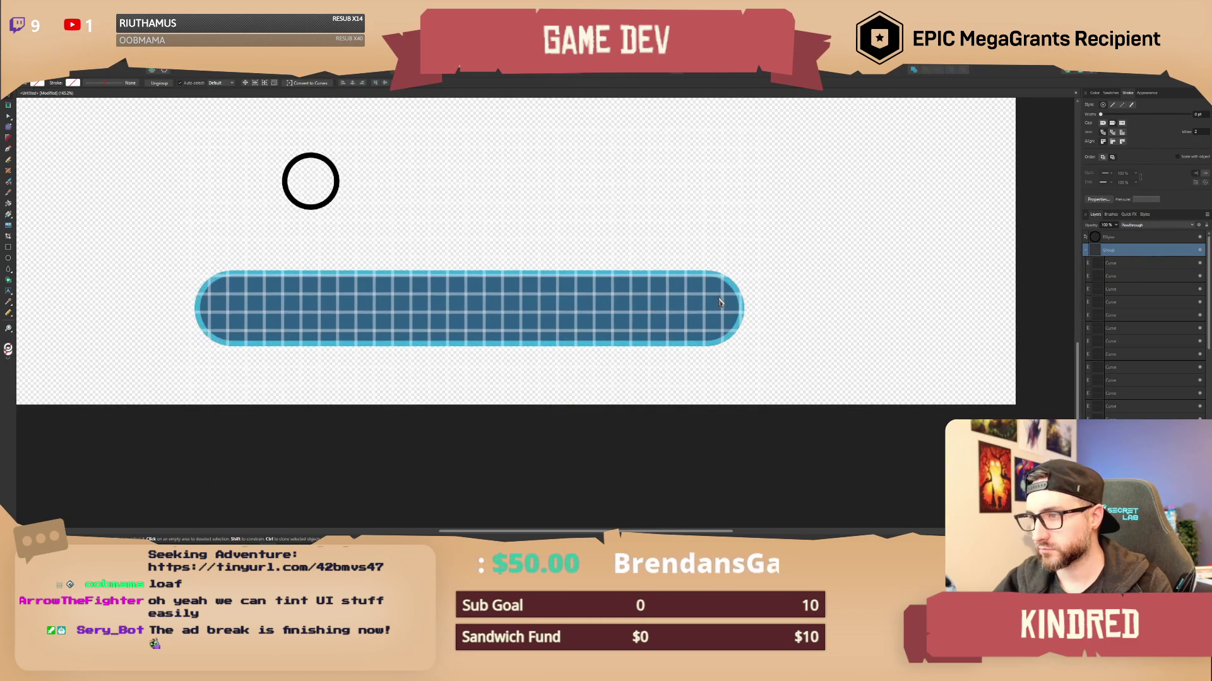
Group the bottom three grid curves, then select the grid groups in Layers.
left_click(1123, 407)
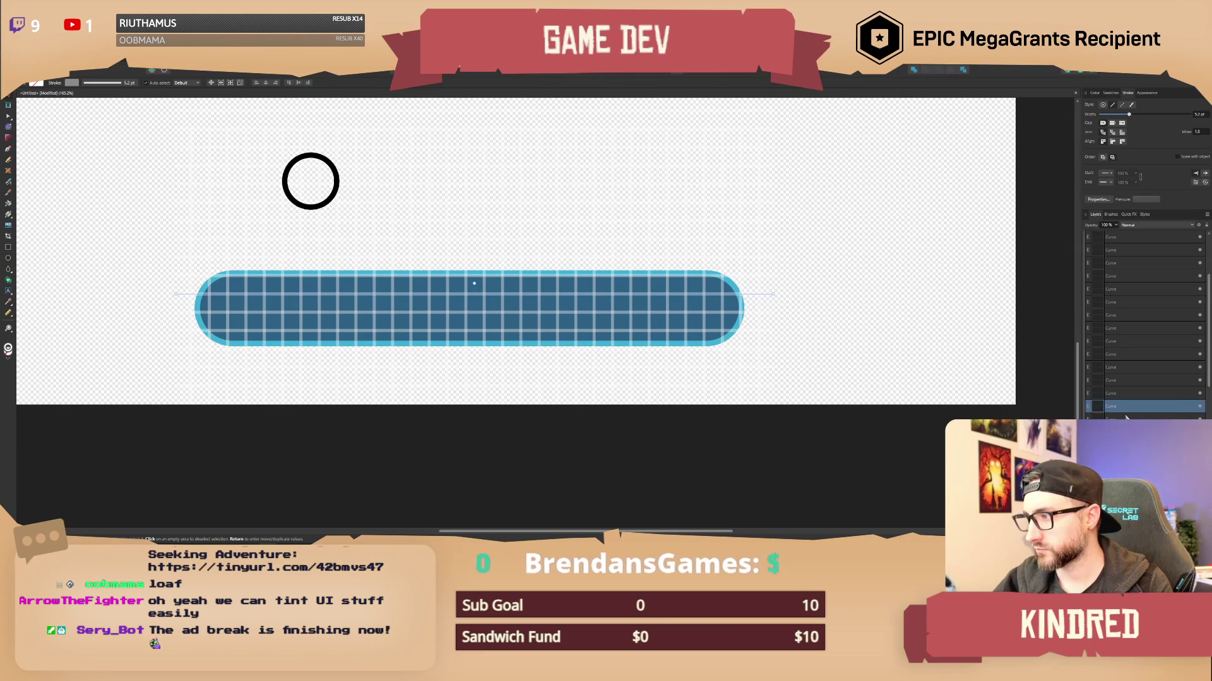
left_click(1114, 381, "shift")
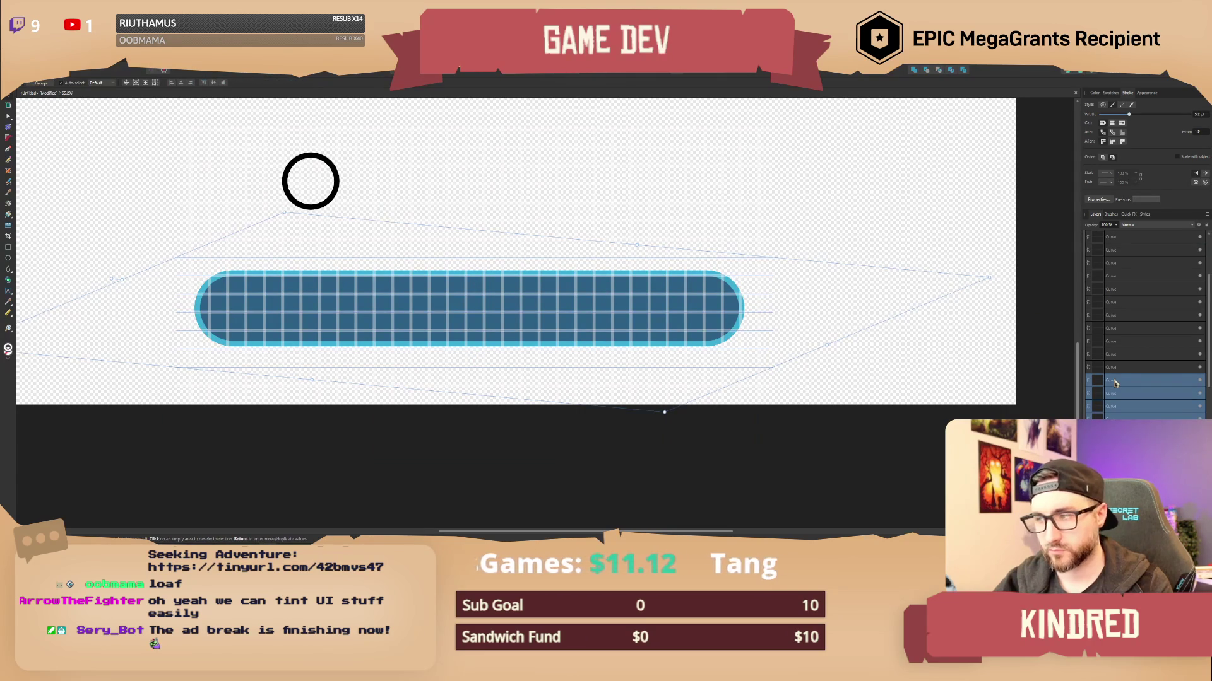
key("ctrl+g")
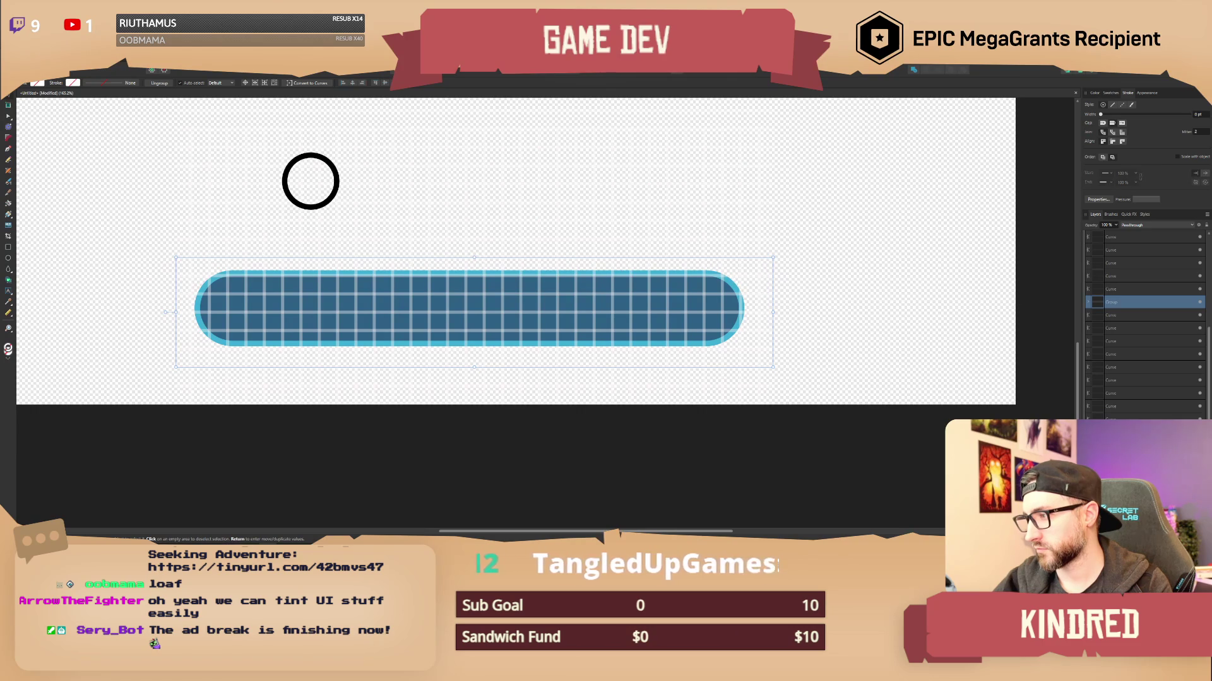
scroll(1118, 368, "up", 3)
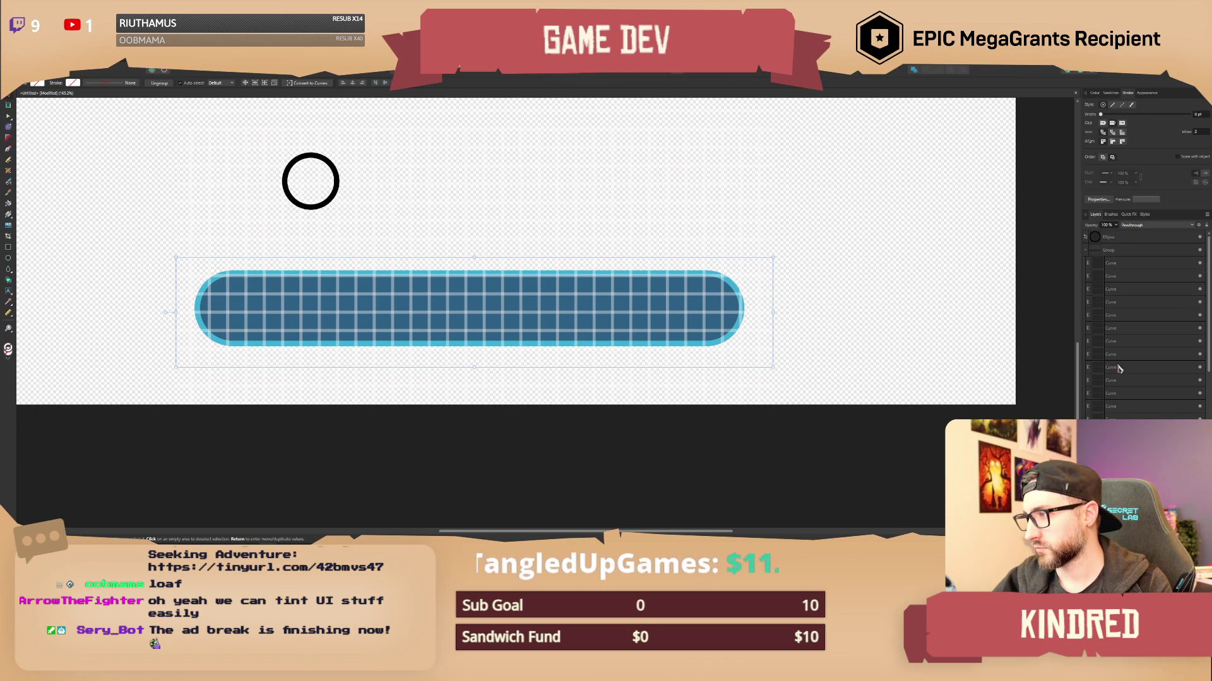
left_click(1117, 253)
left_click(1086, 251)
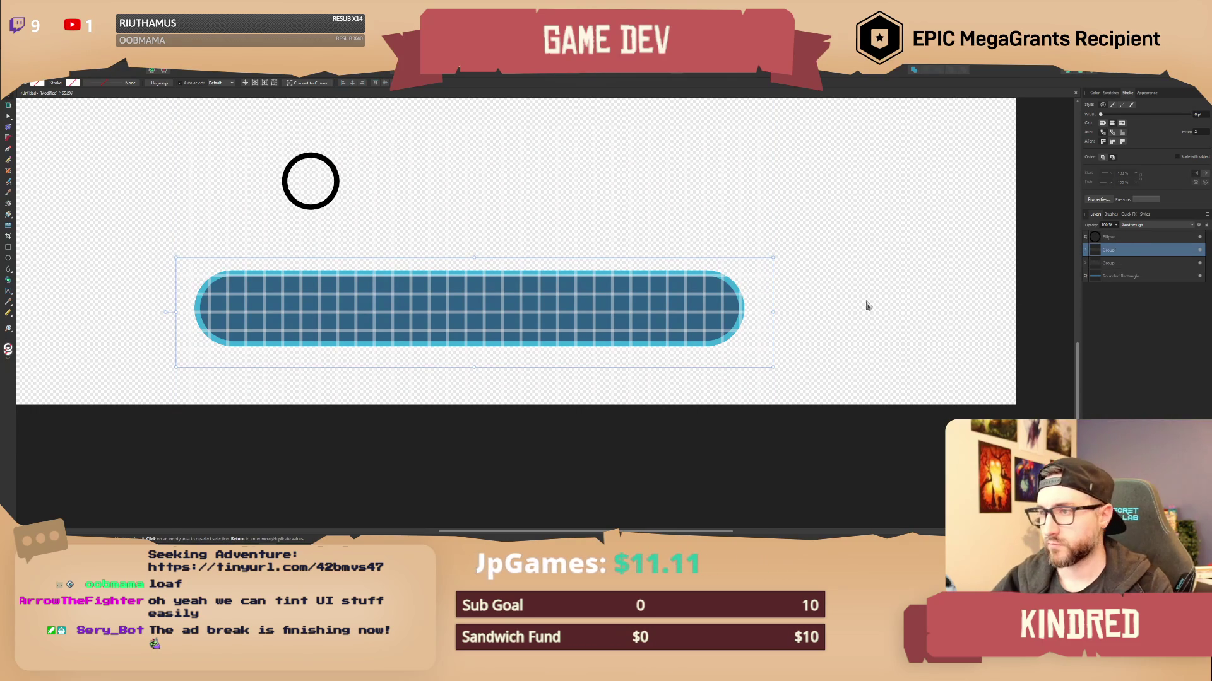
scroll(859, 303, "down", 3)
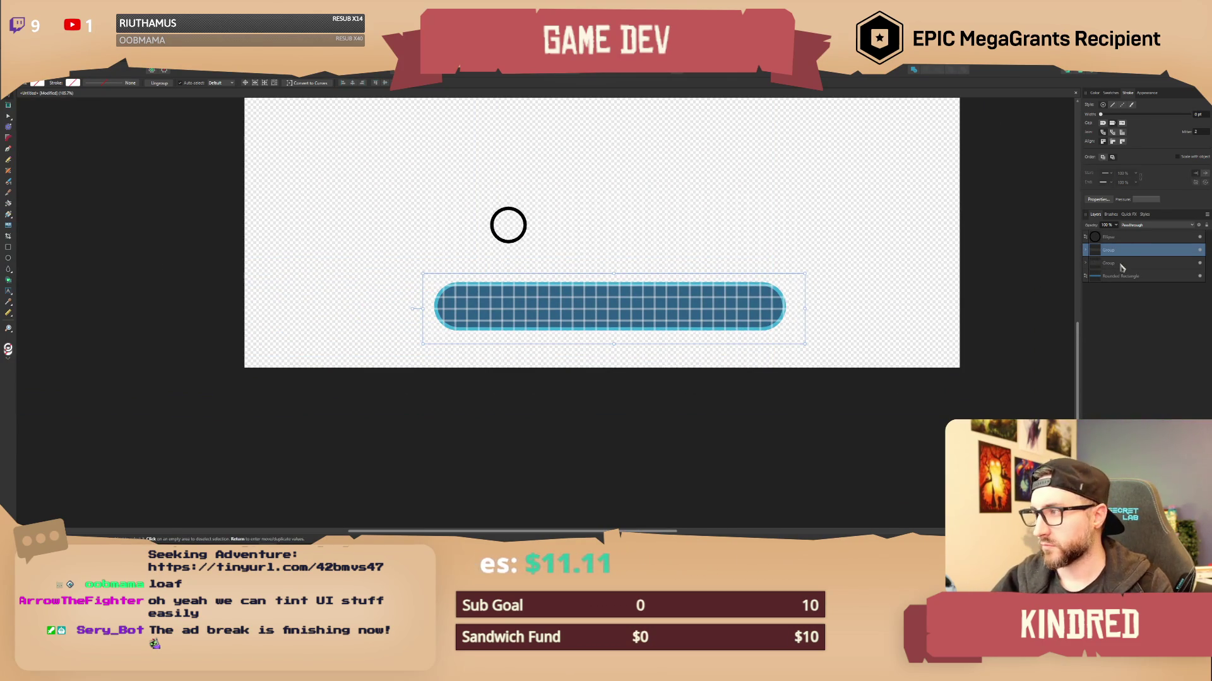
left_click(1121, 264, "shift")
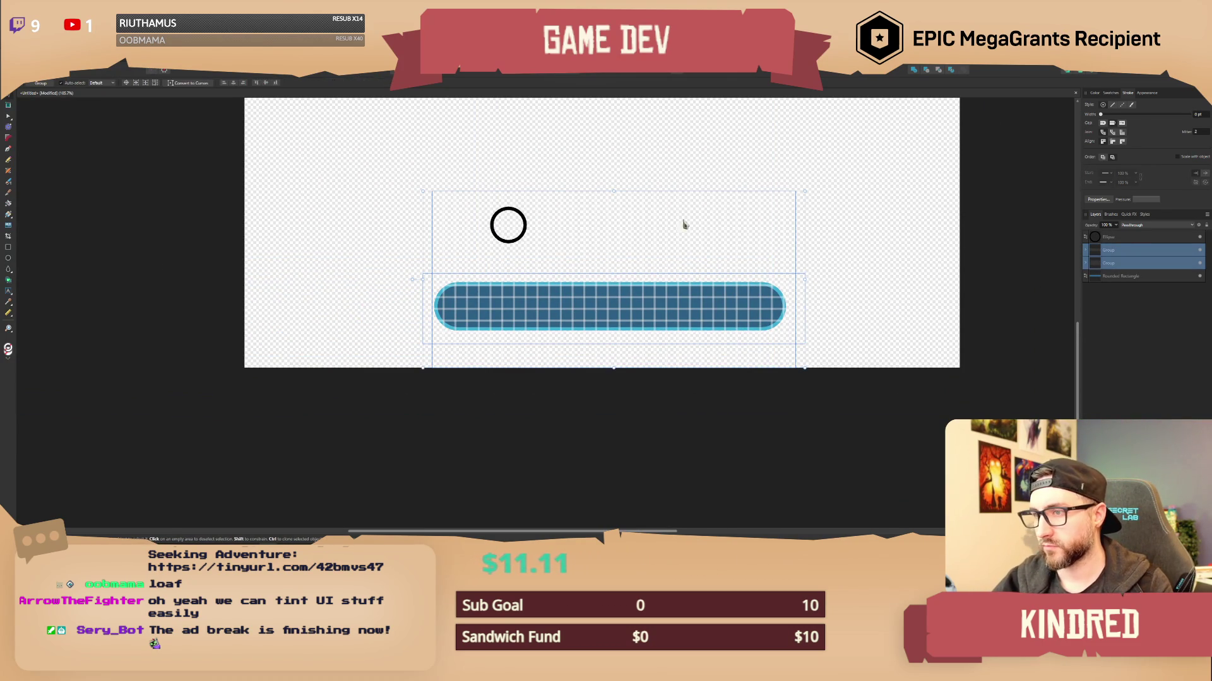
left_click(413, 279)
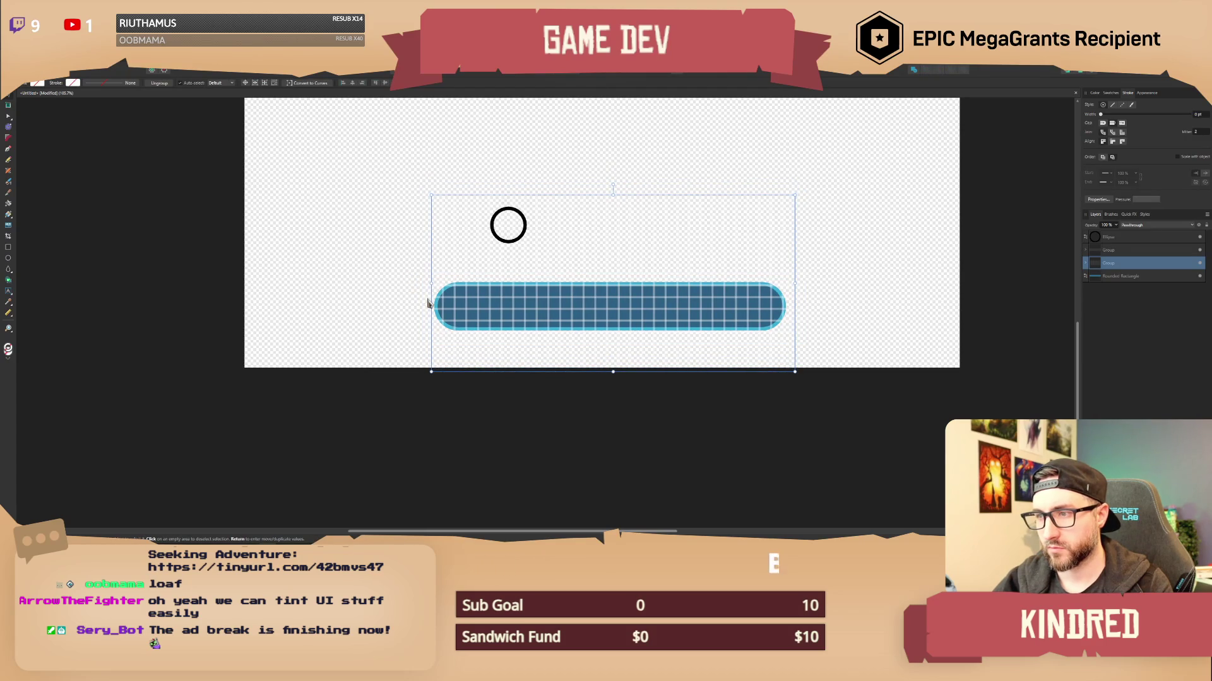
Rotate both grid groups to a diagonal, nudge them, and enlarge them to cover the bar.
left_click_drag(616, 186, 640, 180)
key("ctrl+z")
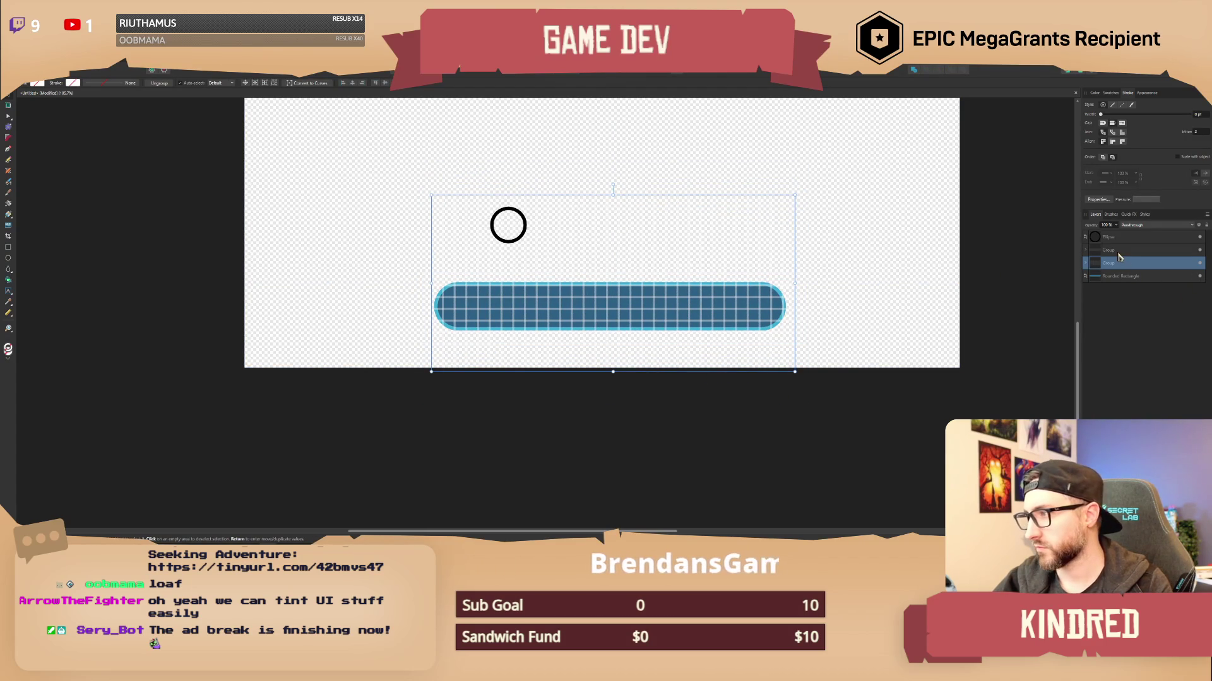
left_click(1121, 252, "shift")
left_click_drag(613, 187, 673, 192)
left_click_drag(678, 312, 672, 315)
left_click_drag(816, 239, 891, 228)
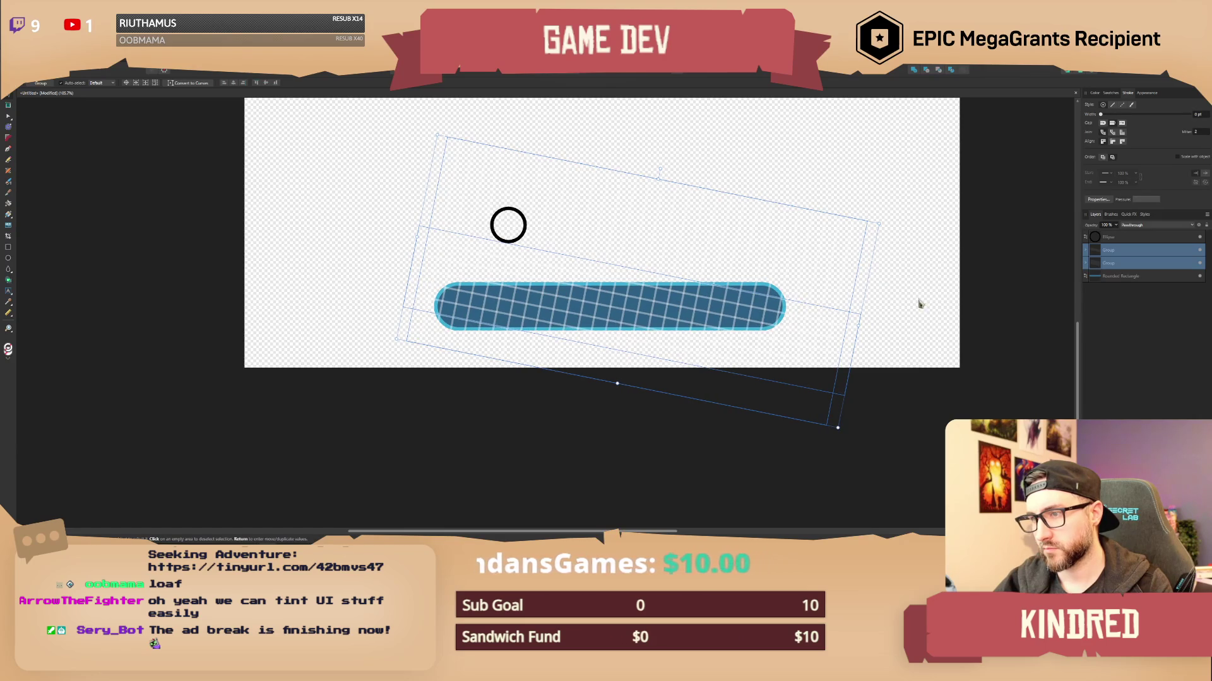
Delete and restore the grid groups, then ungroup them into separate curves.
key("Delete")
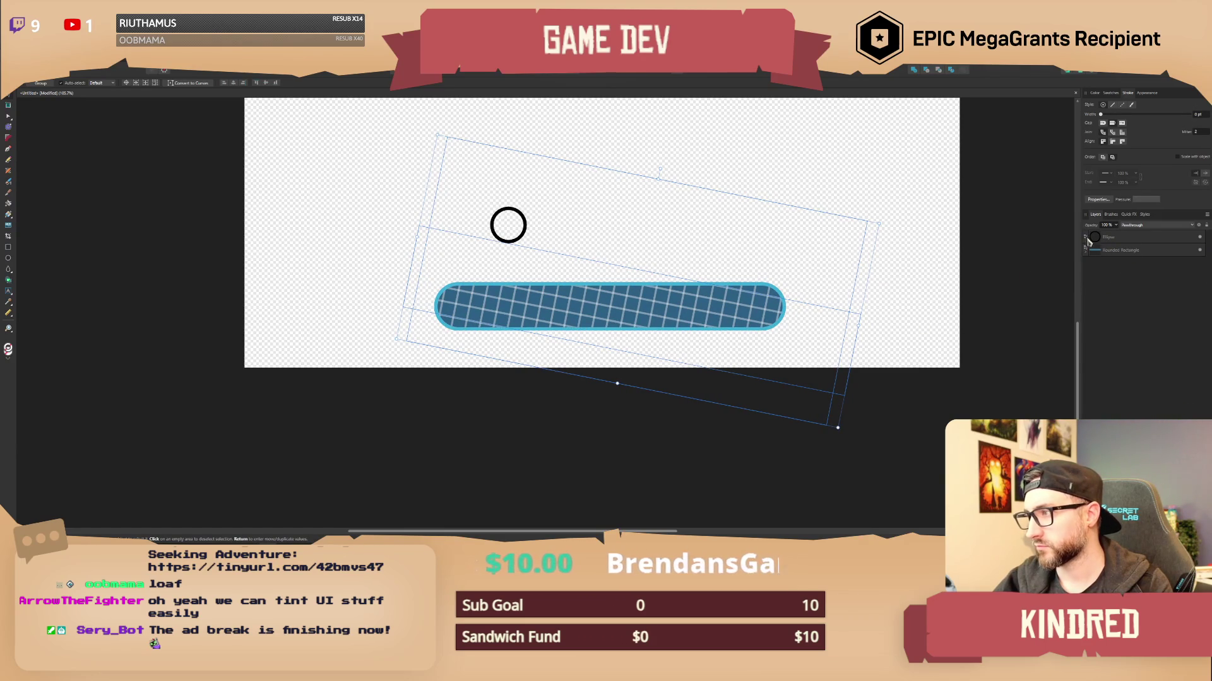
key("ctrl+z")
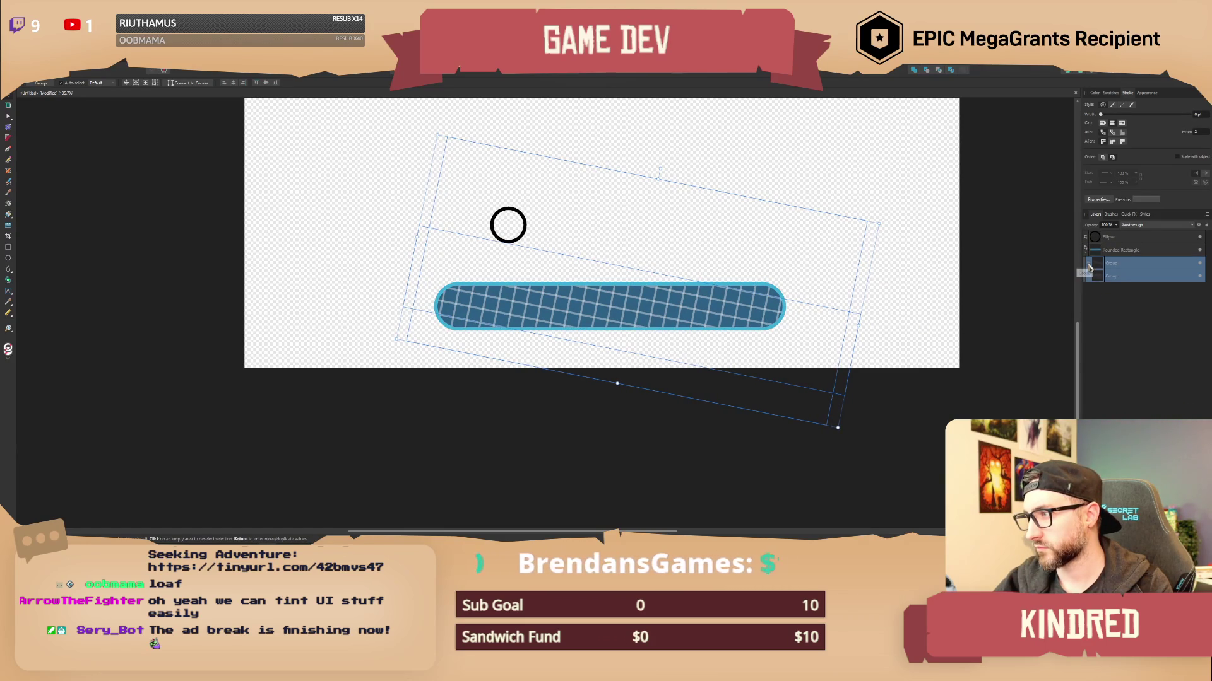
key("ctrl+shift+g")
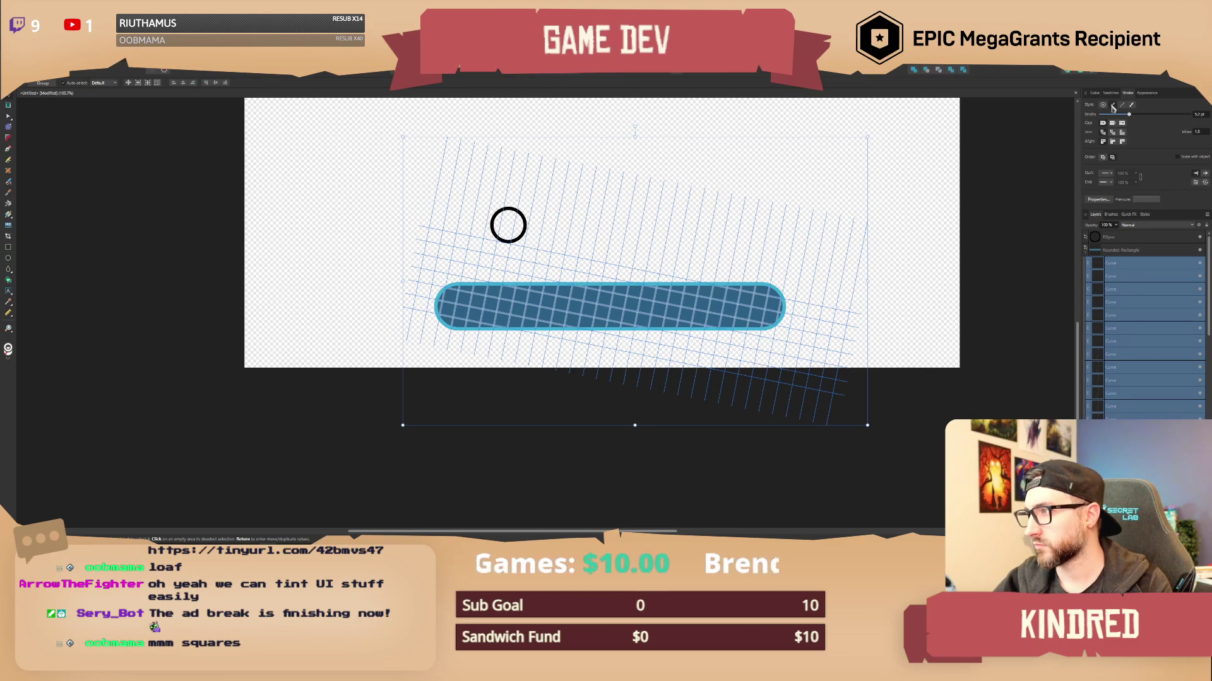
Make the grid lines 100% opaque, 1.7 pt thick, and a soft cyan-blue.
left_click(1093, 93)
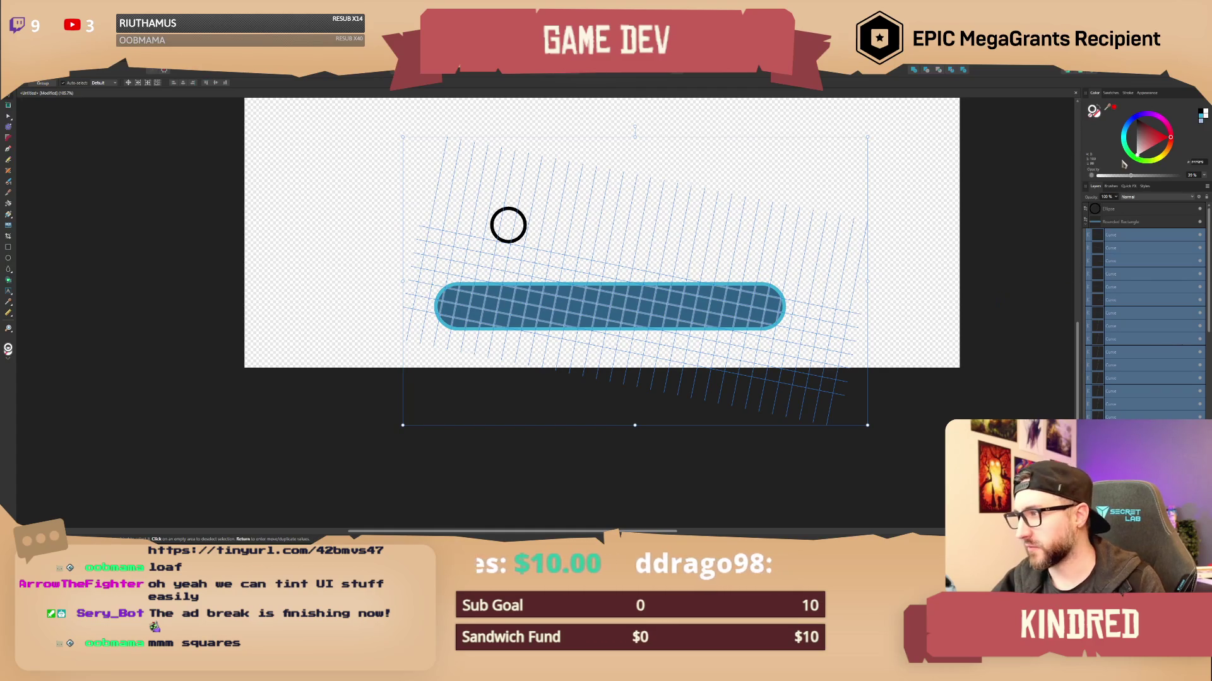
left_click_drag(1138, 178, 1202, 181)
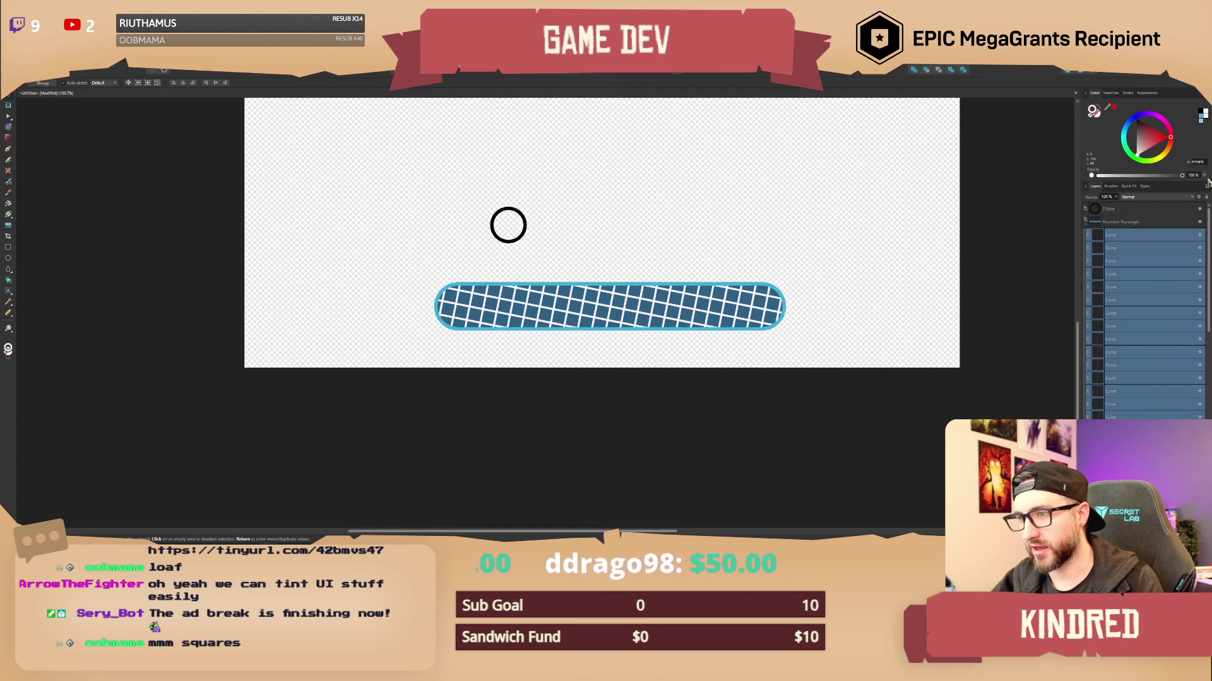
left_click(1128, 95)
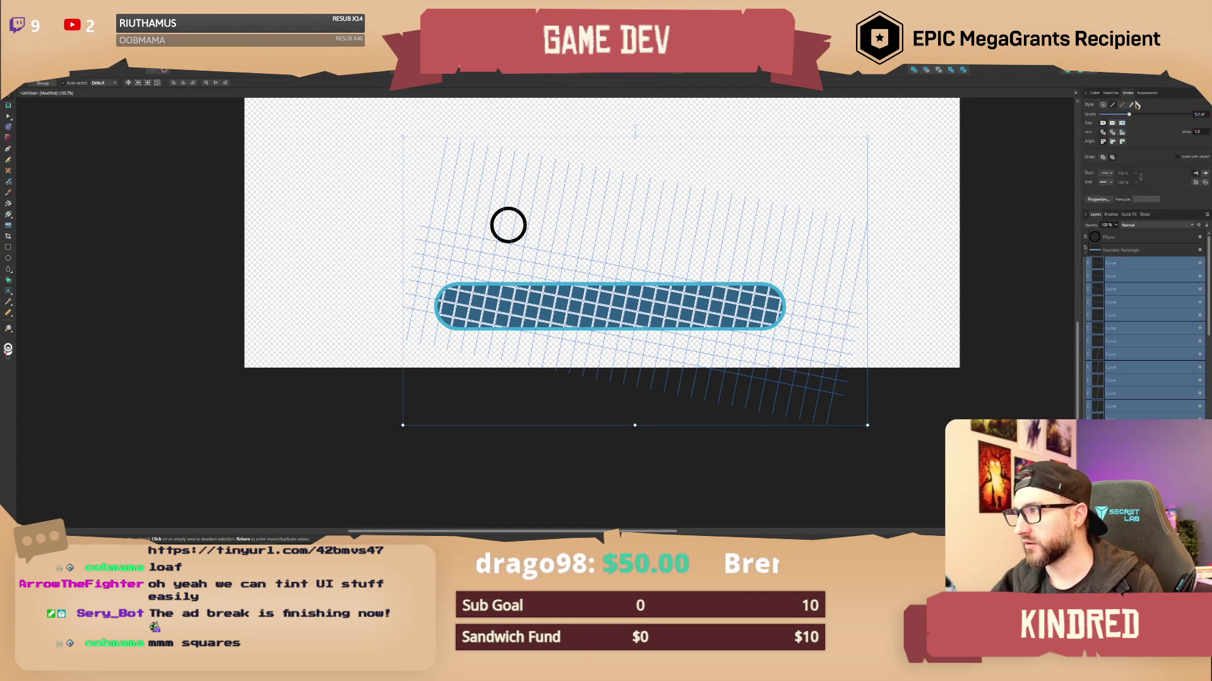
left_click_drag(1130, 115, 1126, 118)
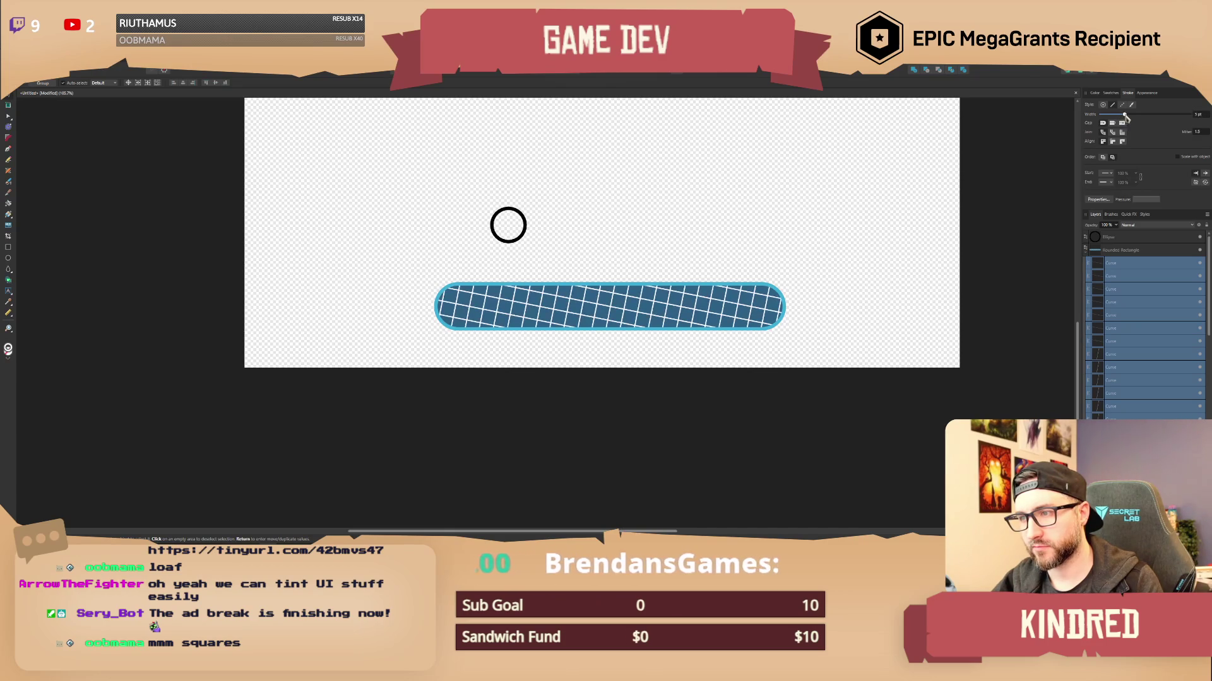
left_click(1094, 93)
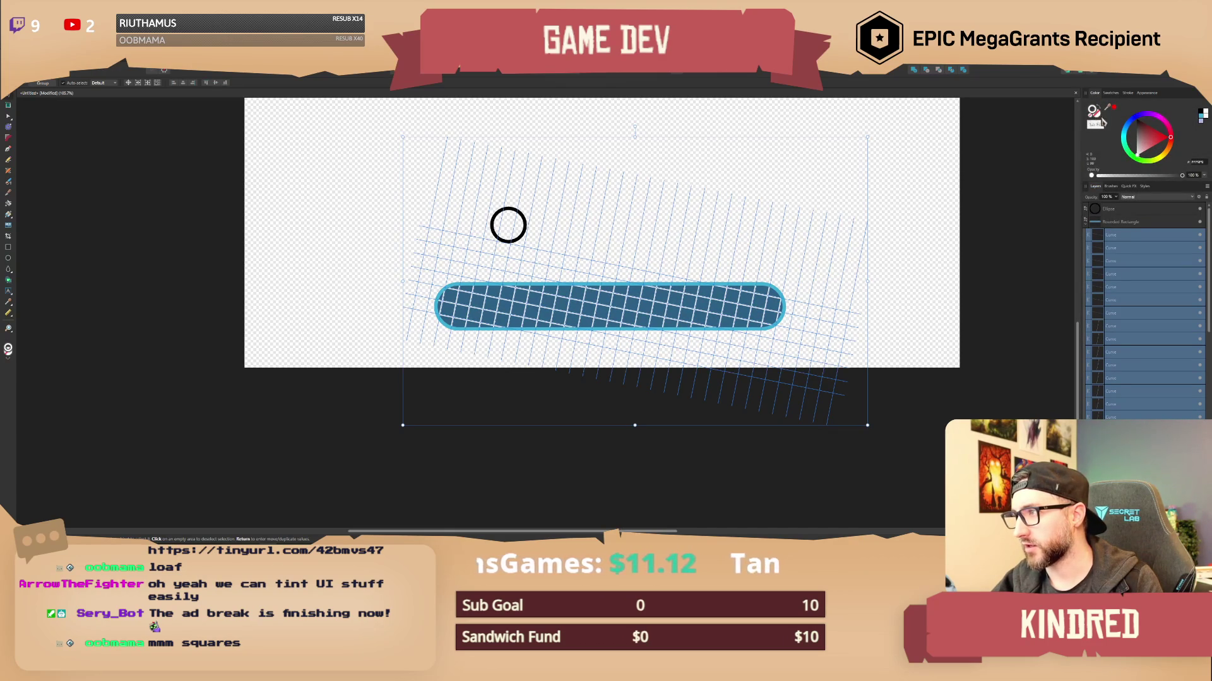
mouse_move(1133, 128)
left_mouse_down()
mouse_move(1127, 137)
mouse_move(1148, 147)
left_mouse_up()
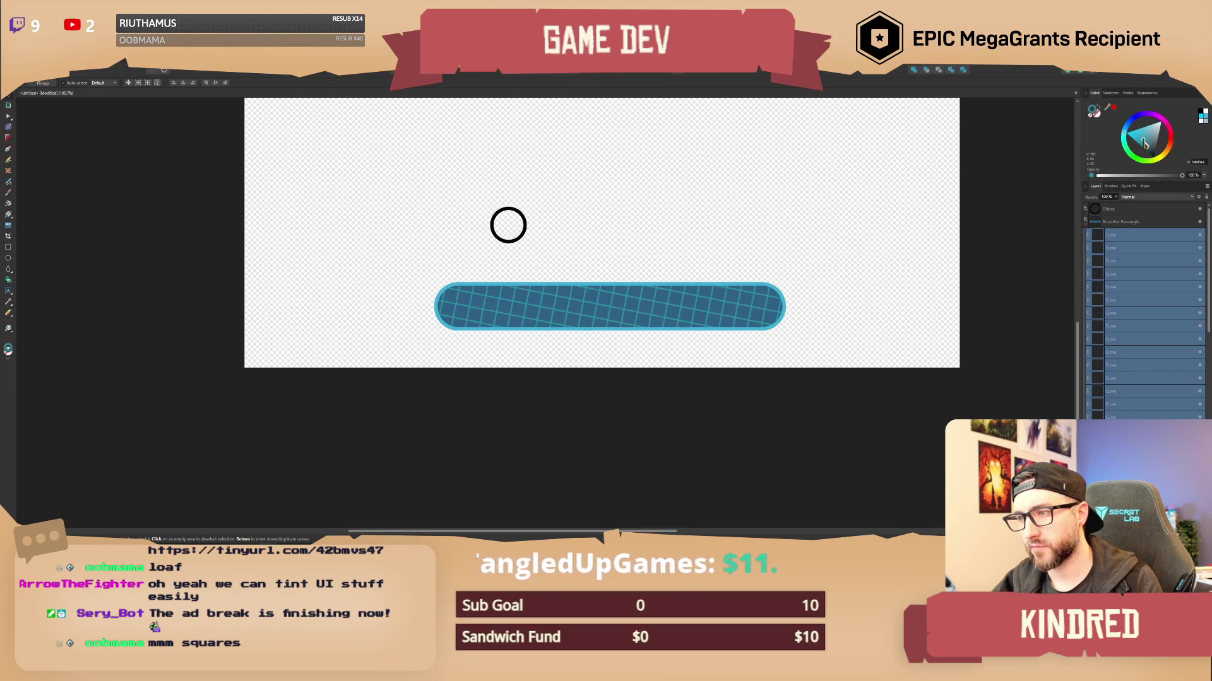
left_click_drag(1127, 130, 1148, 141)
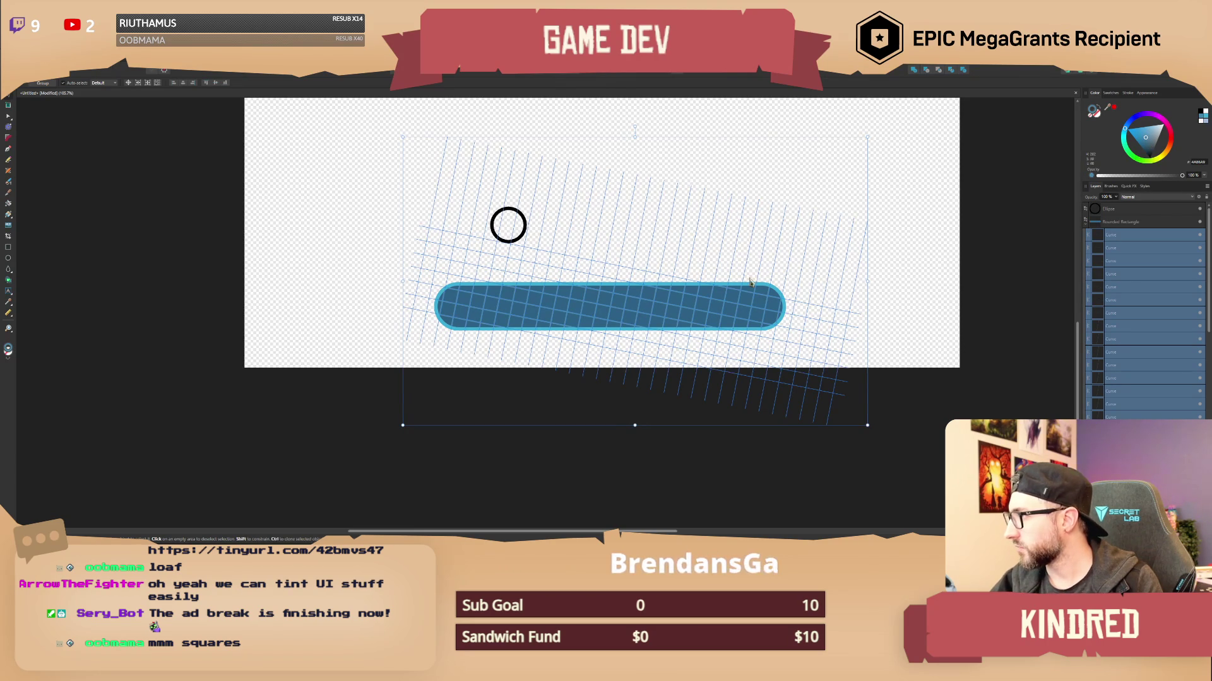
left_click(128, 243)
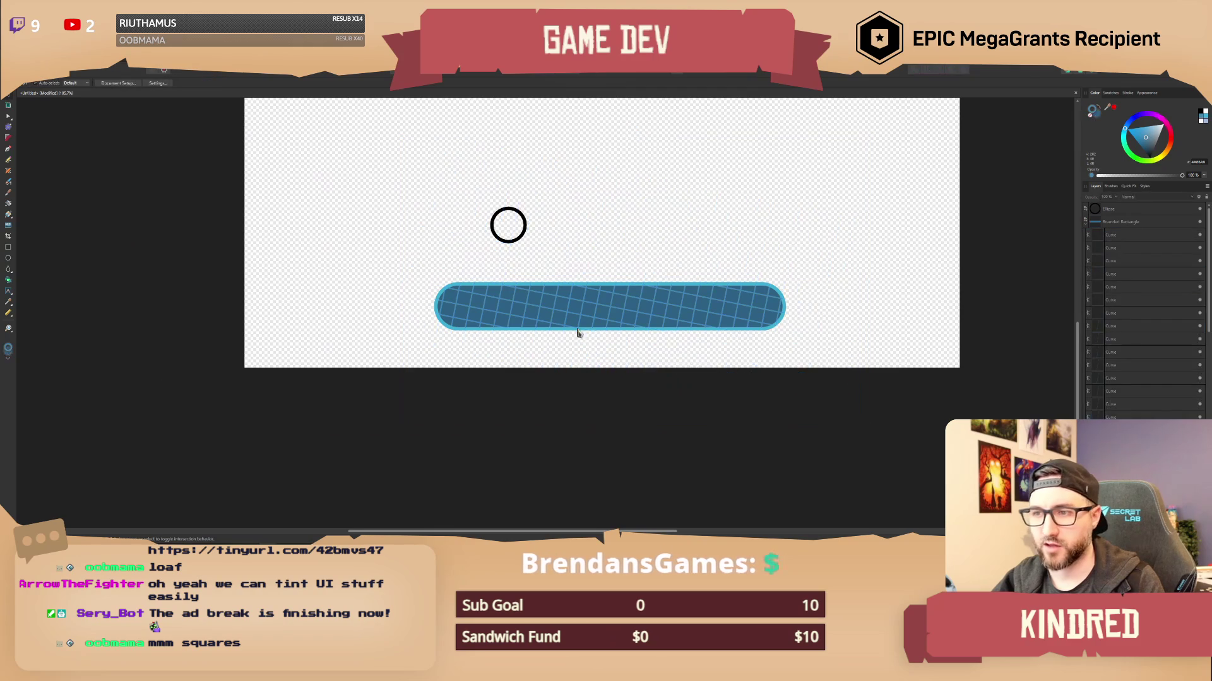
Select four grid curves on the bar and reduce their stroke width.
scroll(576, 333, "up", 3)
left_click(536, 306)
left_click(536, 306)
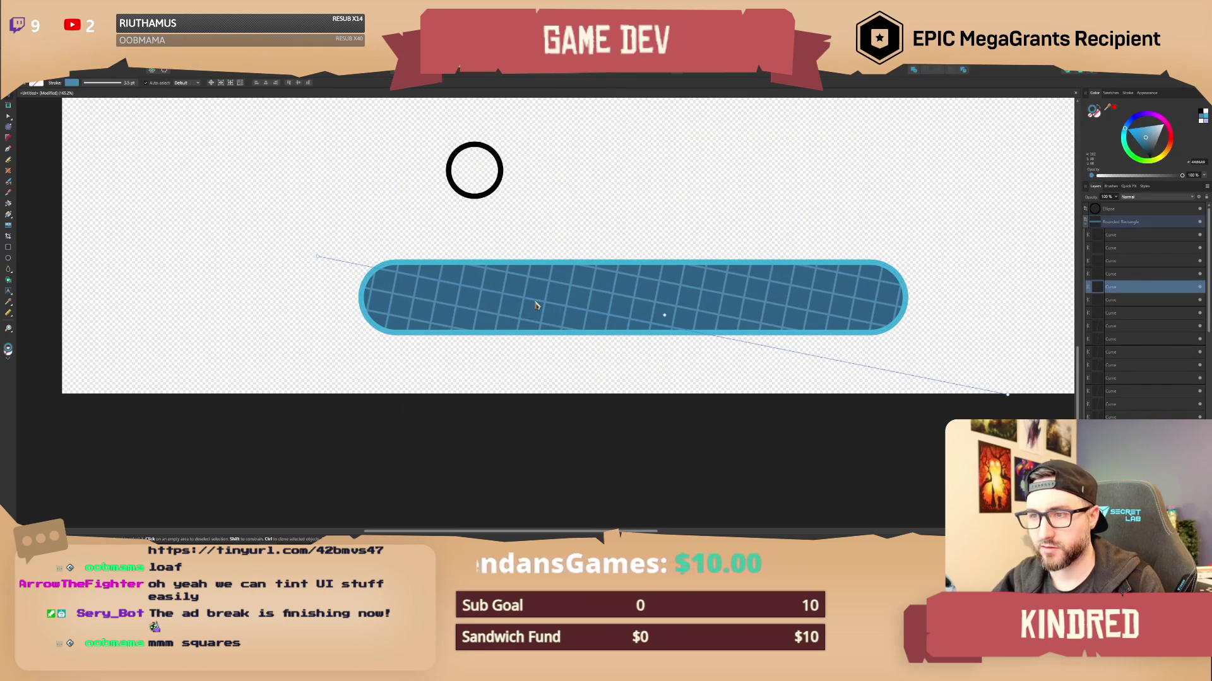
left_click(443, 329, "shift")
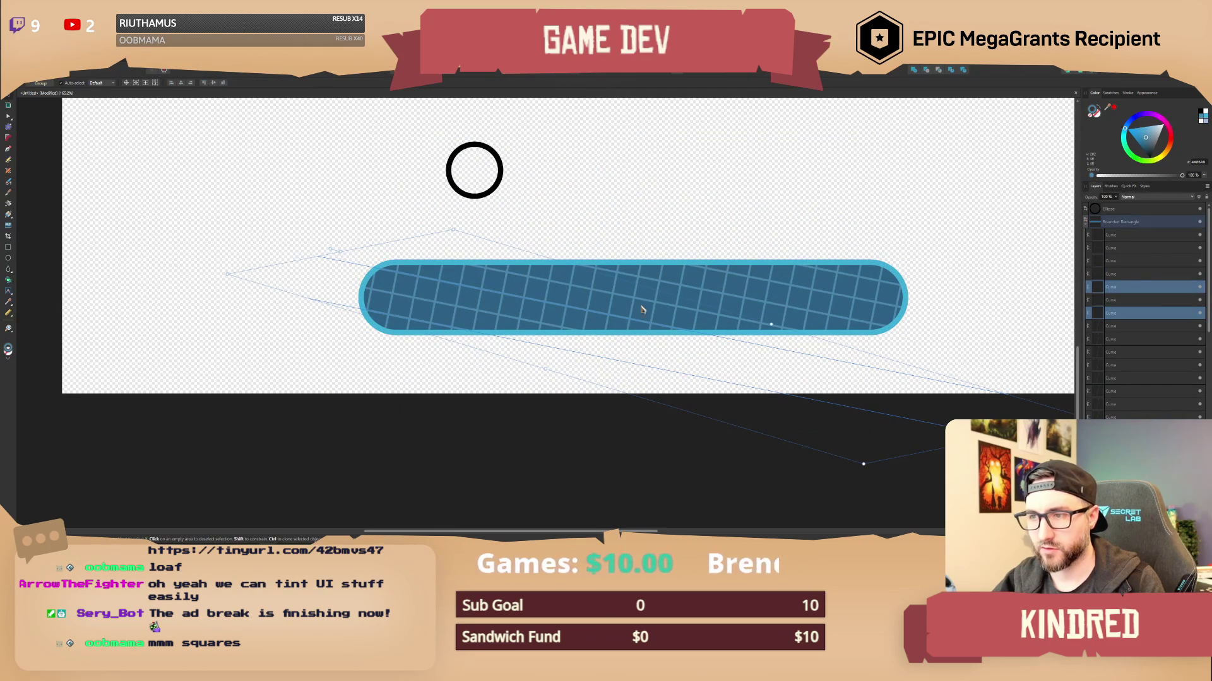
left_click(698, 291, "shift")
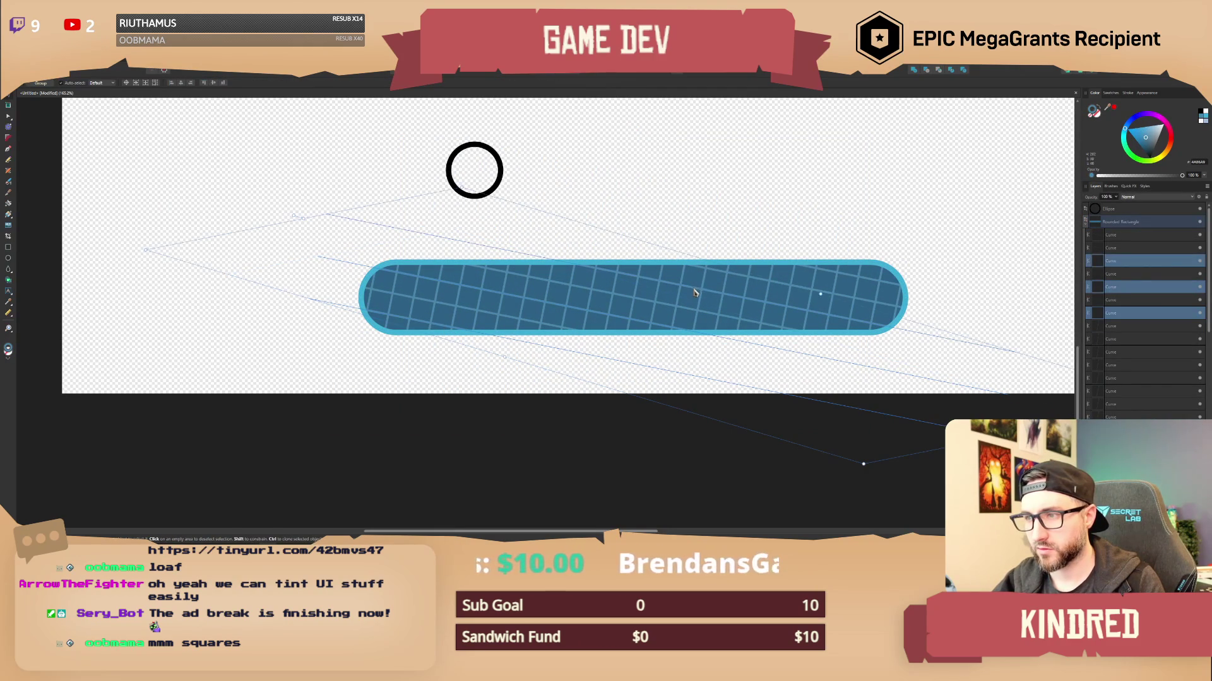
left_click(830, 278, "shift")
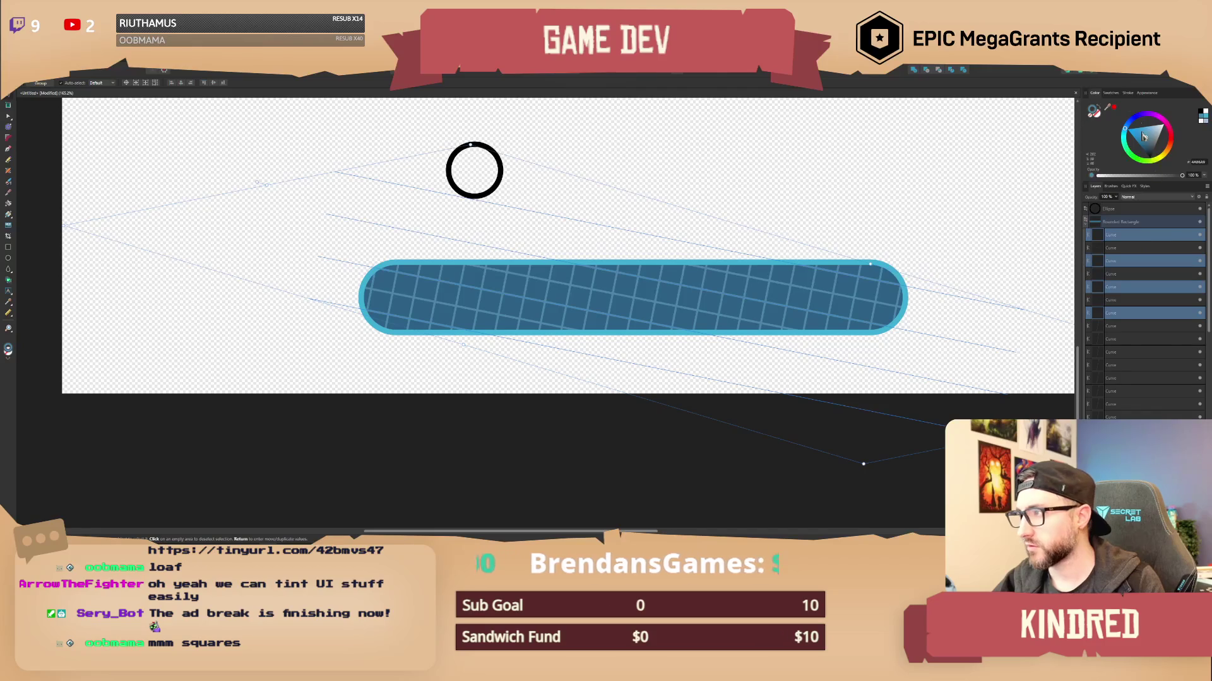
left_click(1127, 92)
left_click_drag(1140, 118, 1122, 118)
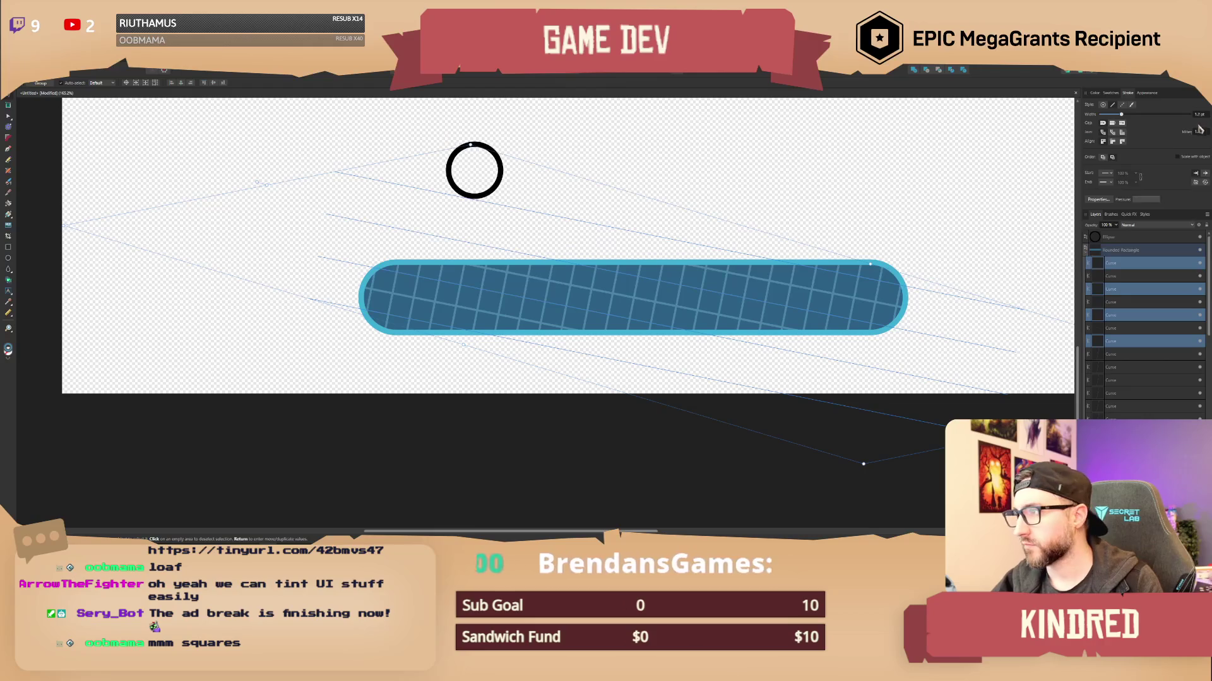
Shift-select the twelve remaining grid lines along the bar.
left_click(843, 249)
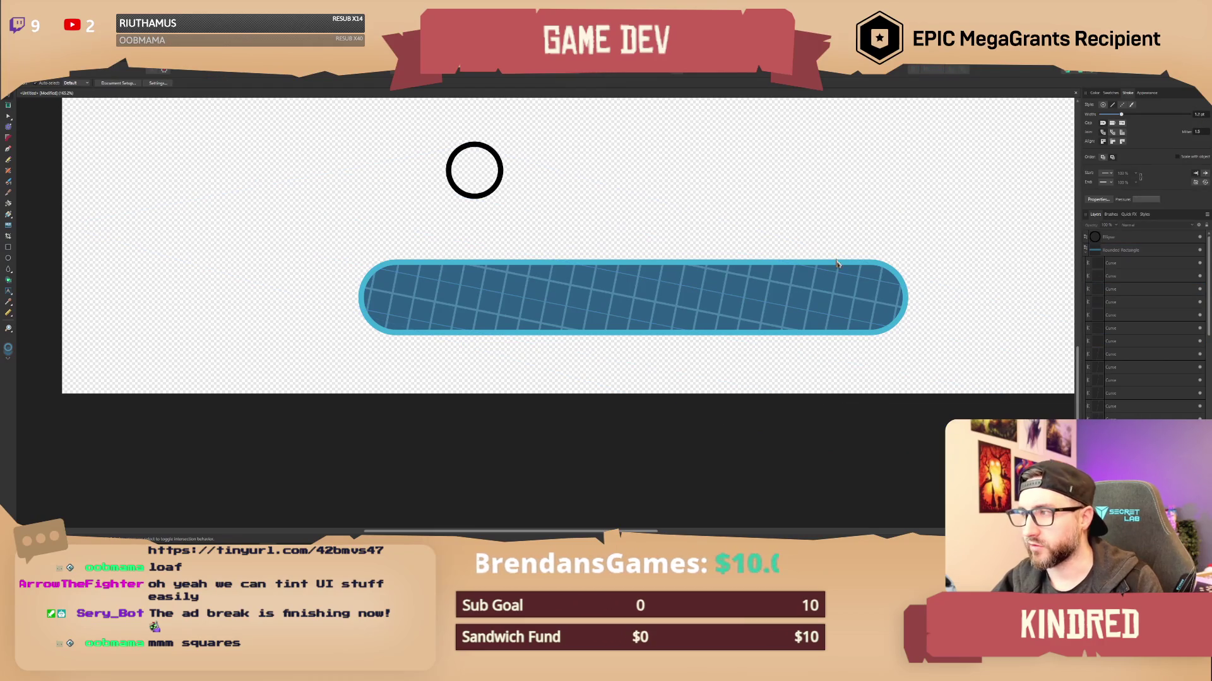
left_click(389, 310)
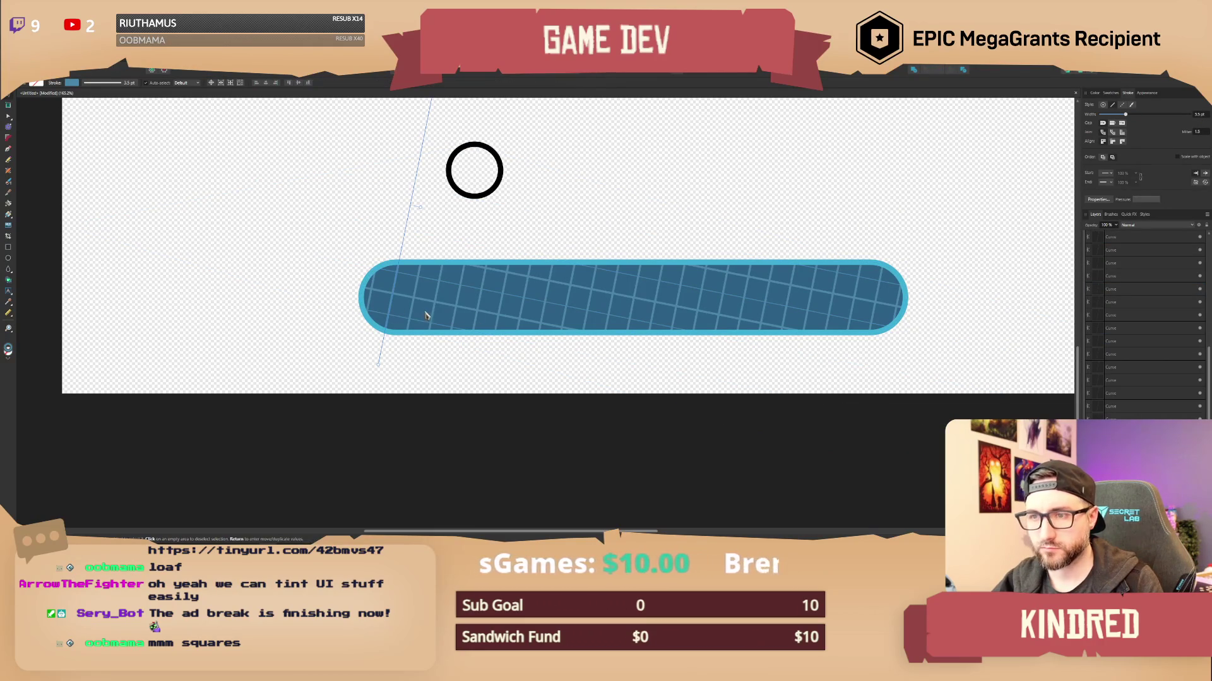
left_click(445, 319, "shift")
left_click(502, 309, "shift")
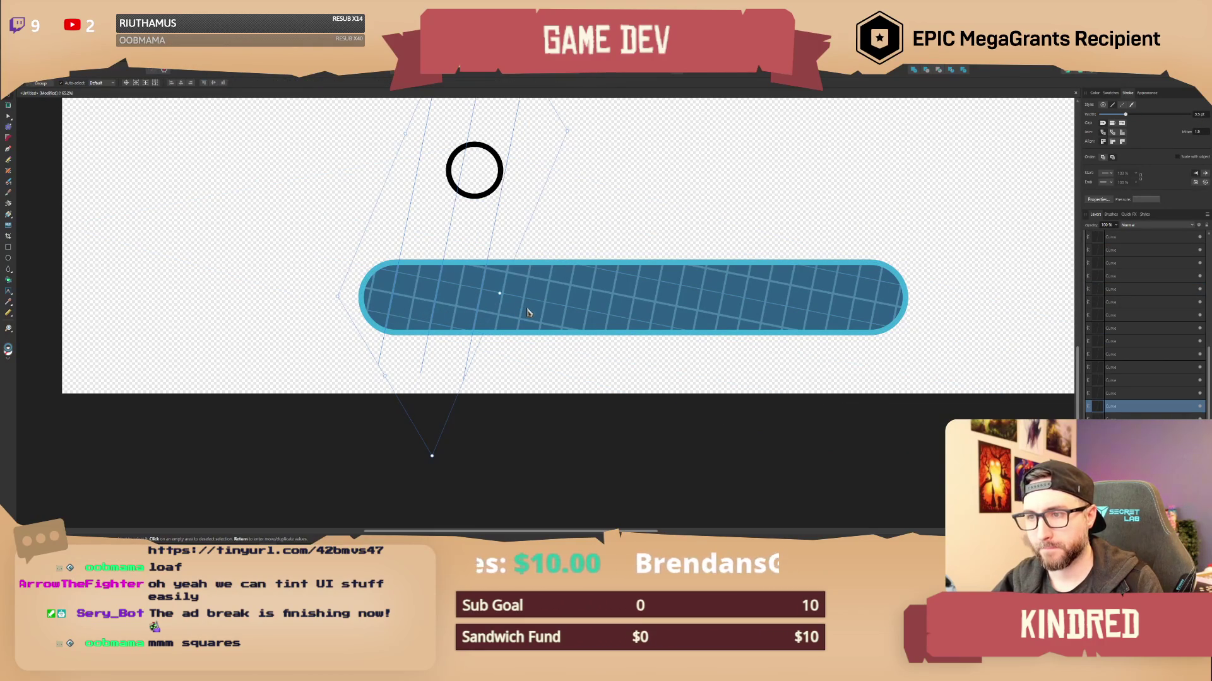
left_click(529, 313, "shift")
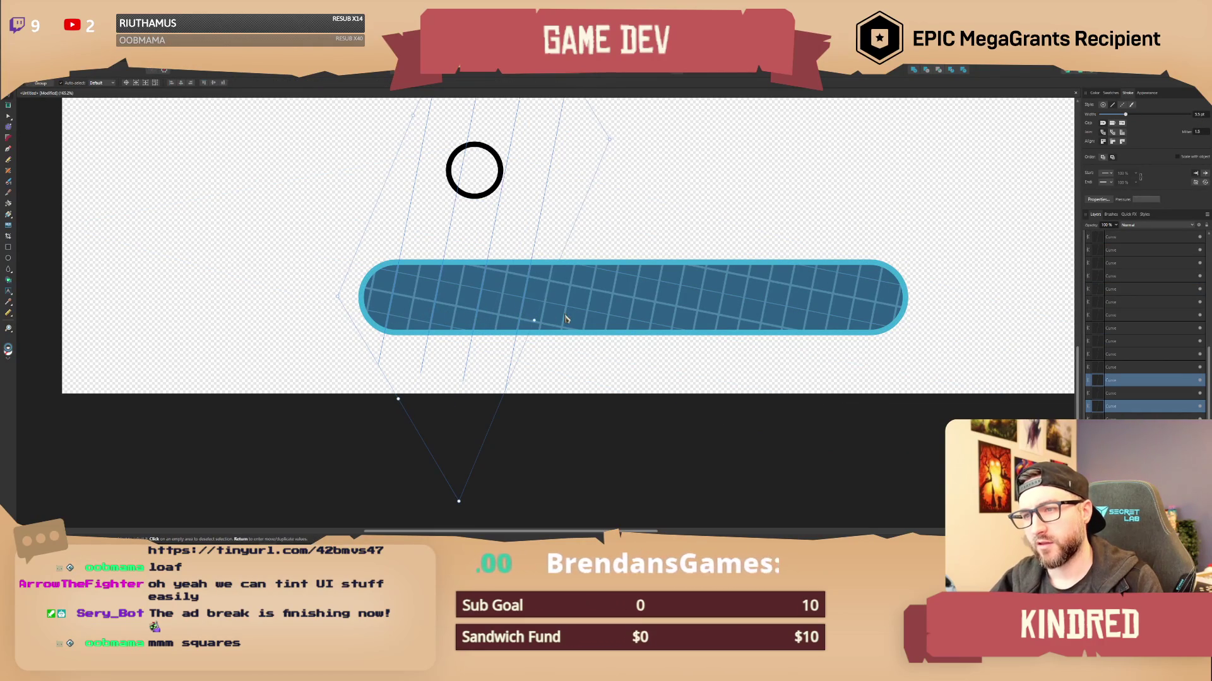
left_click(595, 322, "shift")
left_click(609, 325, "shift")
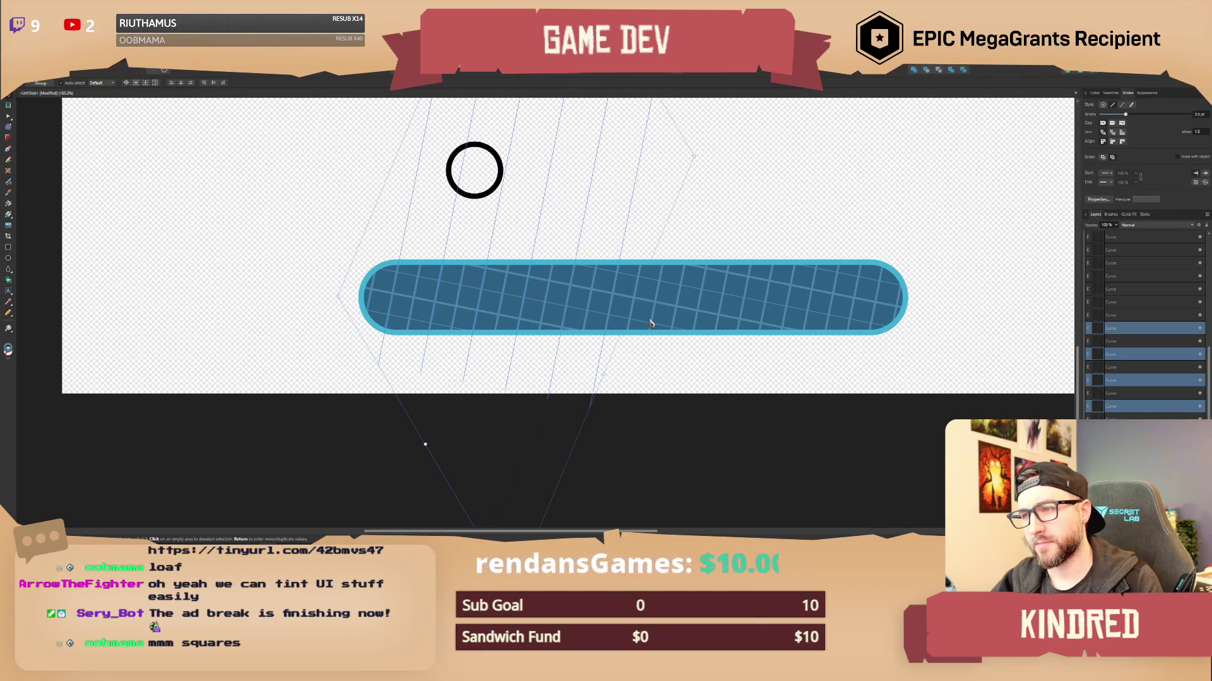
left_click(653, 322, "shift")
left_click(710, 305, "shift")
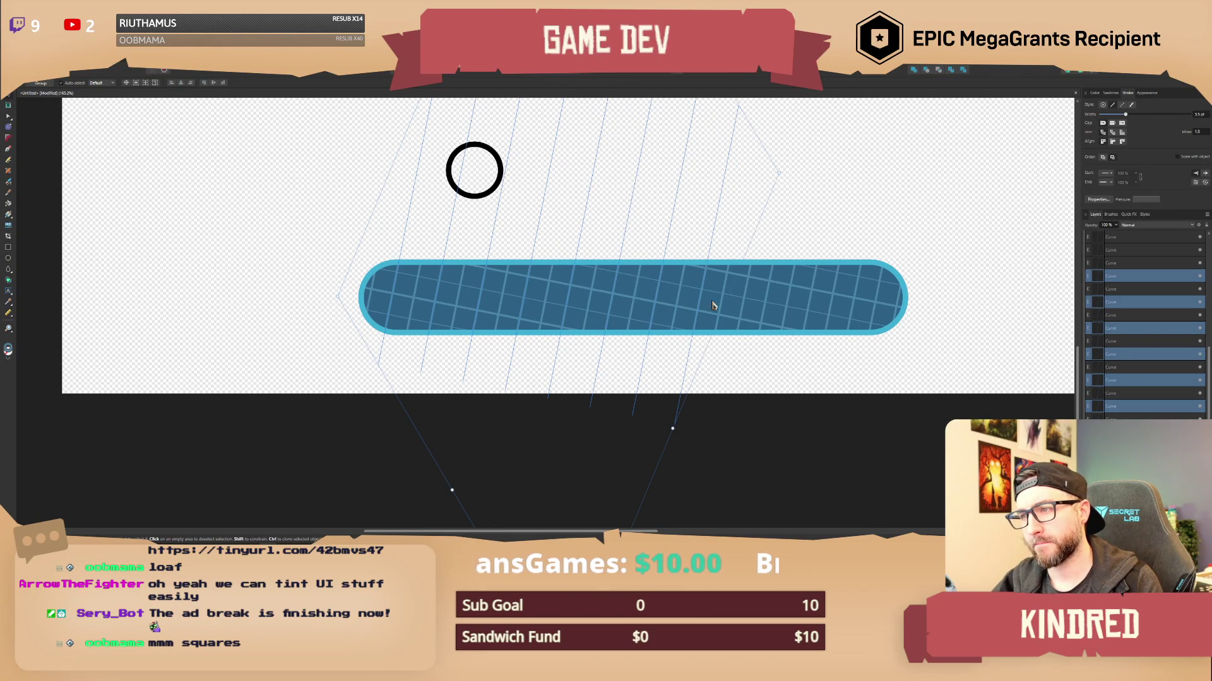
left_click(751, 297, "shift")
left_click(781, 300, "shift")
left_click(880, 301, "shift")
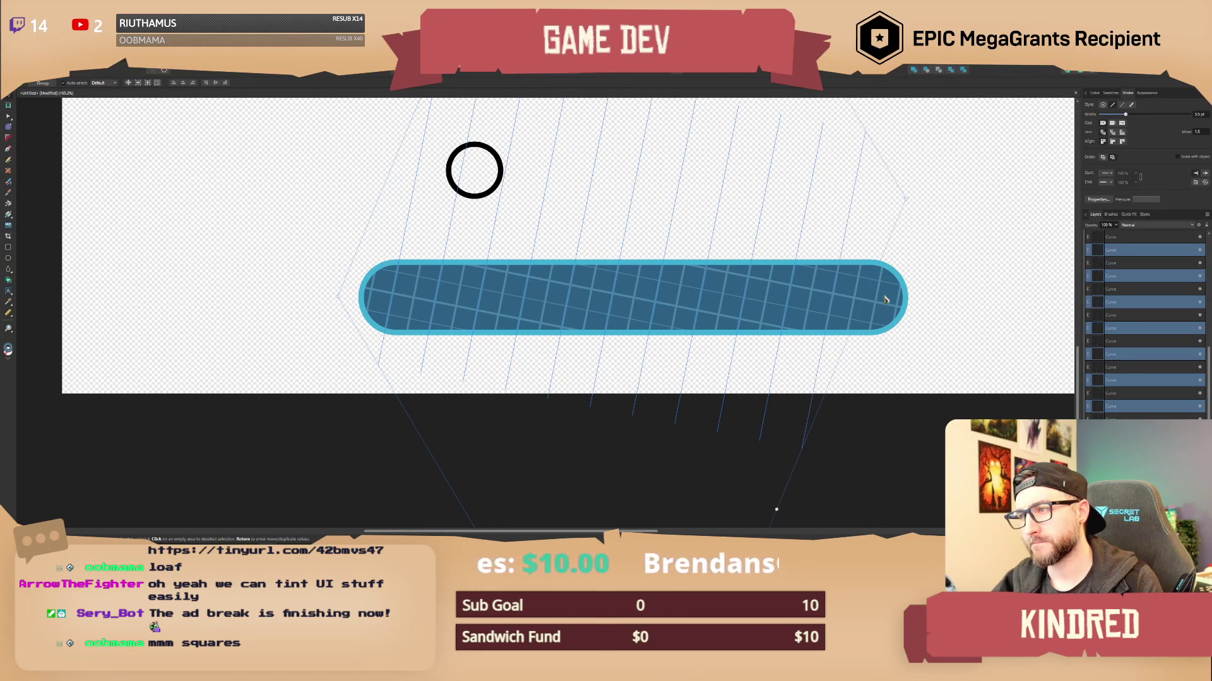
left_click(882, 294, "shift")
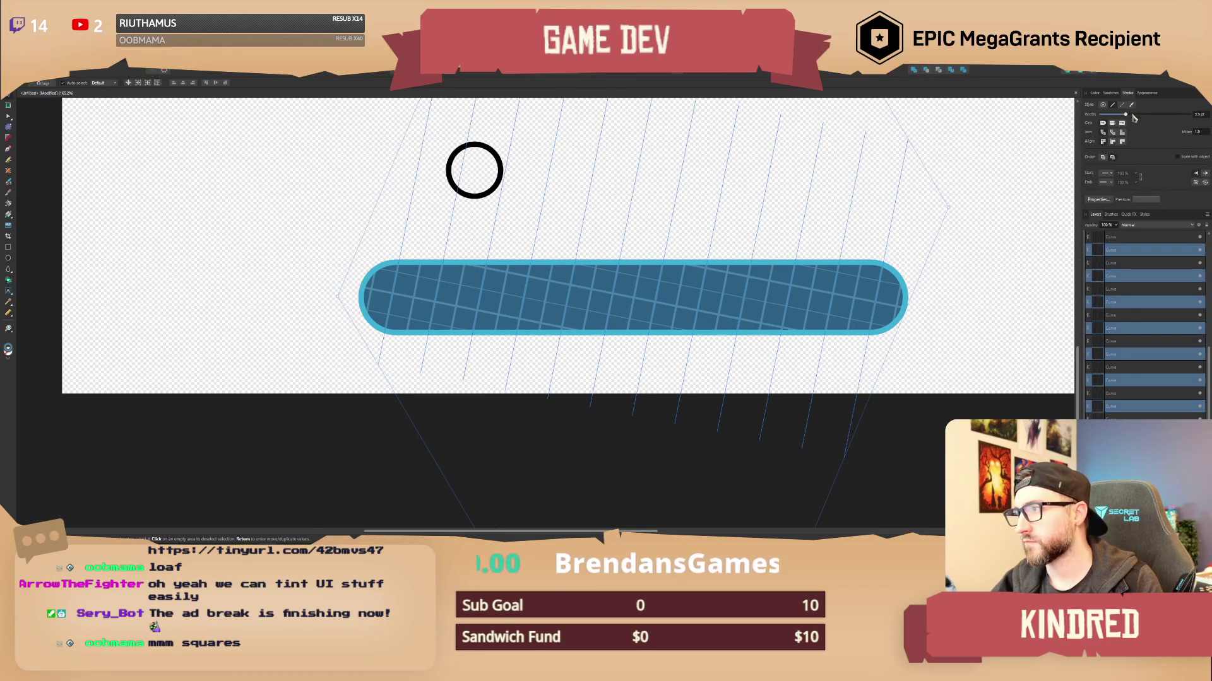
Set the selected grid lines' stroke width to 1.2 pt and deselect them.
left_click(1202, 117)
type("1.2")
key("Return")
left_click(1000, 290)
scroll(833, 287, "down", 3)
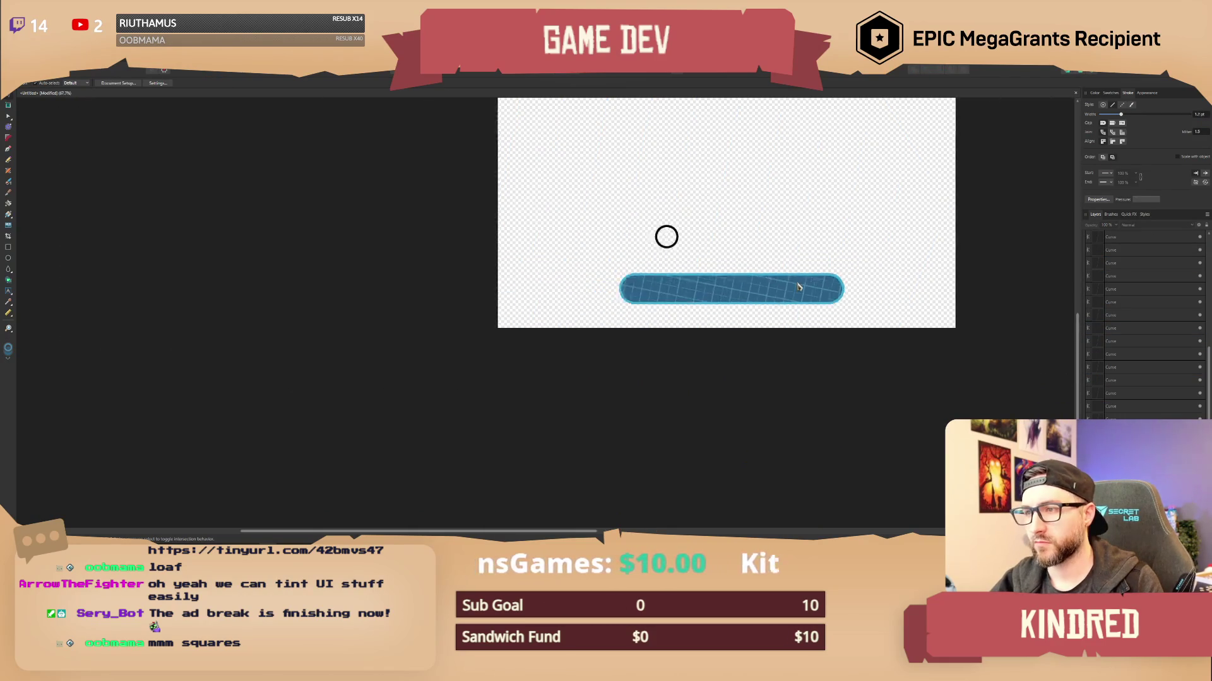
Select the rounded bar, collapse its grid-line sublayers and rename its layer HotbarBG.
scroll(749, 291, "down", 3)
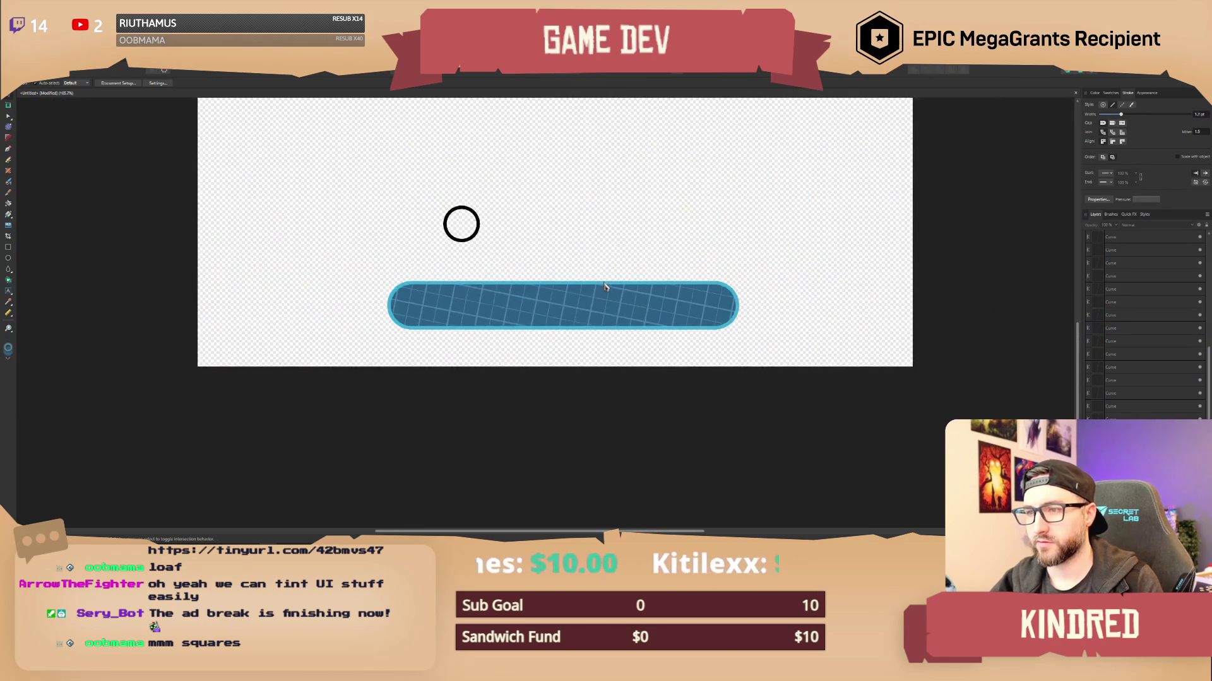
scroll(583, 284, "up", 5)
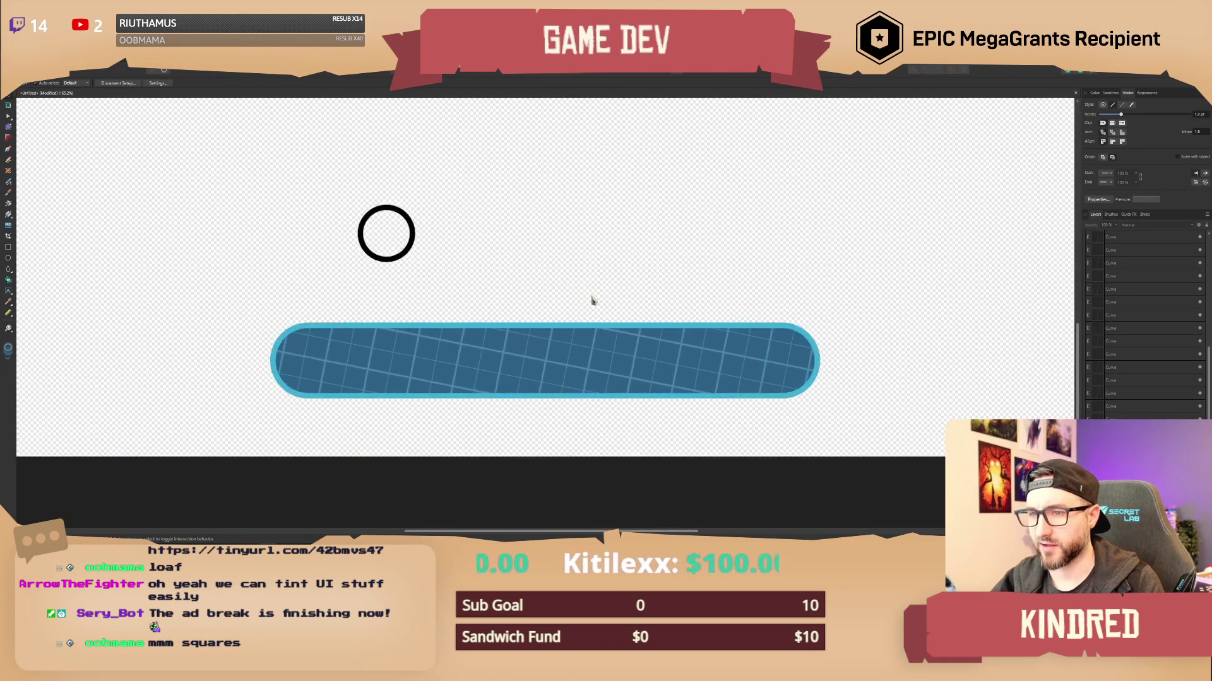
scroll(602, 270, "down", 2)
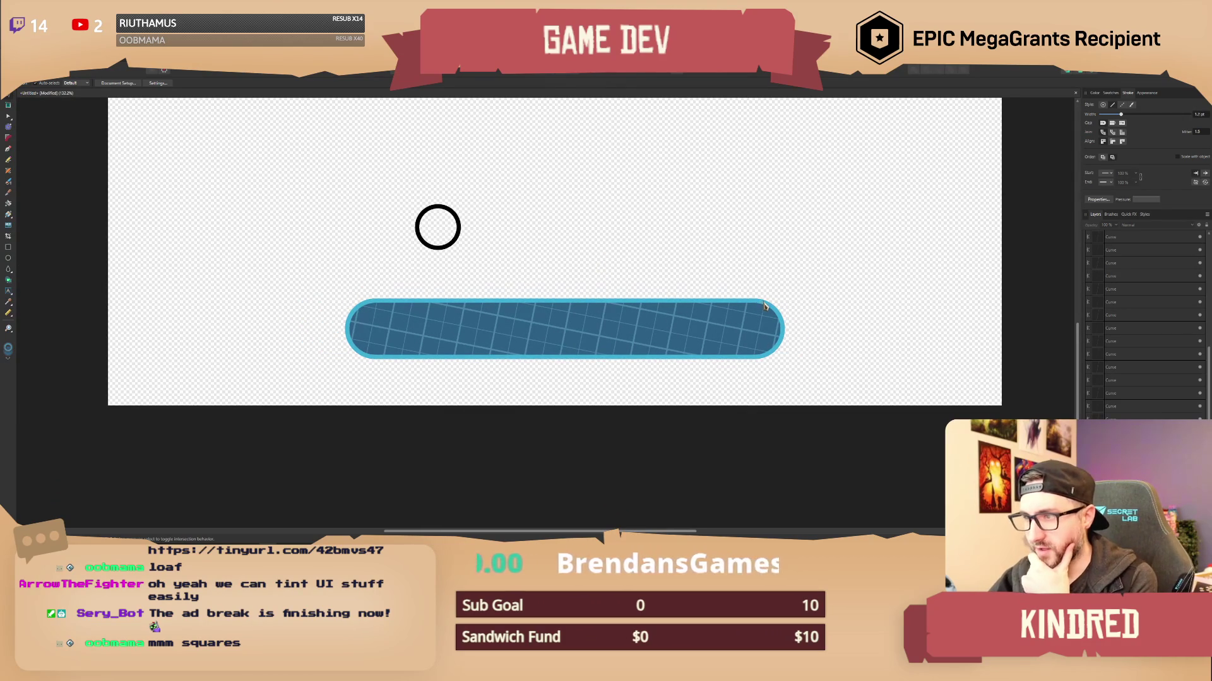
scroll(620, 265, "down", 1)
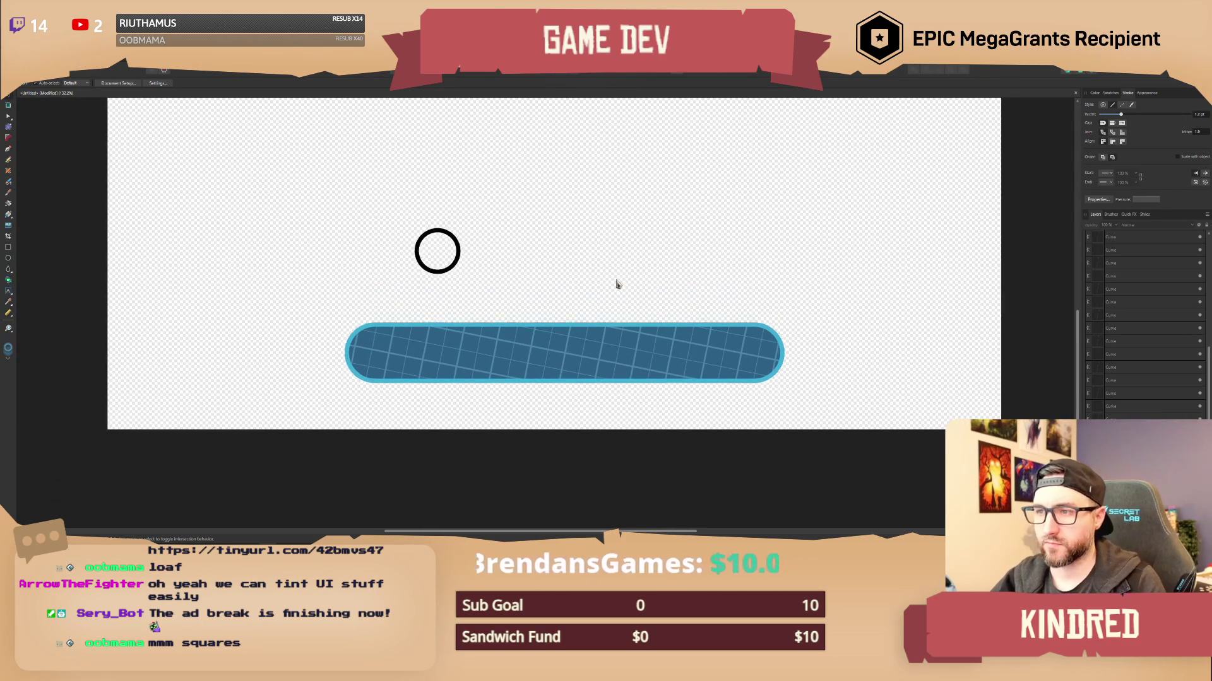
scroll(624, 265, "up", 1)
left_click(512, 351)
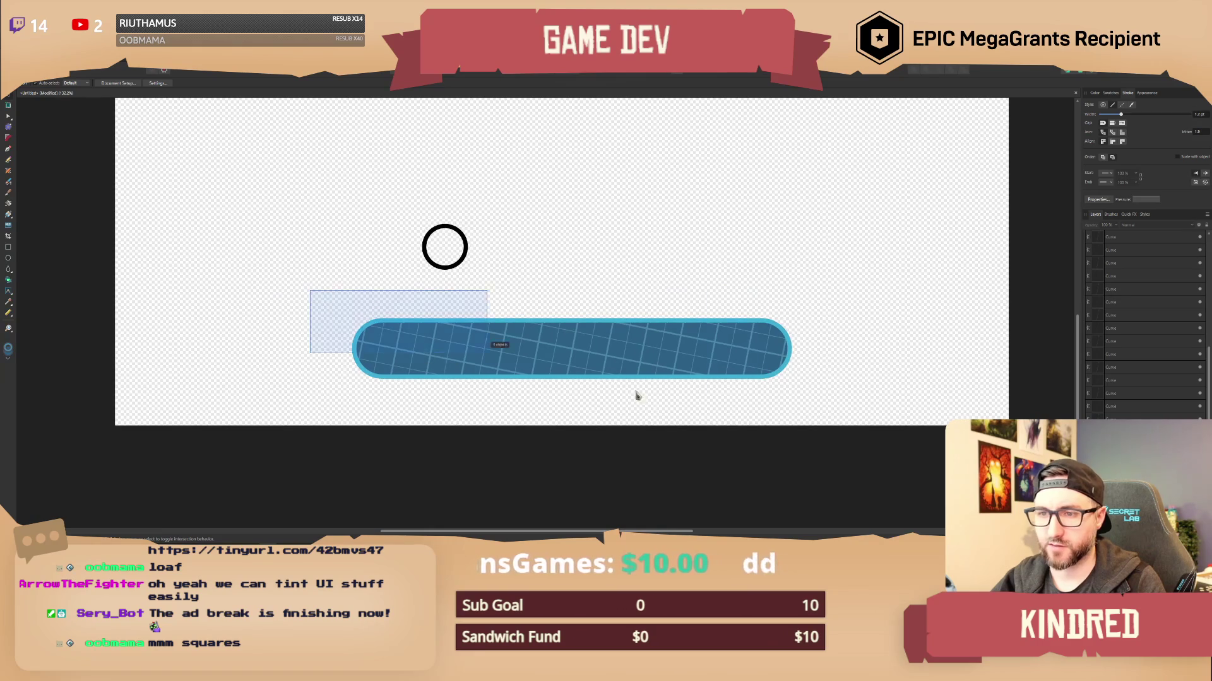
scroll(788, 384, "down", 1)
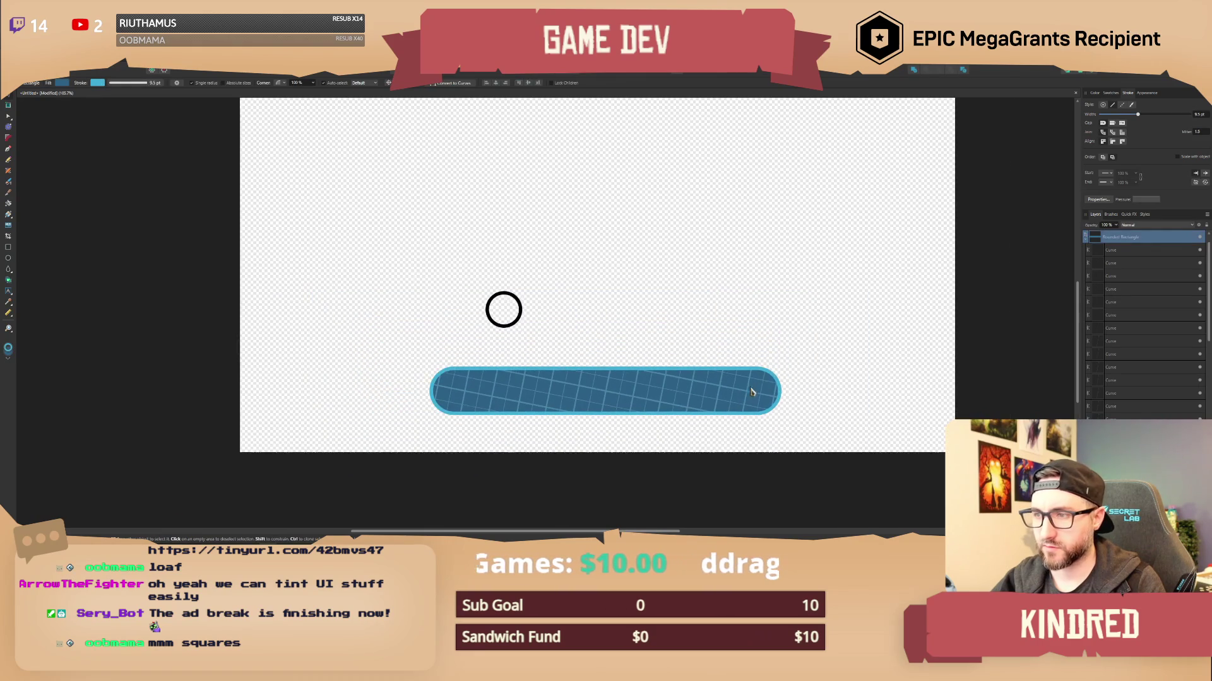
left_click(1085, 244)
double_click(1124, 250)
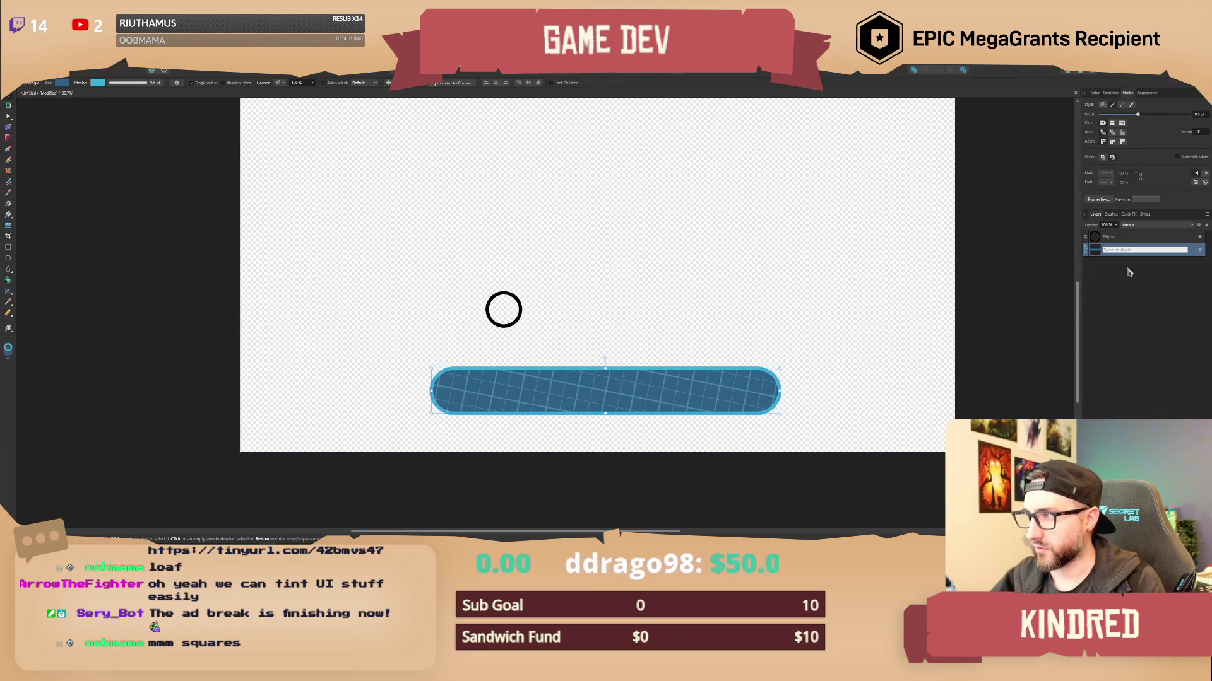
type("He")
key("Return")
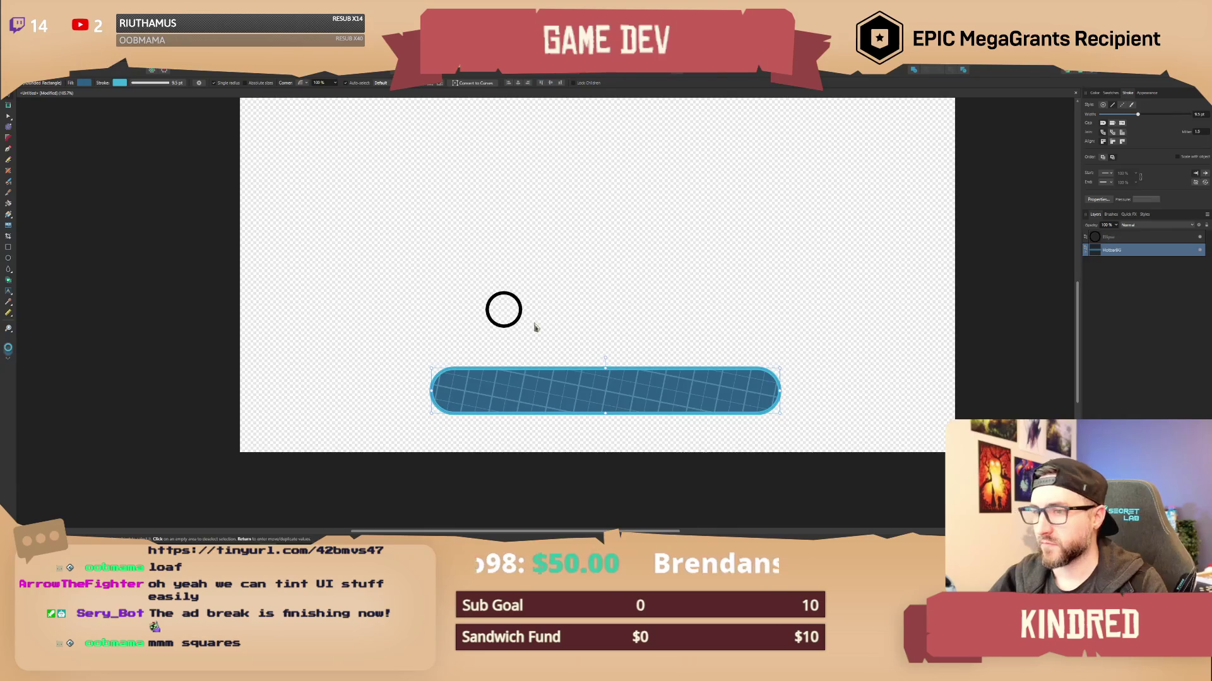
left_click(1167, 239)
scroll(528, 343, "up", 2)
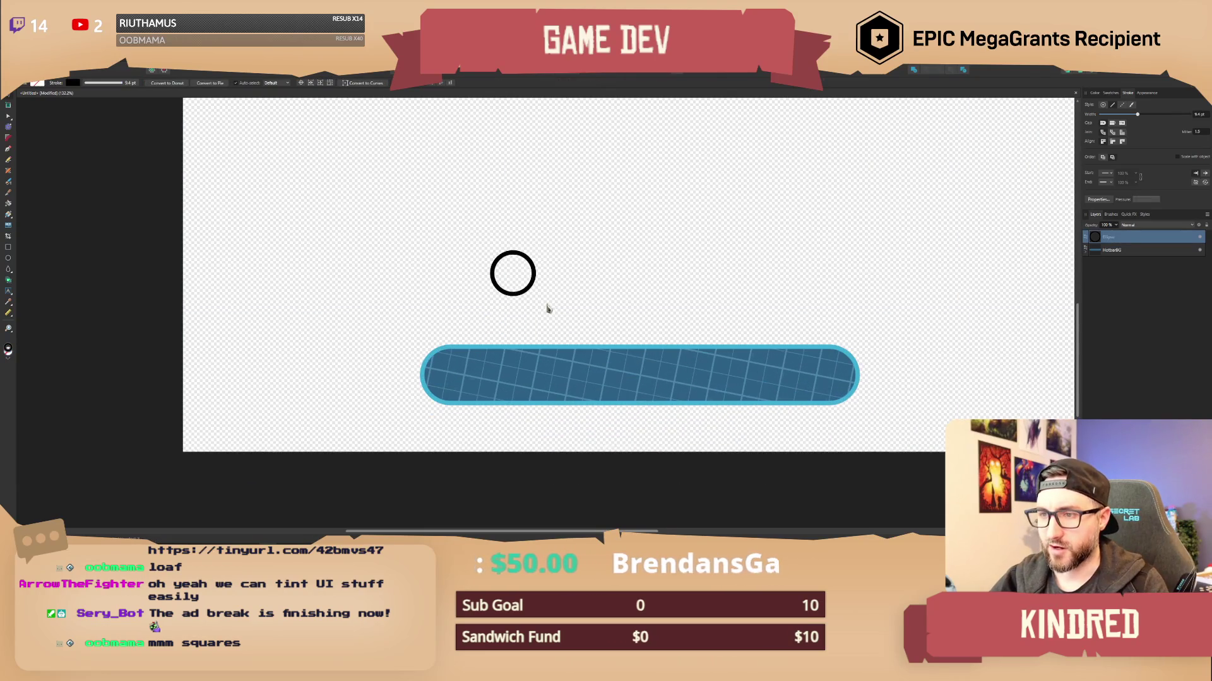
Give the circle a thick white outline and move the ring onto the bar's left end.
left_click(1094, 94)
left_click_drag(1150, 151, 1122, 182)
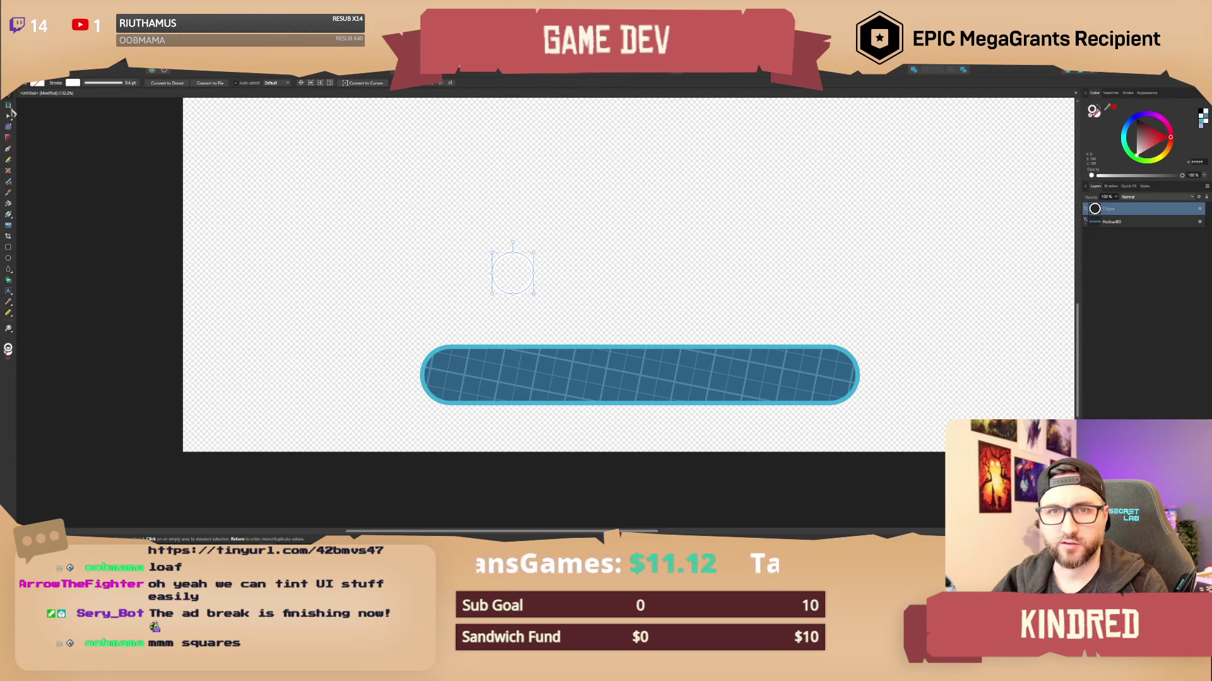
scroll(533, 287, "up", 3)
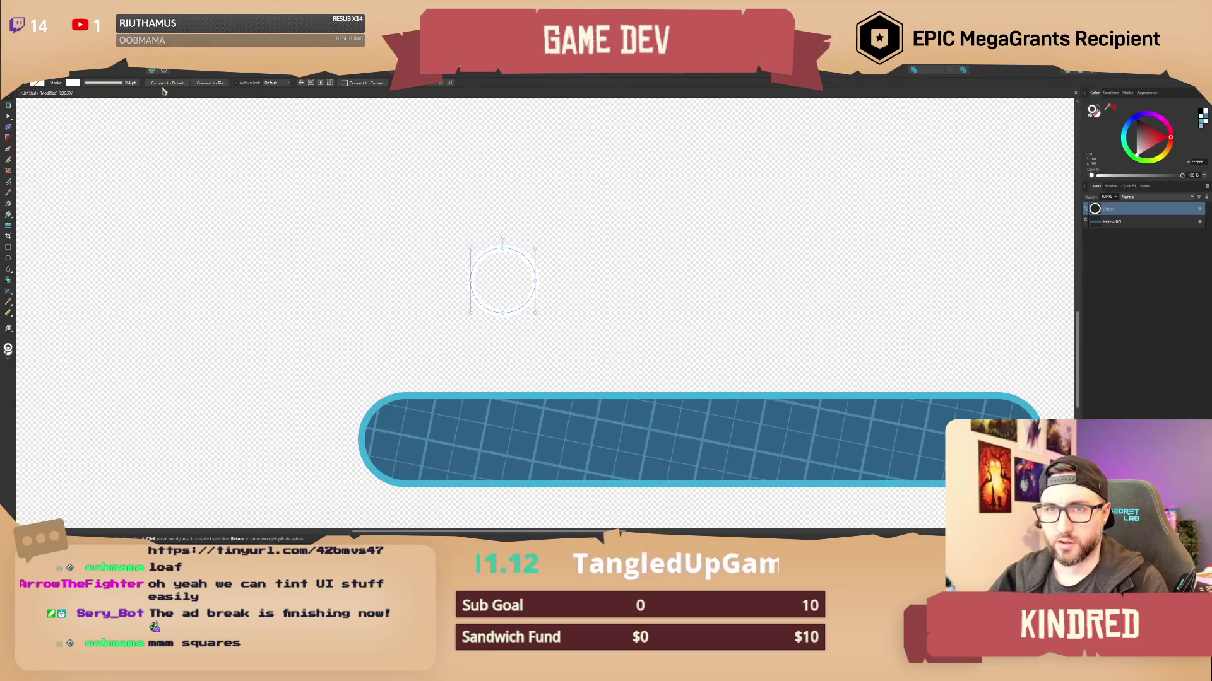
left_click(132, 87)
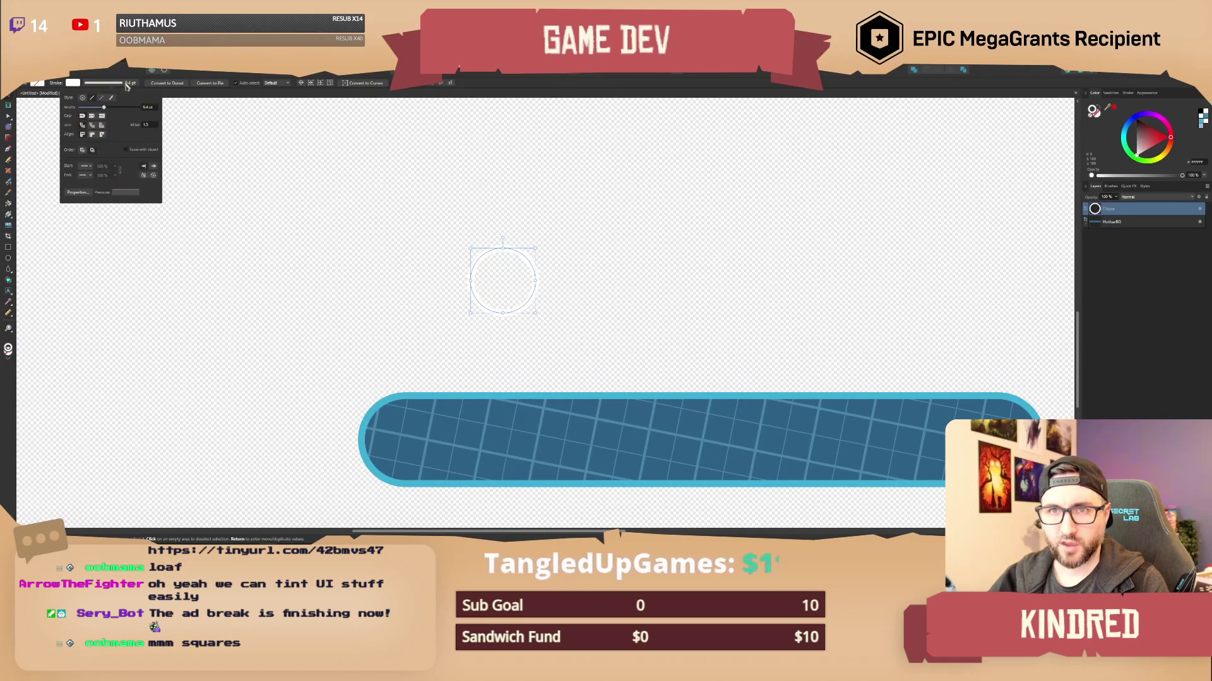
left_click_drag(106, 109, 109, 110)
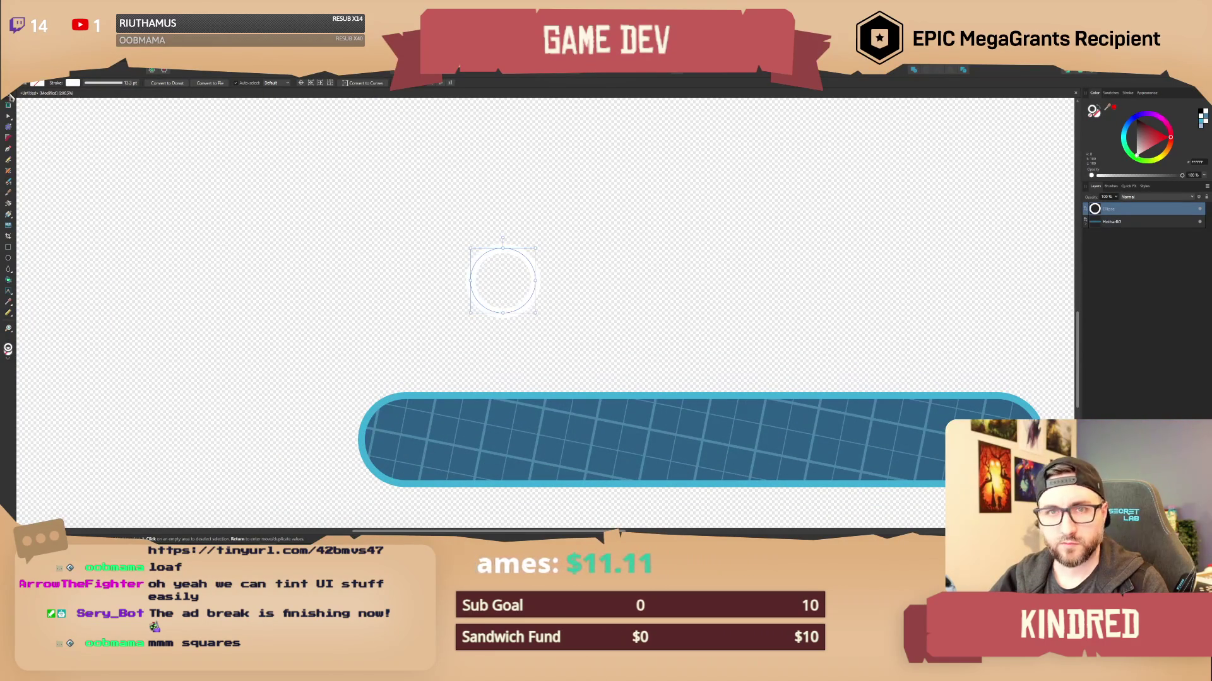
mouse_move(472, 270)
left_mouse_down()
mouse_move(409, 409)
mouse_move(377, 431)
left_mouse_up()
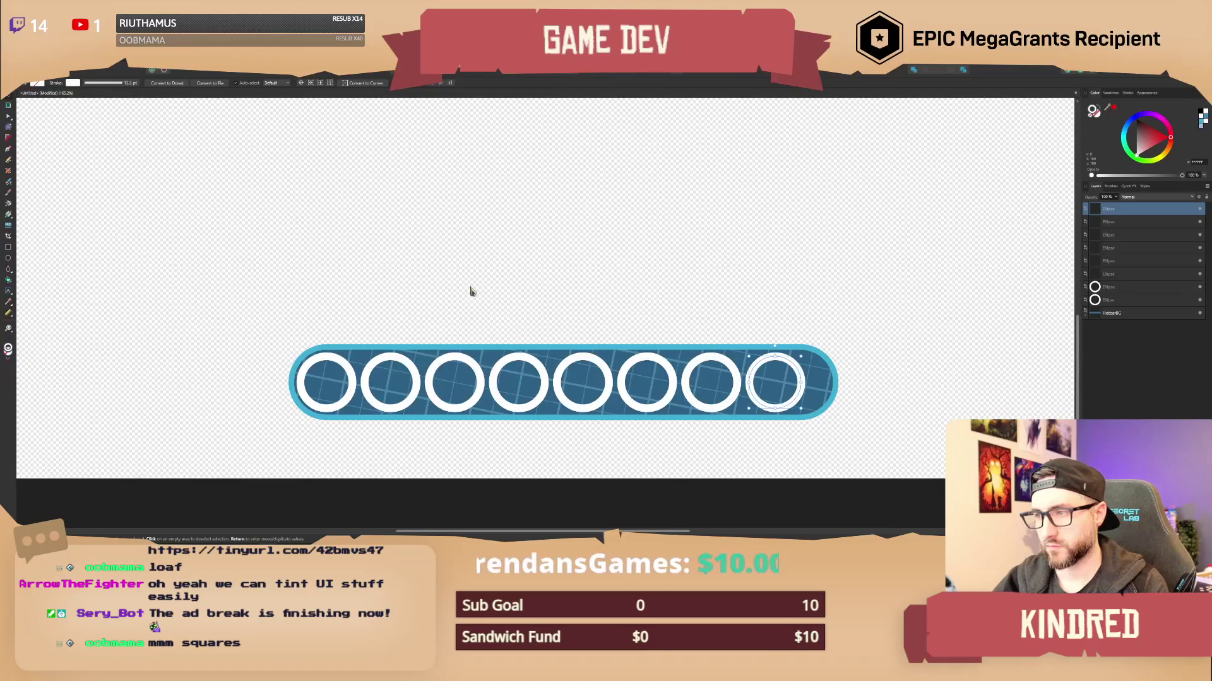
left_click(479, 287)
scroll(587, 319, "up", 1)
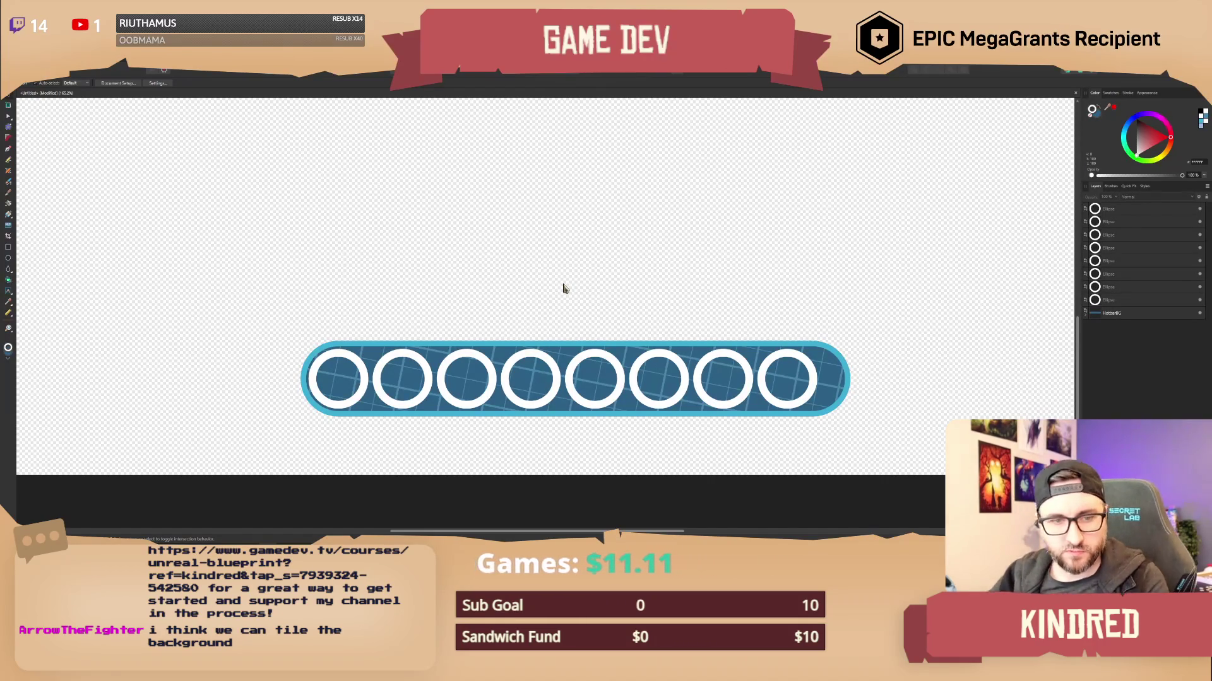
scroll(579, 290, "down", 3)
Select all grid curve layers nested in HotbarBG and group them with Ctrl+G.
scroll(611, 309, "up", 3)
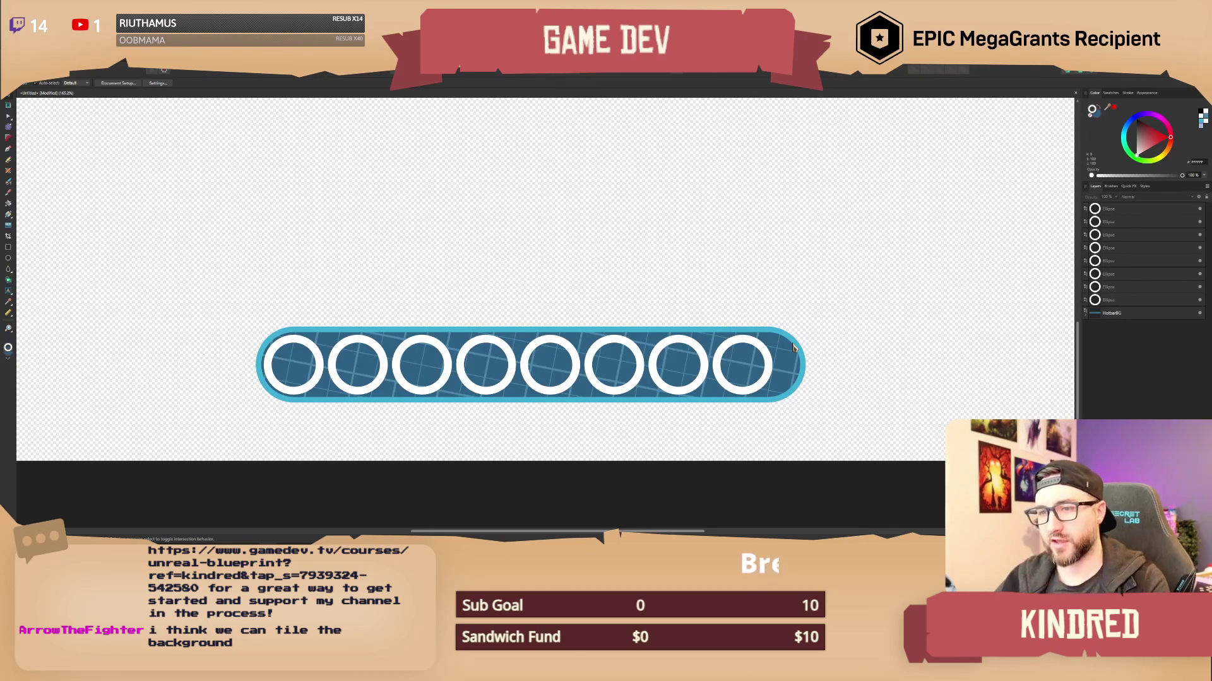
left_click(793, 347)
scroll(636, 313, "down", 2)
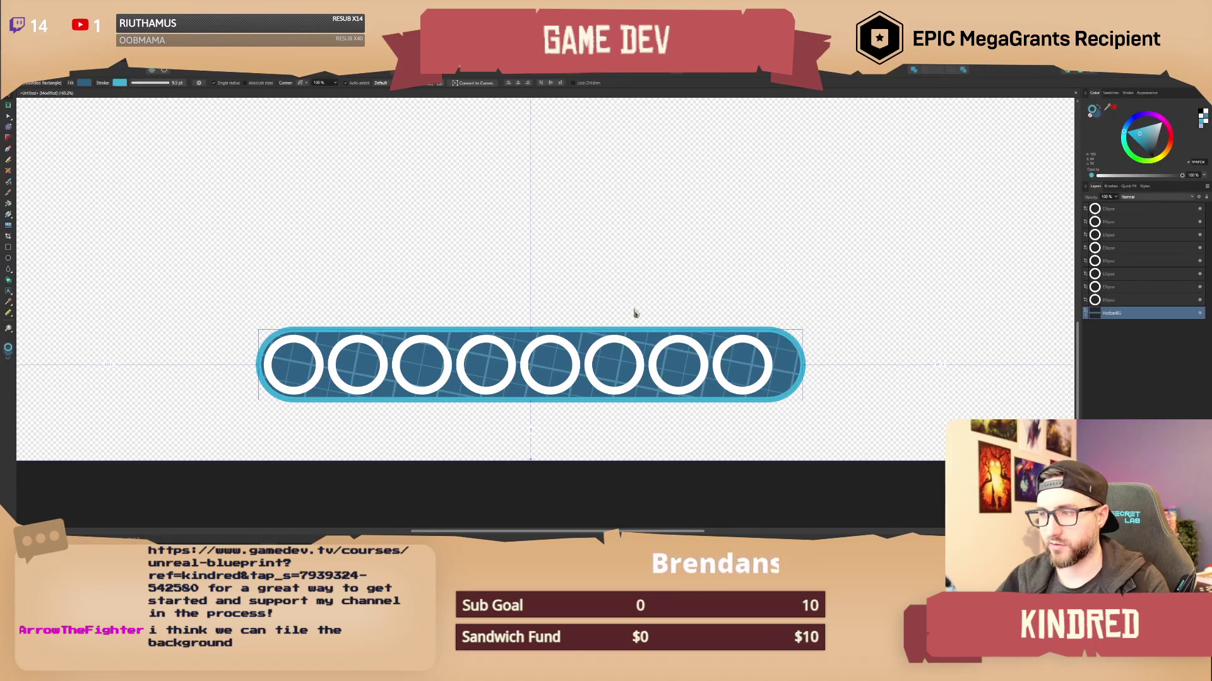
scroll(655, 327, "up", 1)
scroll(512, 288, "up", 2)
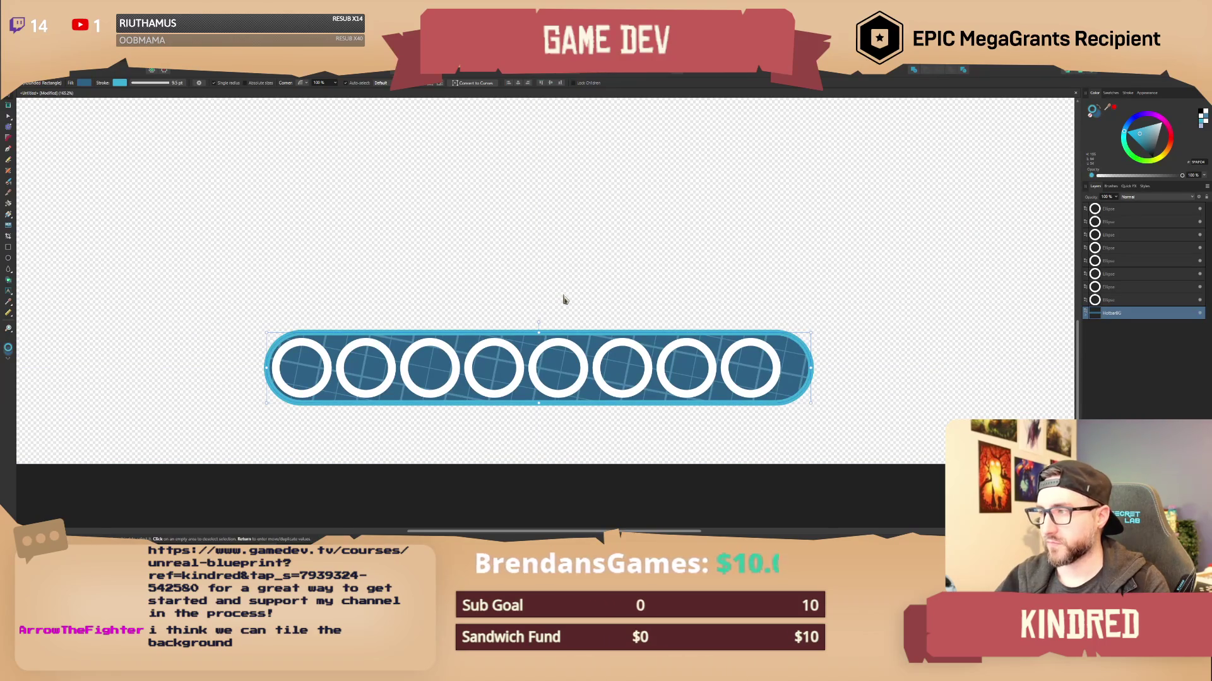
left_click(1086, 314)
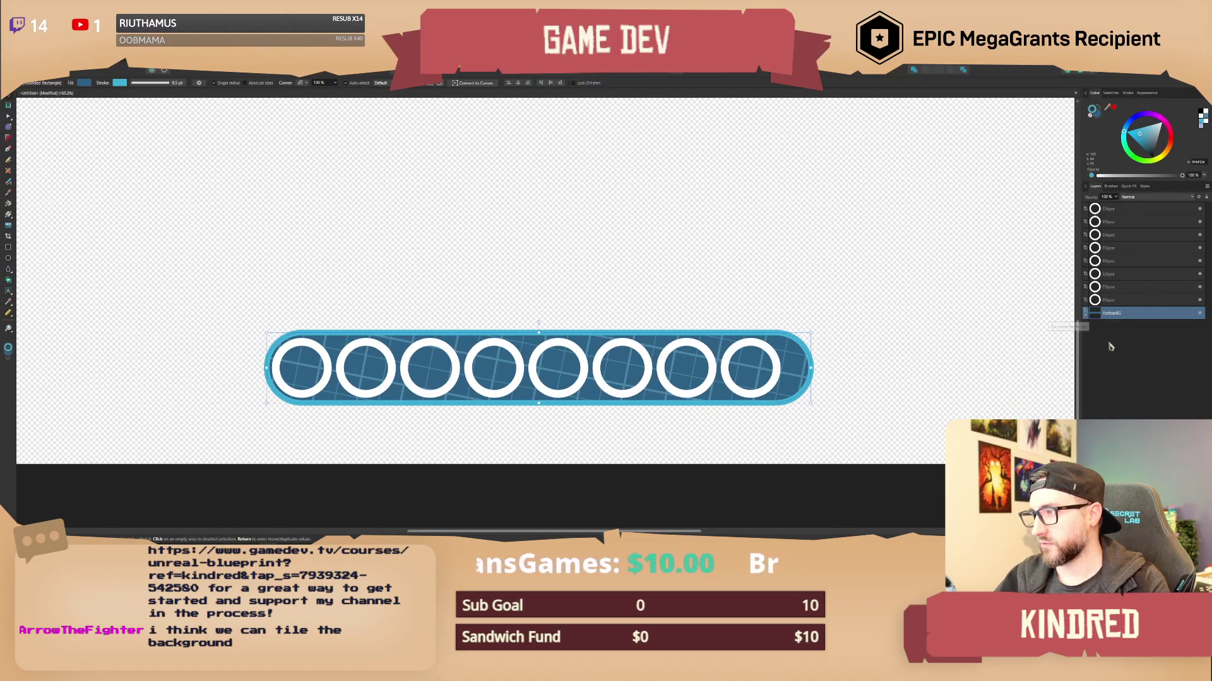
left_click(1105, 338)
scroll(1130, 353, "down", 3)
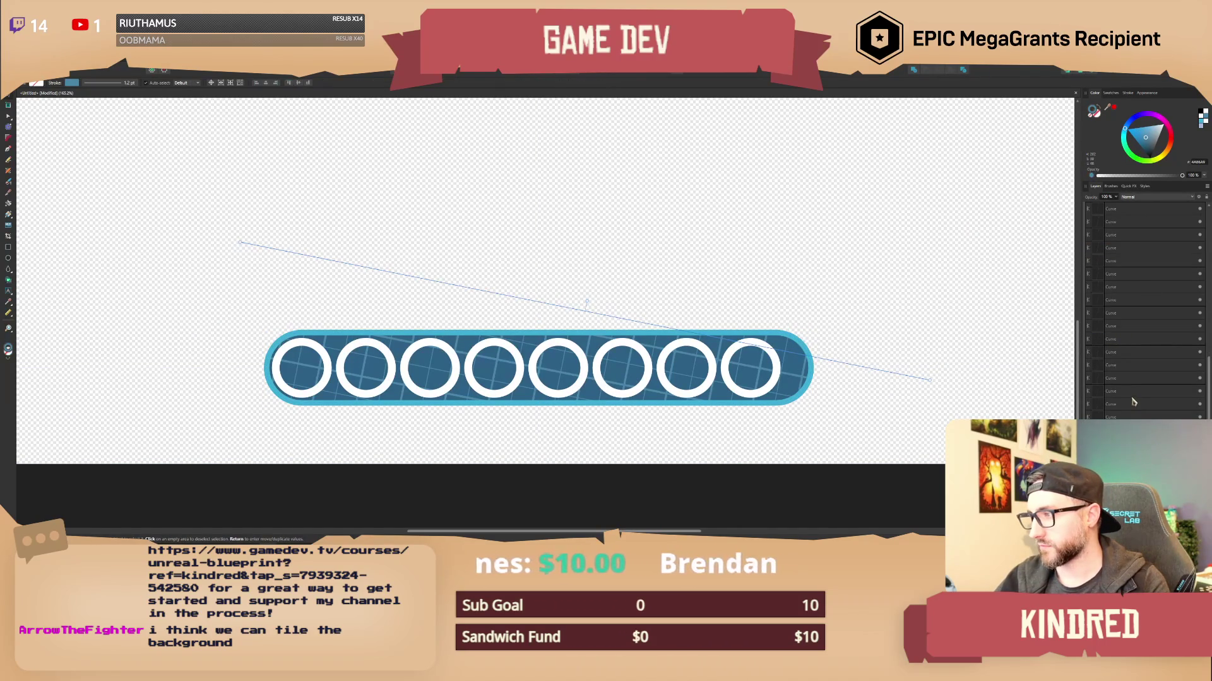
left_click(1136, 331, "shift")
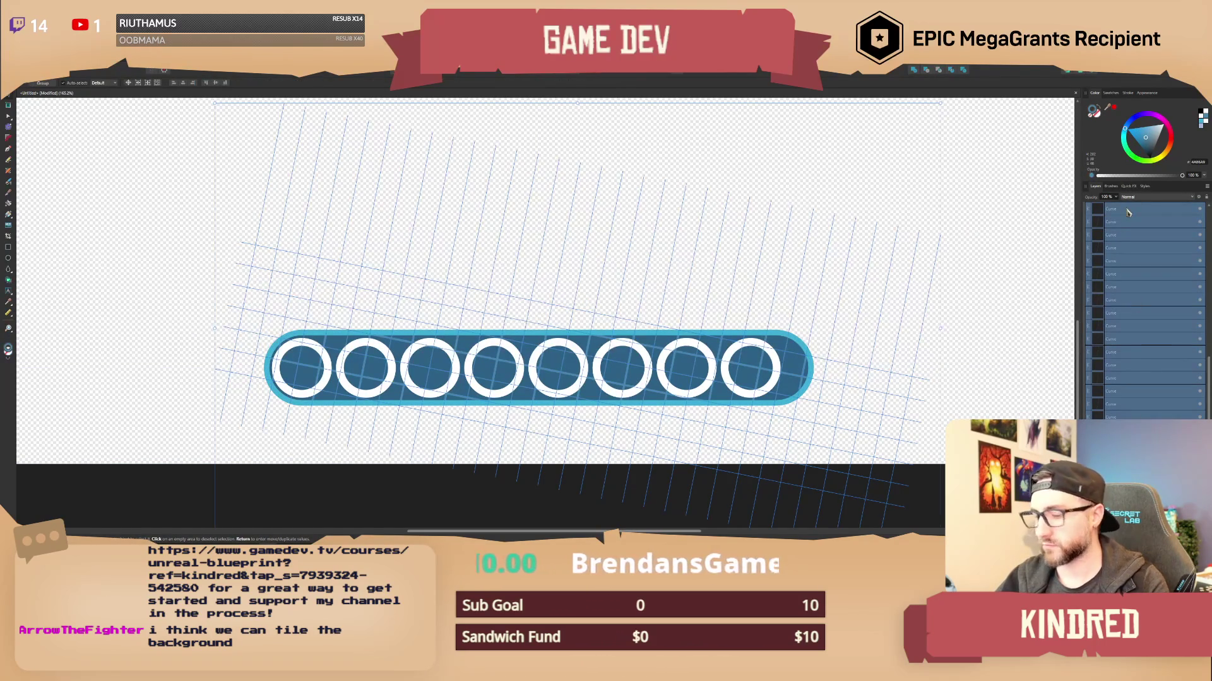
key("ctrl+g")
double_click(1116, 326)
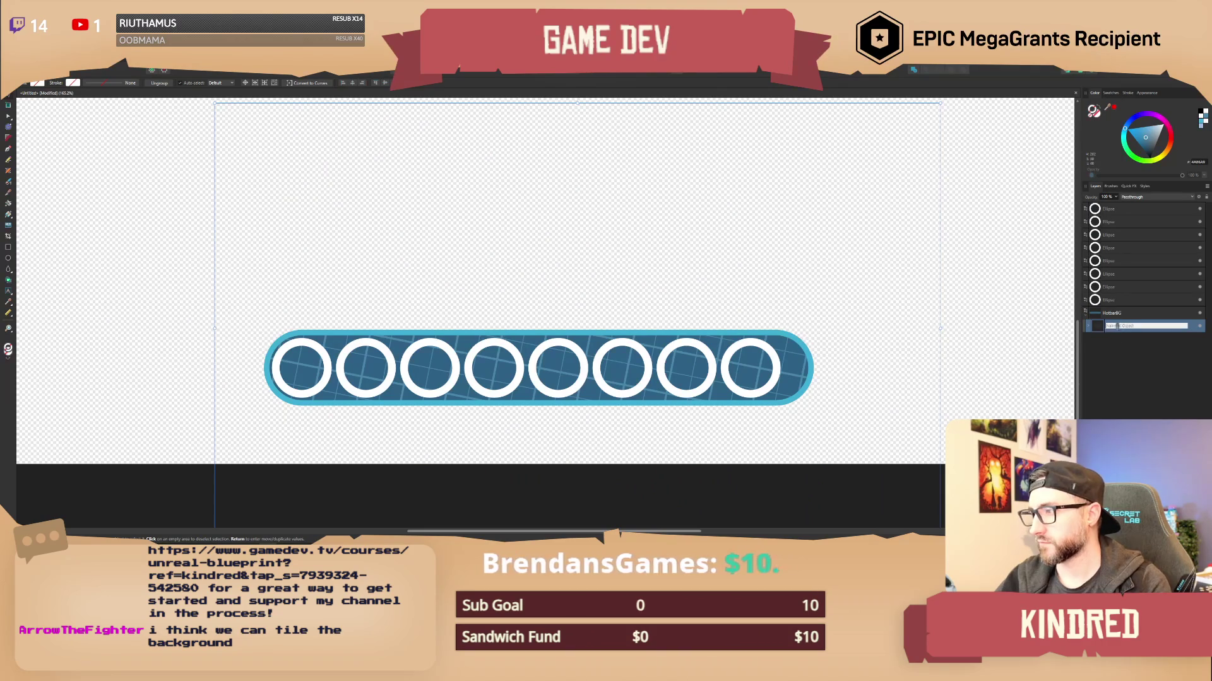
Name the grid group BlueprintPattern, hide it, and reselect HotbarBG.
type("Grid")
key("Return")
left_click(1200, 326)
left_click(657, 281)
scroll(671, 279, "down", 2)
scroll(624, 276, "up", 2)
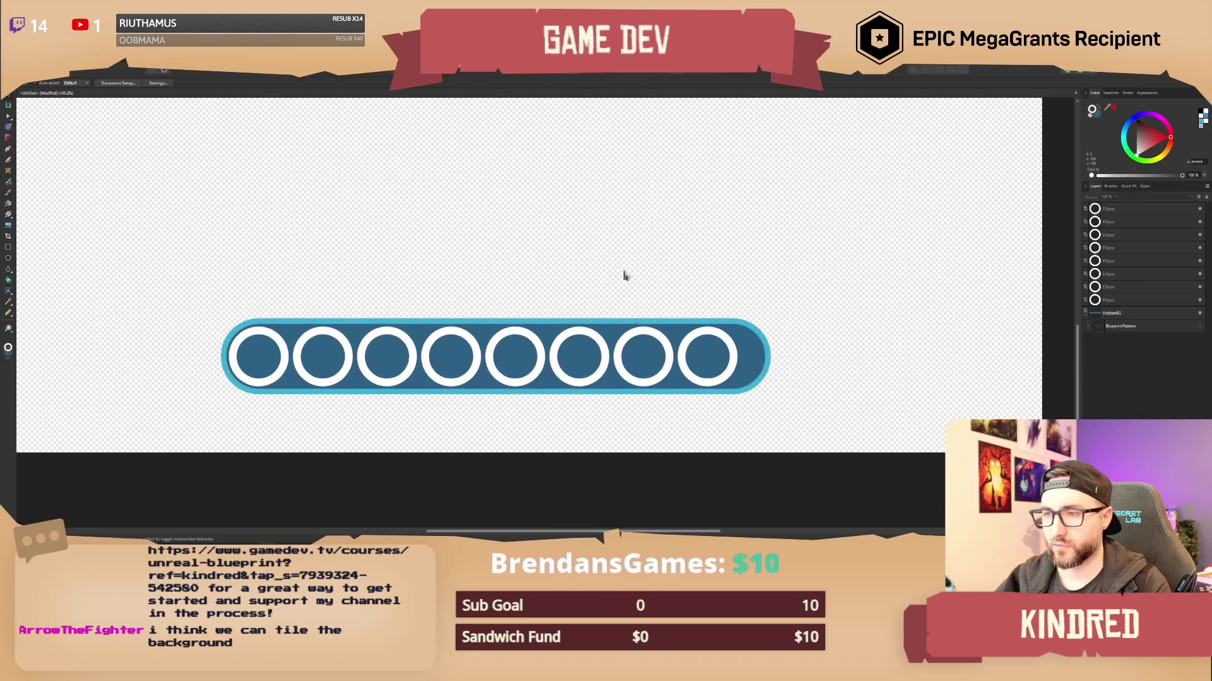
left_click(766, 355)
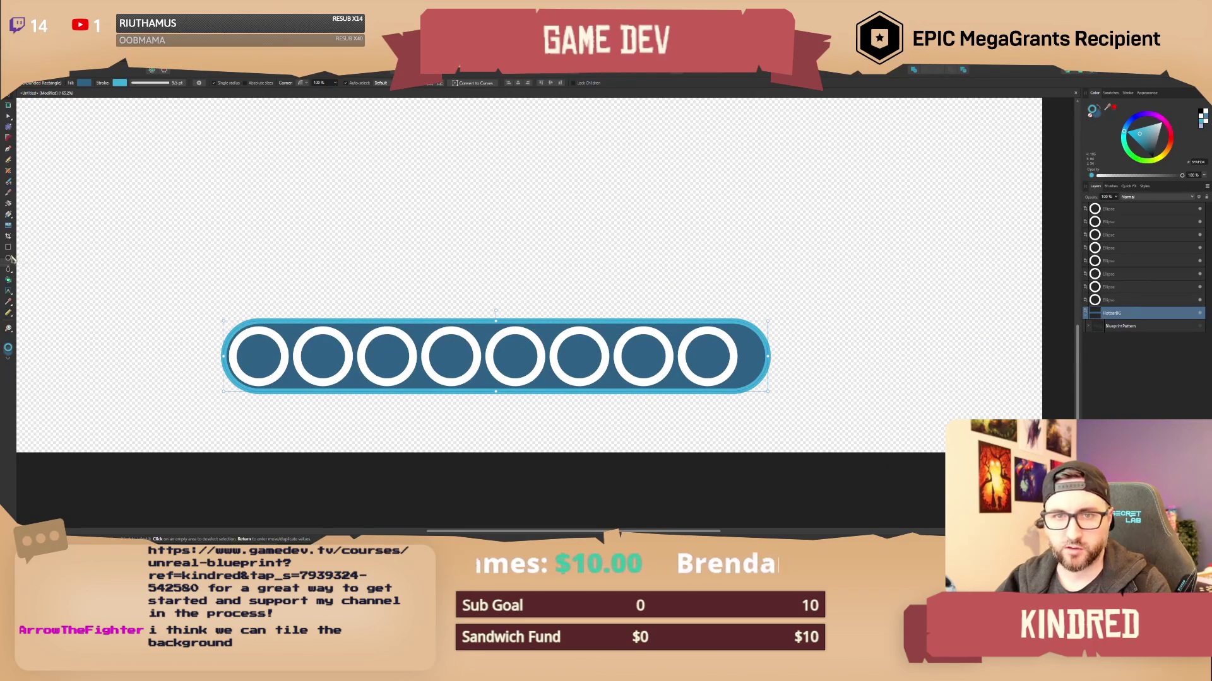
Apply a vertical linear gradient to HotbarBG, lighter at the top and darker at the bottom.
left_click(9, 224)
left_click_drag(480, 327, 480, 385)
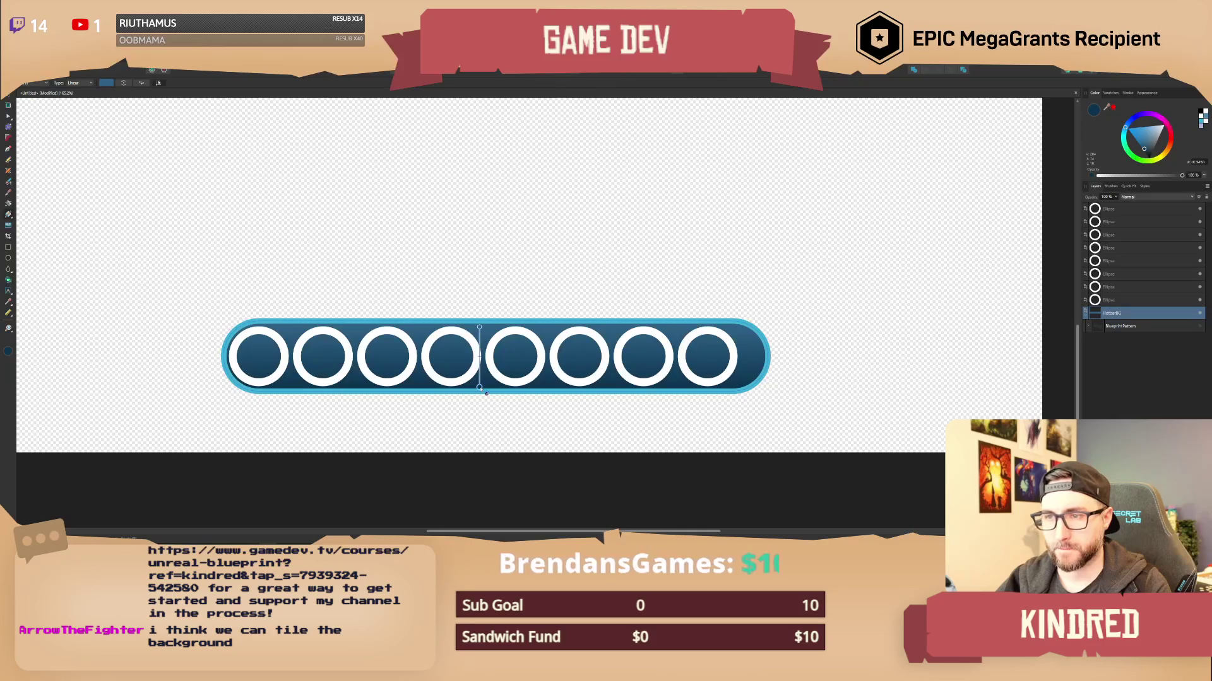
left_click(8, 116)
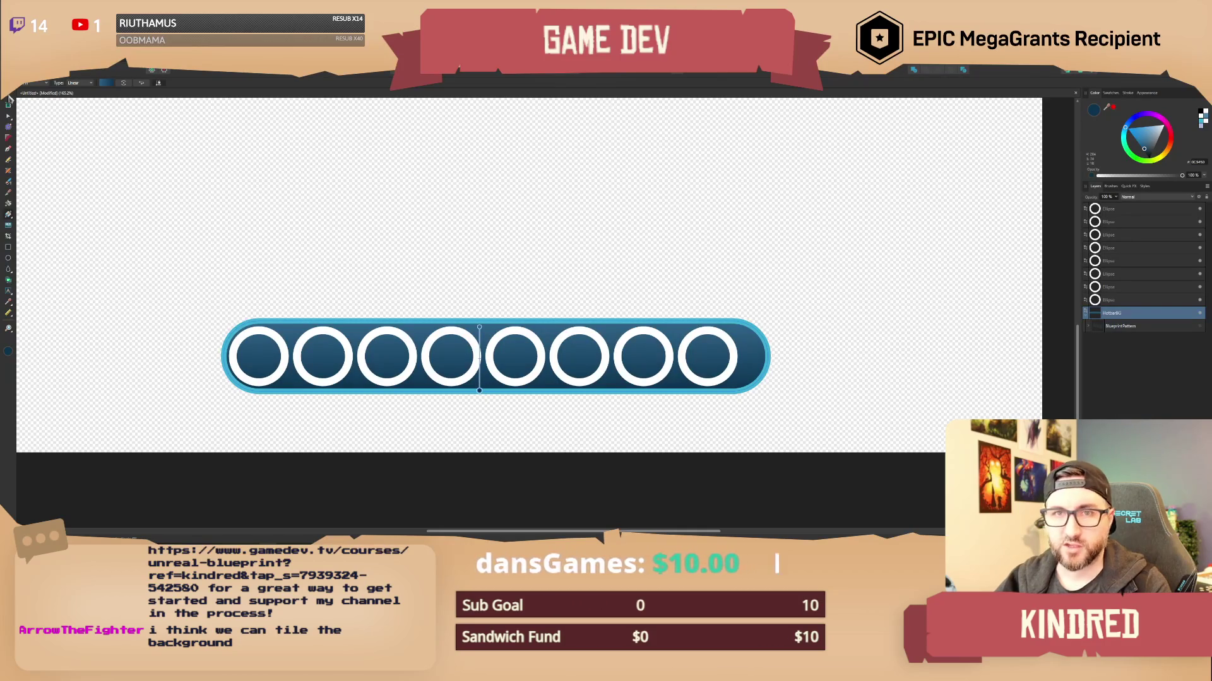
left_click(270, 252)
scroll(370, 317, "down", 1)
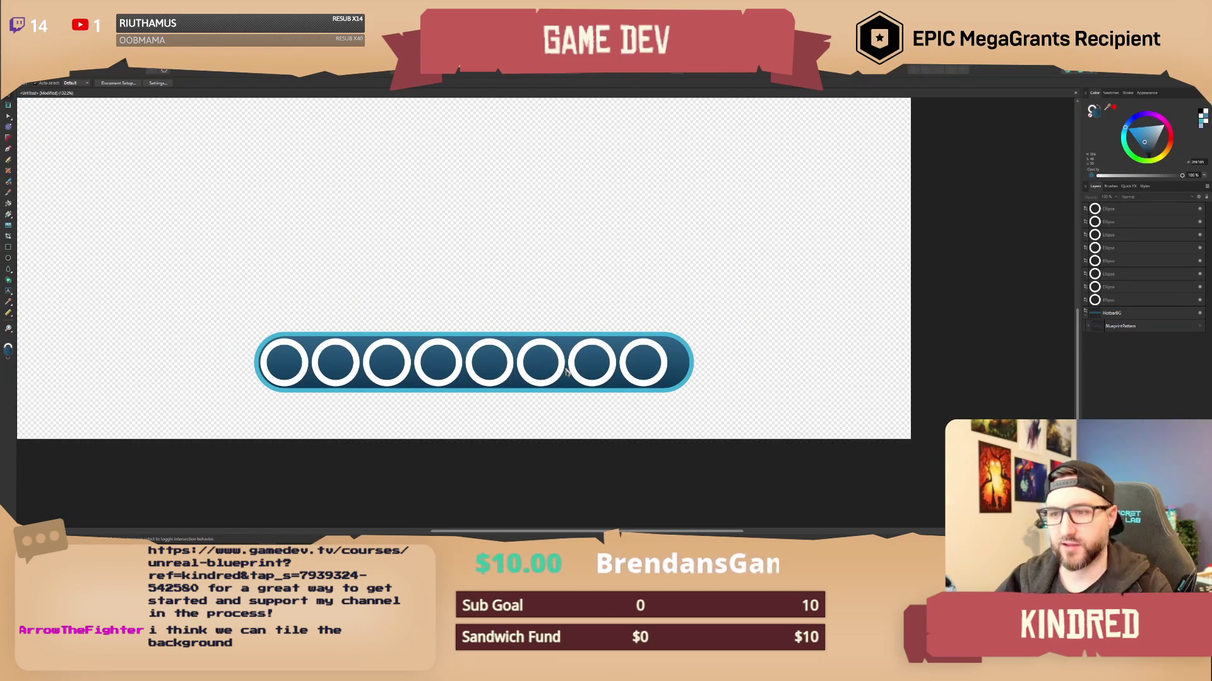
scroll(536, 300, "left", 1)
scroll(570, 278, "up", 2)
scroll(571, 271, "down", 1)
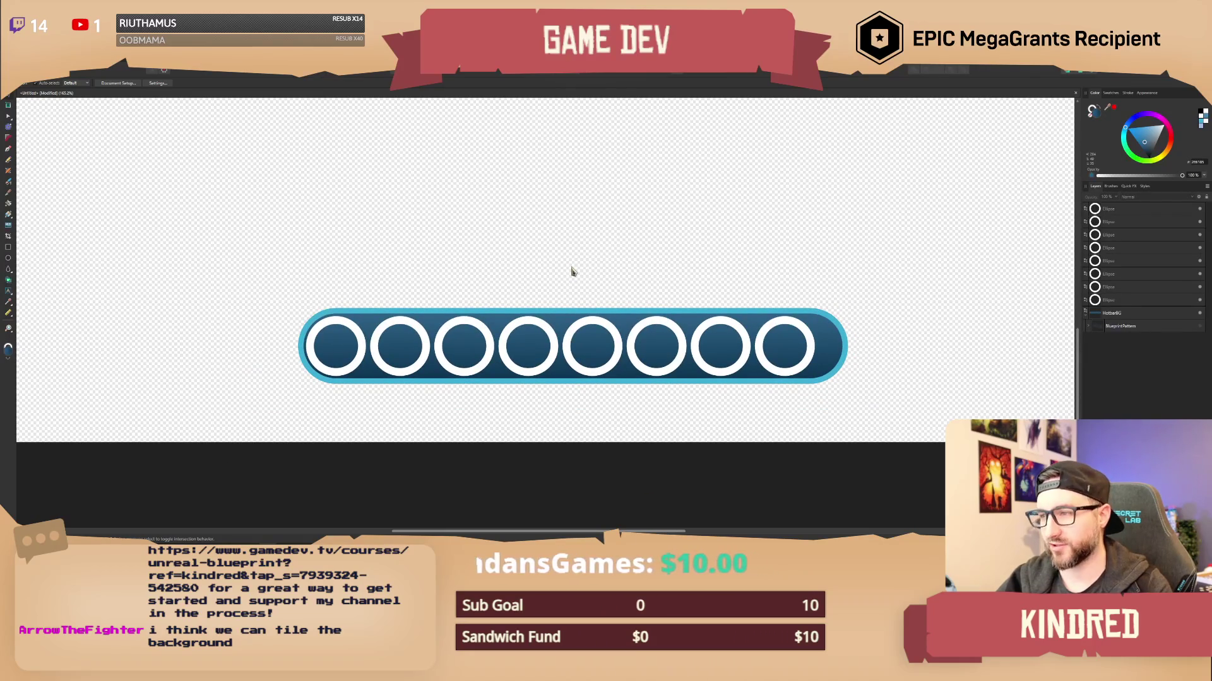
scroll(541, 273, "up", 2)
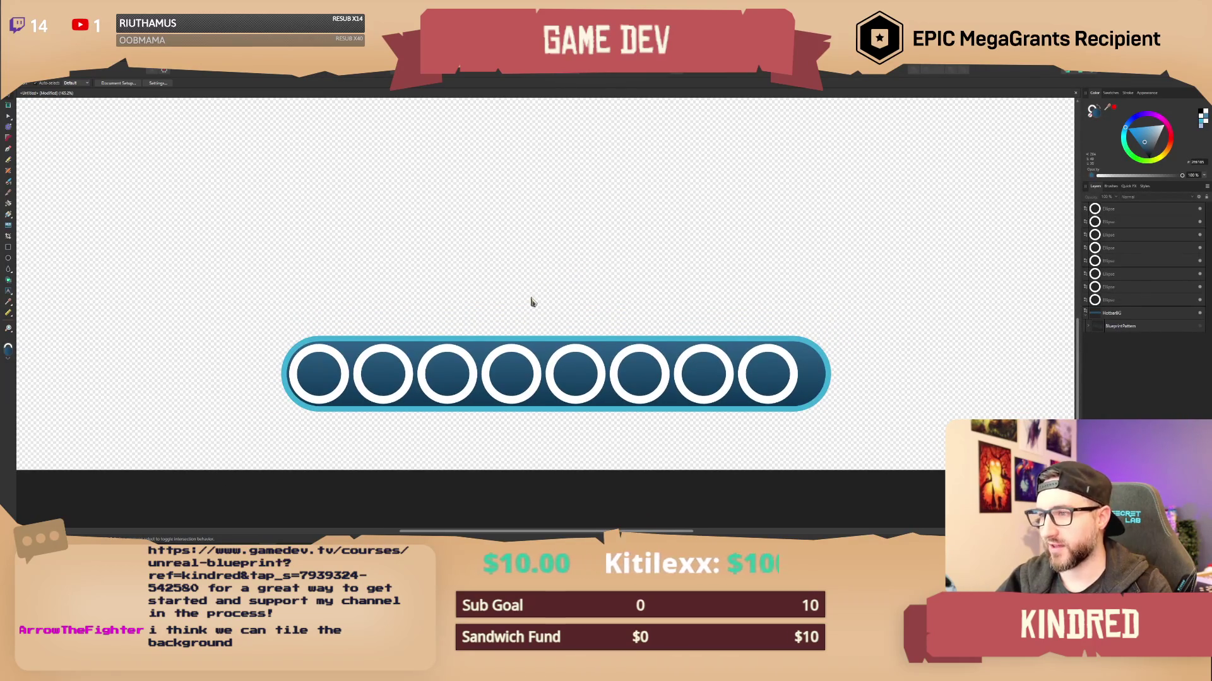
left_click(809, 351)
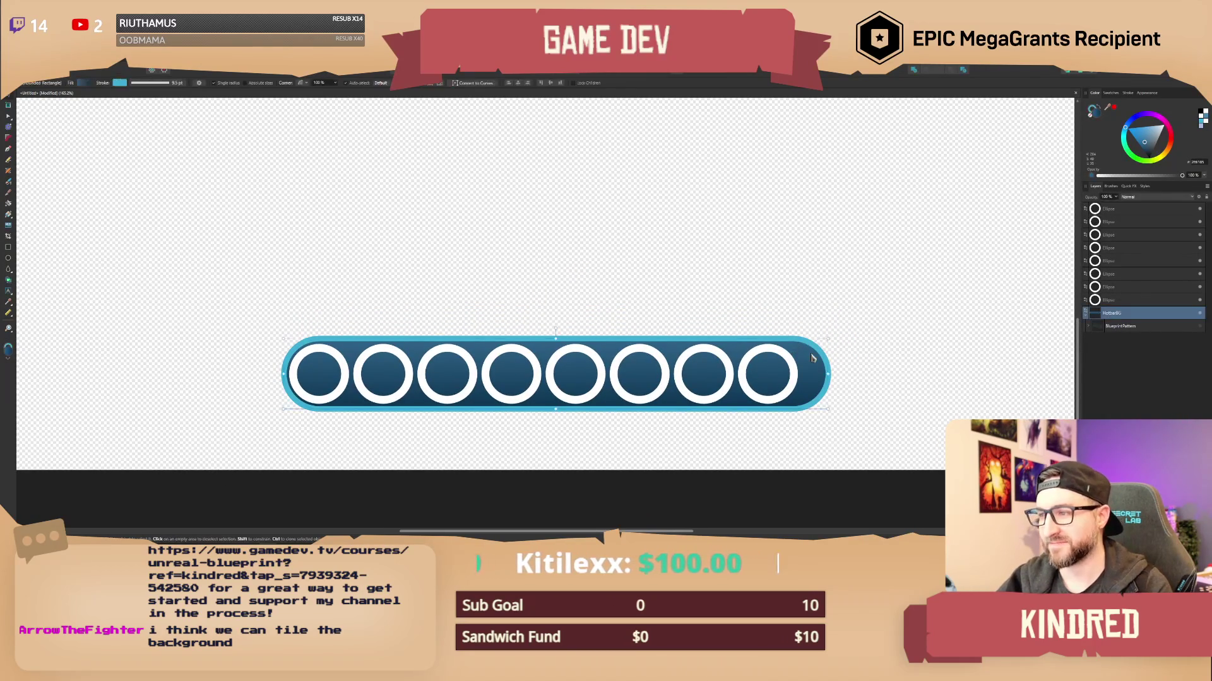
Lift the hotbar above the white rings and draw a small square above its left end.
left_click_drag(809, 351, 809, 260)
left_click(723, 228)
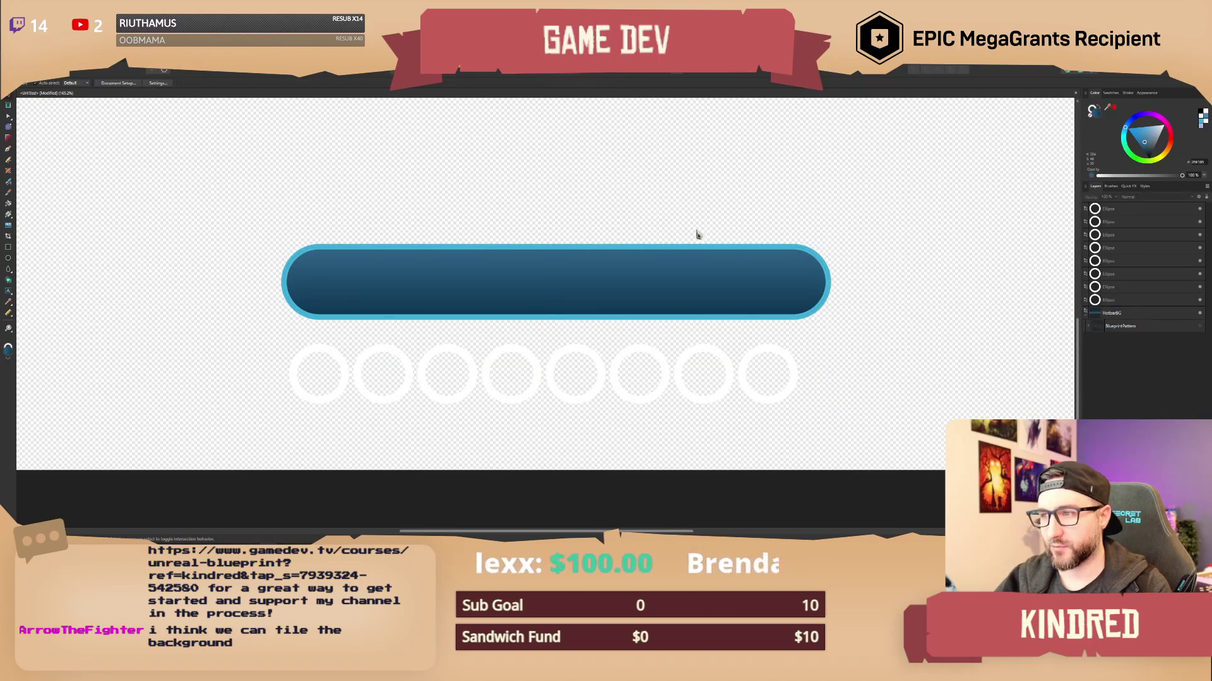
scroll(596, 229, "up", 2)
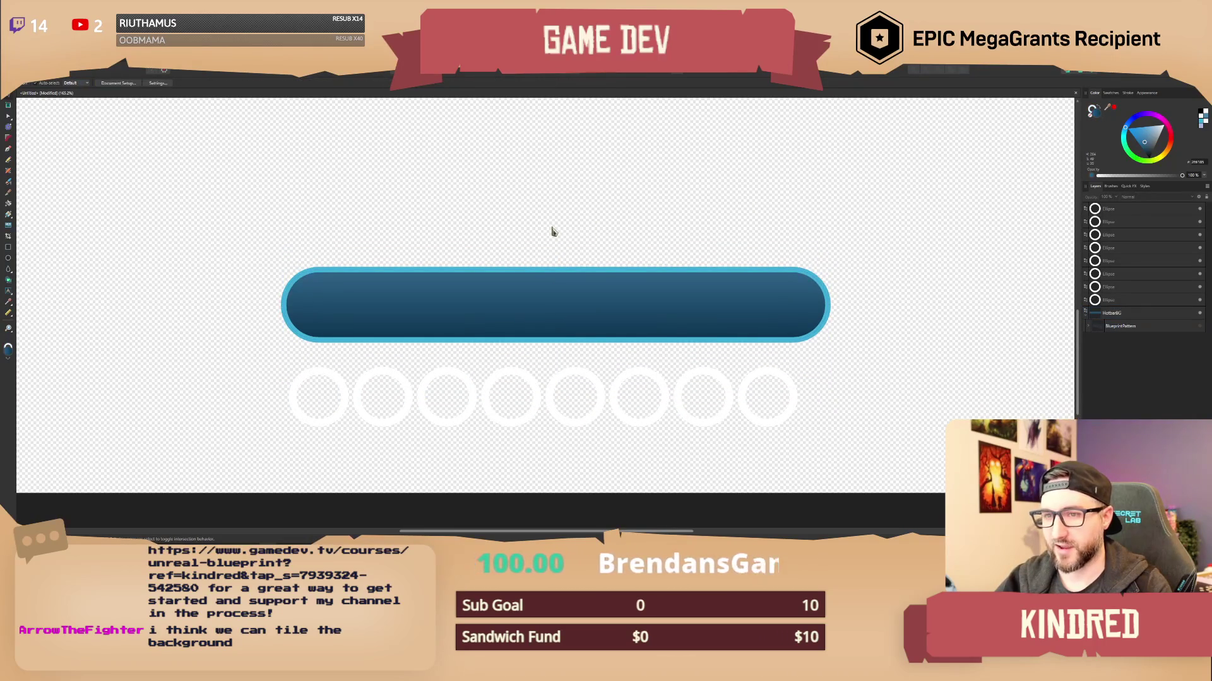
scroll(373, 206, "left", 3)
left_click(8, 248)
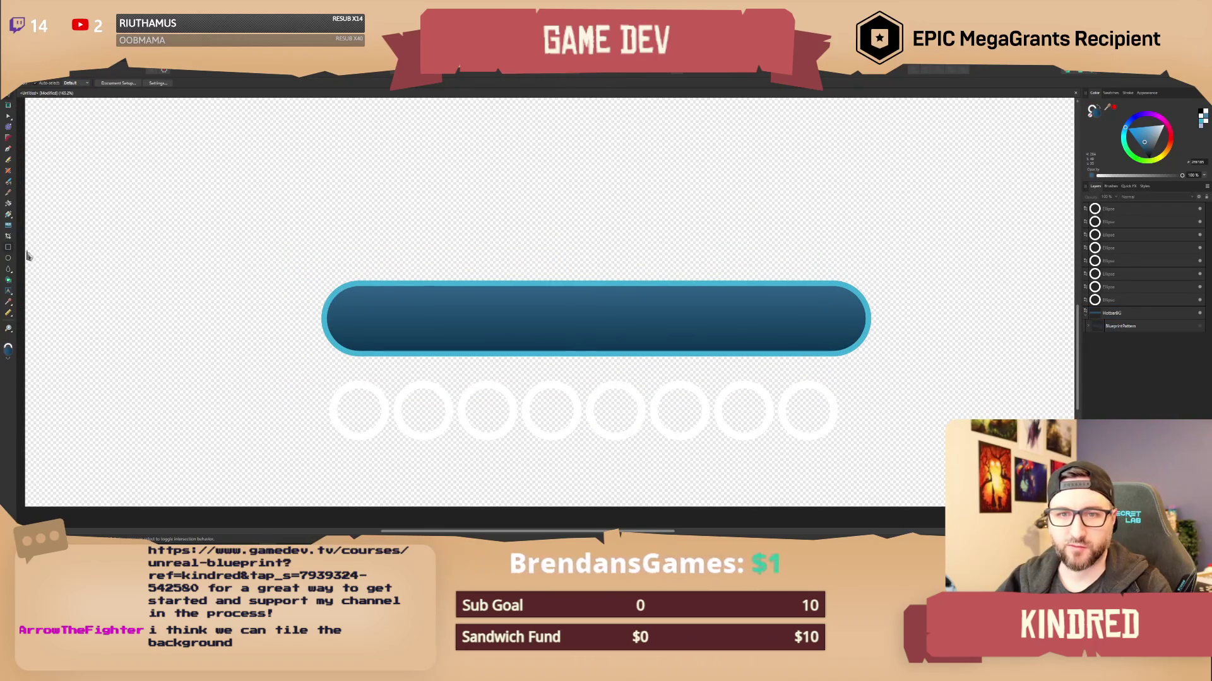
left_click_drag(316, 193, 344, 221)
Remove the square's outline and fill it solid orange-red.
key("v")
left_click(1093, 114)
left_click(1092, 117)
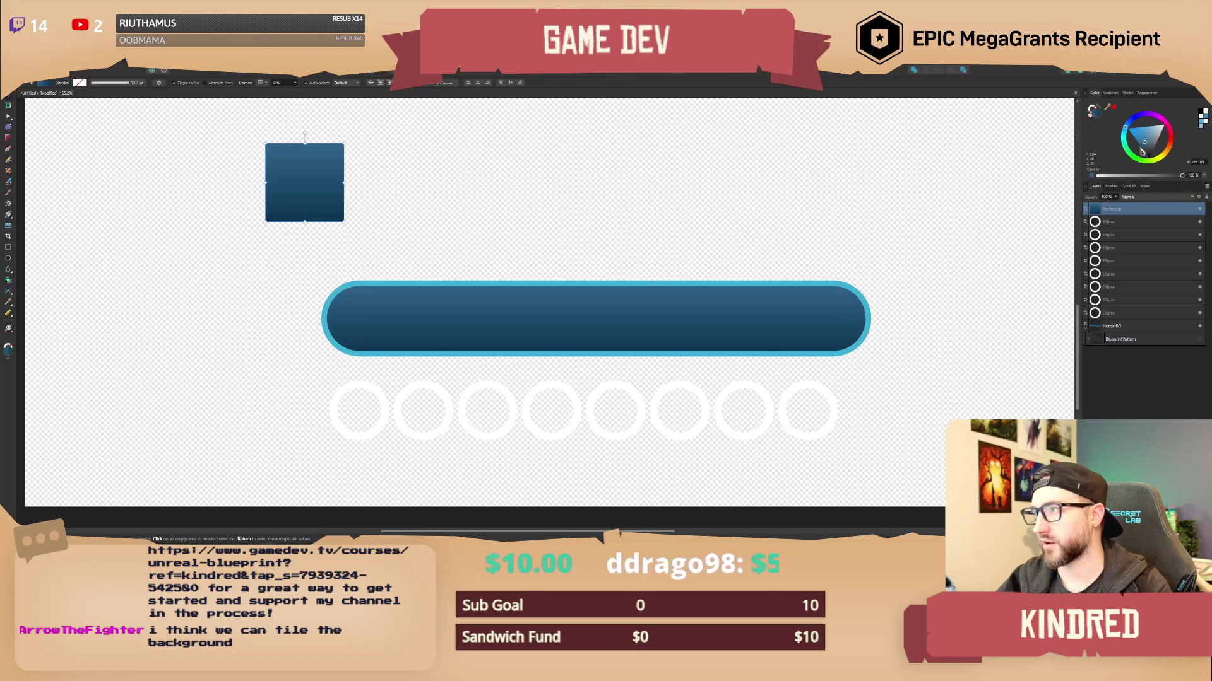
left_click(1171, 150)
left_click(1161, 140)
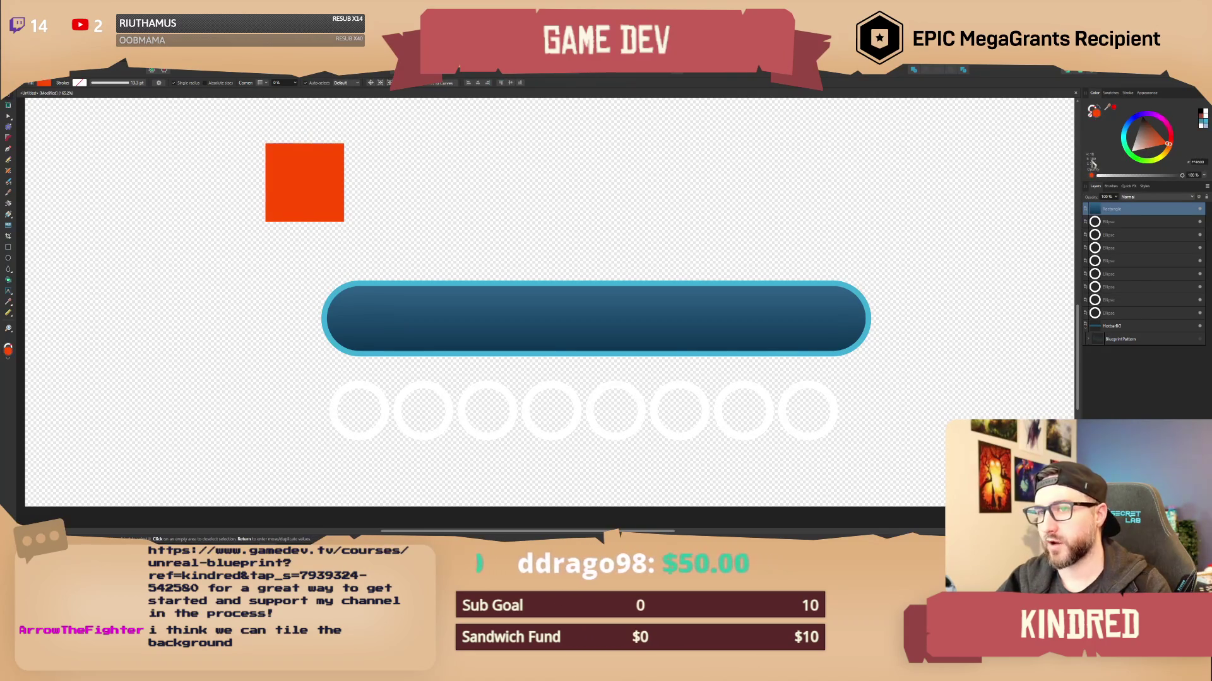
Position the orange square at the bar's left end and send it behind the bar.
left_click_drag(331, 188, 387, 323)
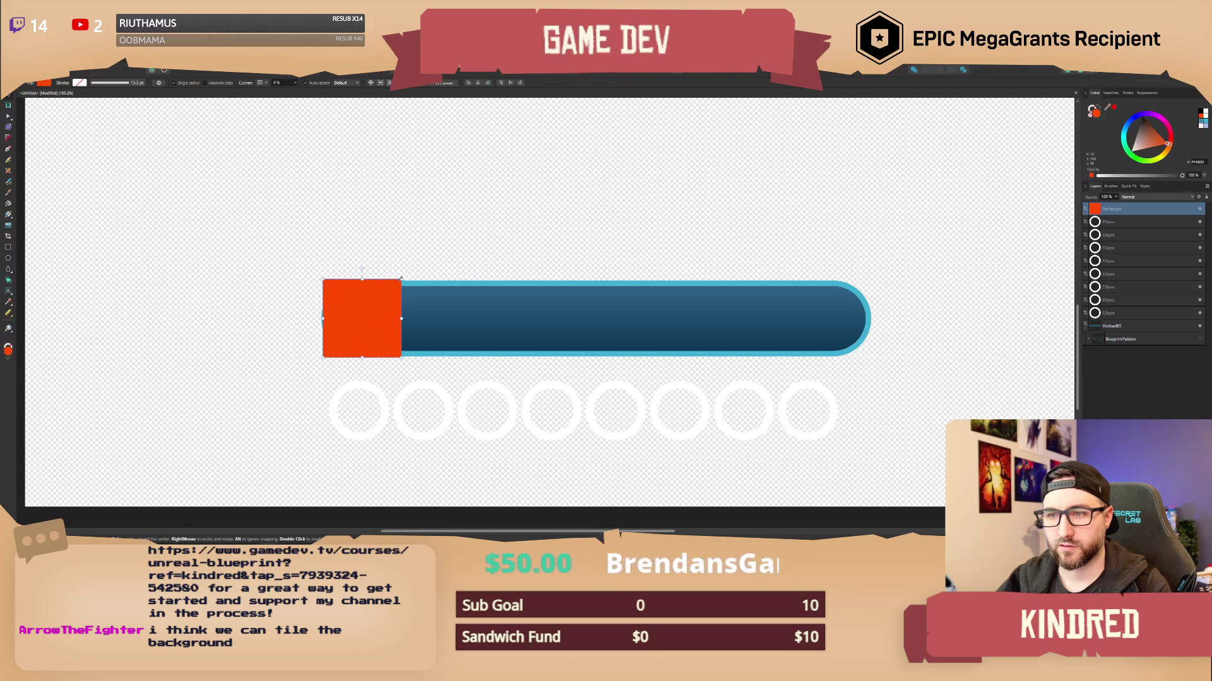
left_click_drag(377, 313, 373, 314)
left_click_drag(1134, 215, 1136, 348)
scroll(424, 253, "up", 2)
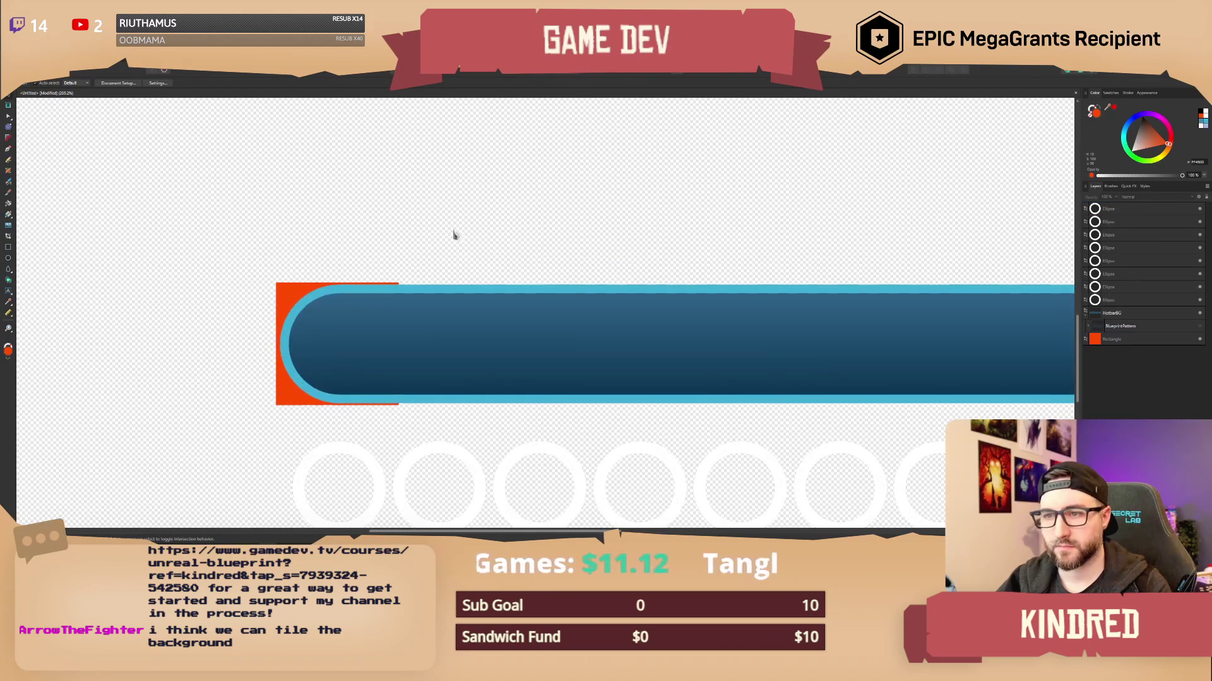
scroll(437, 236, "down", 1)
Duplicate the square twice, placing one beside it and one at the bar's right end.
left_click(313, 281)
left_click_drag(313, 280, 419, 284)
key("ctrl+j")
scroll(471, 229, "down", 2)
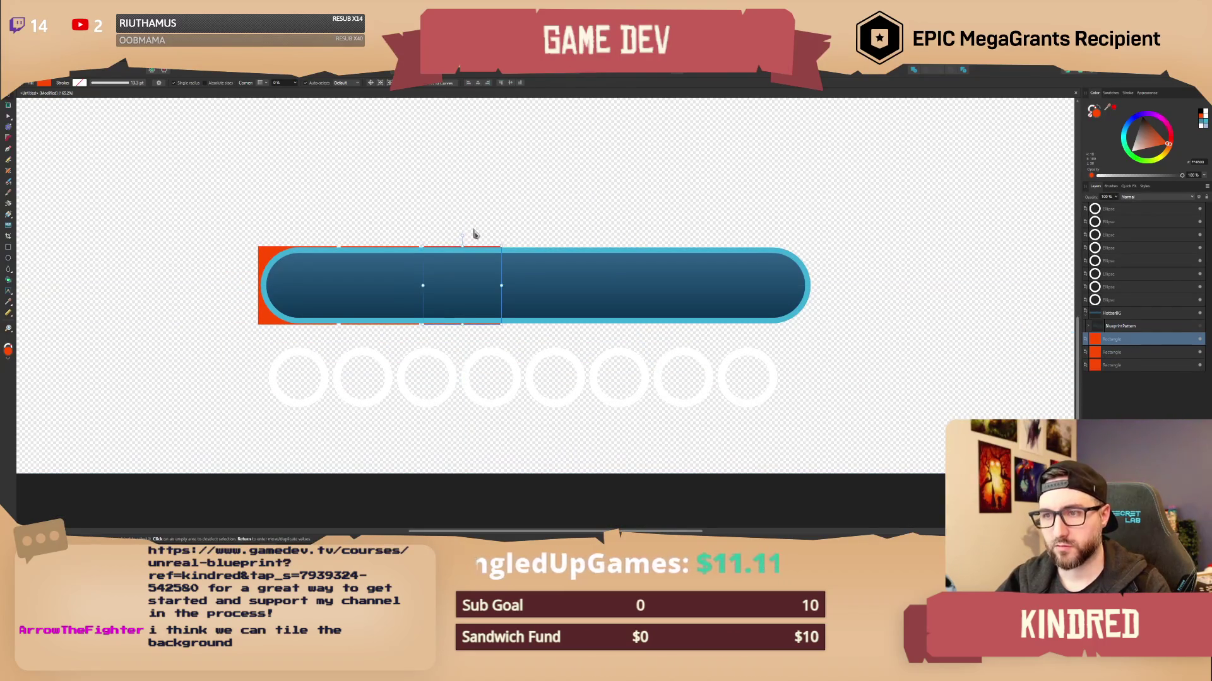
scroll(476, 233, "up", 2)
left_click_drag(514, 283, 1004, 294)
Nudge the orange squares to fine-tune their positions behind the bar's ends.
key("b")
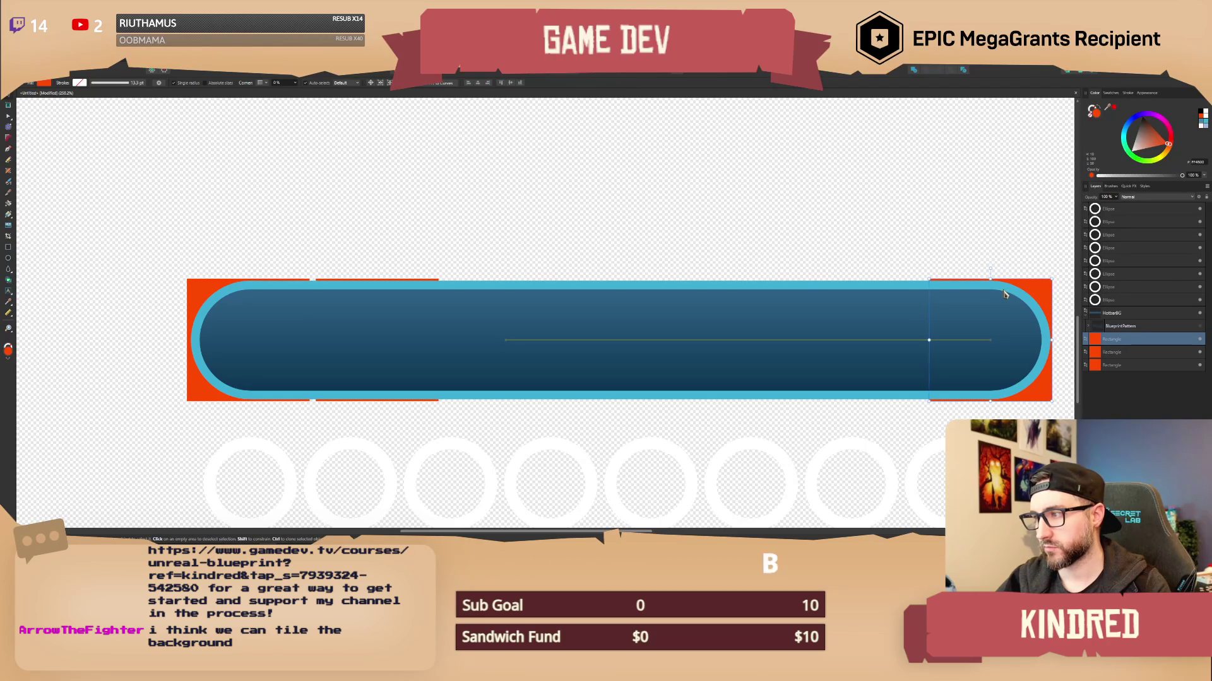
left_click(204, 293)
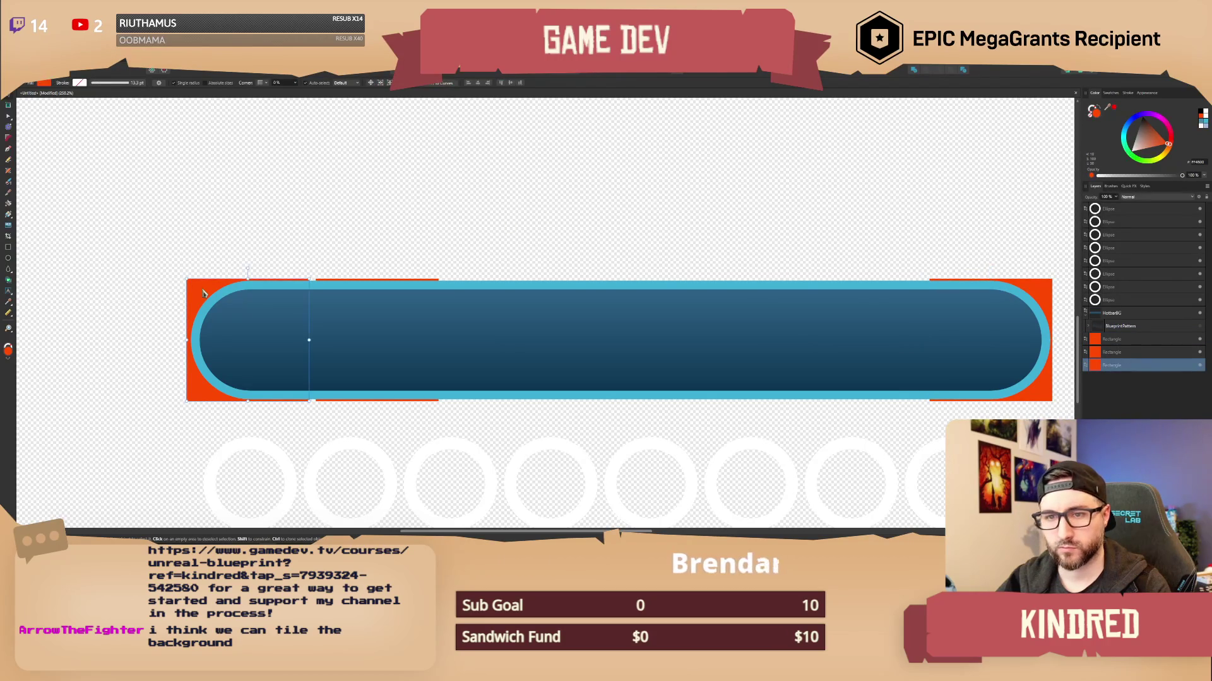
key("Right")
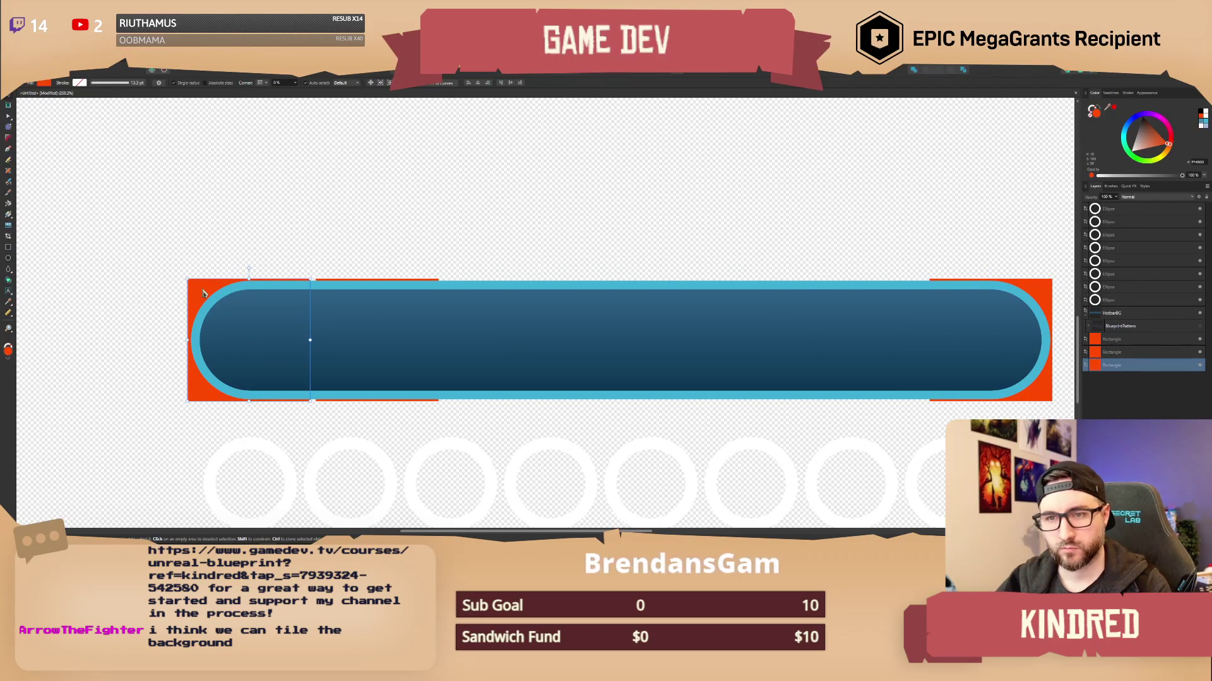
key("Right")
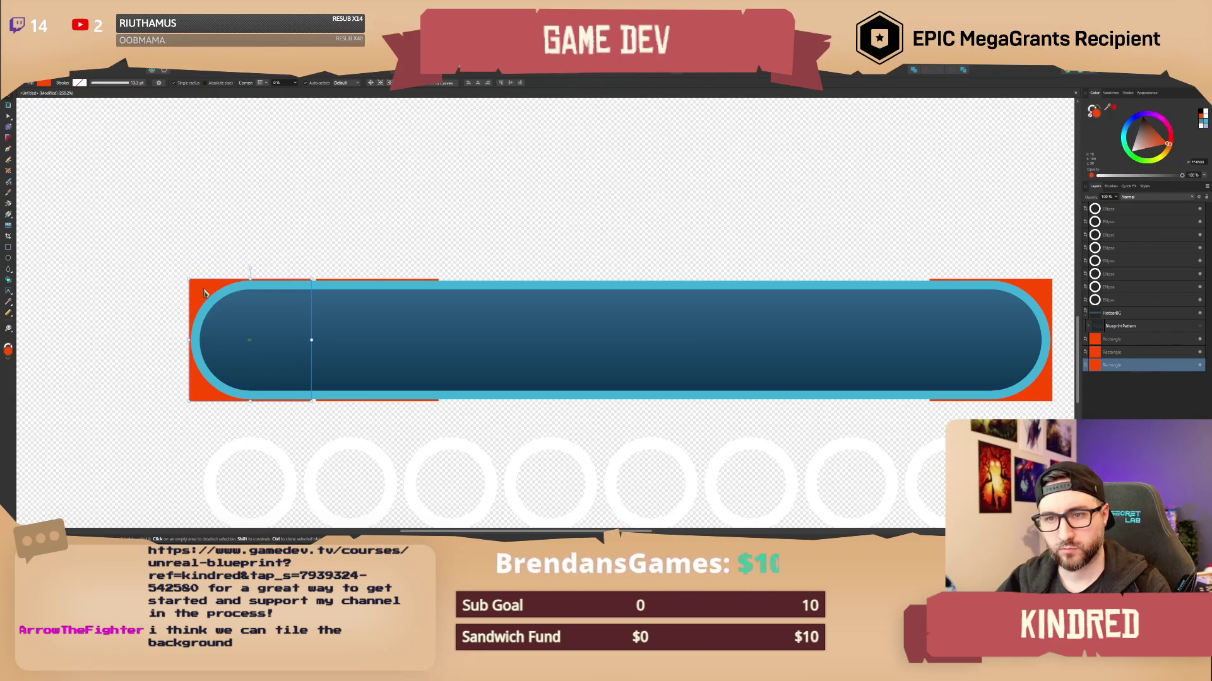
left_click(349, 259)
scroll(492, 257, "left", 5)
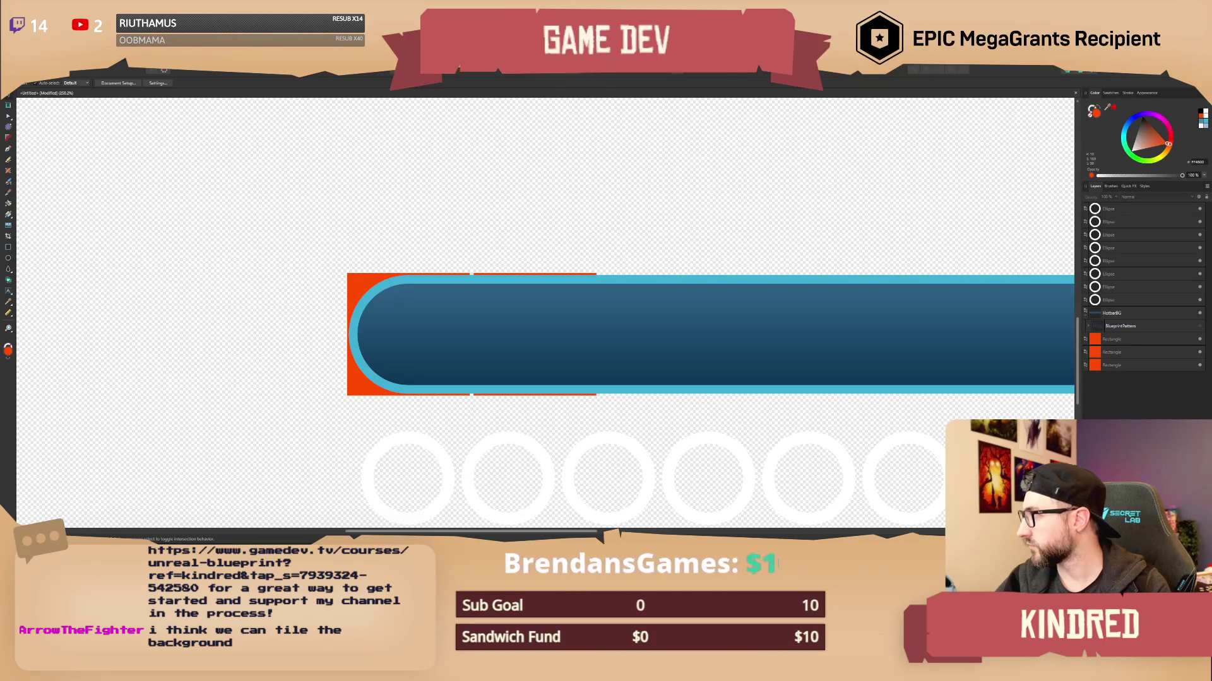
left_click(347, 292)
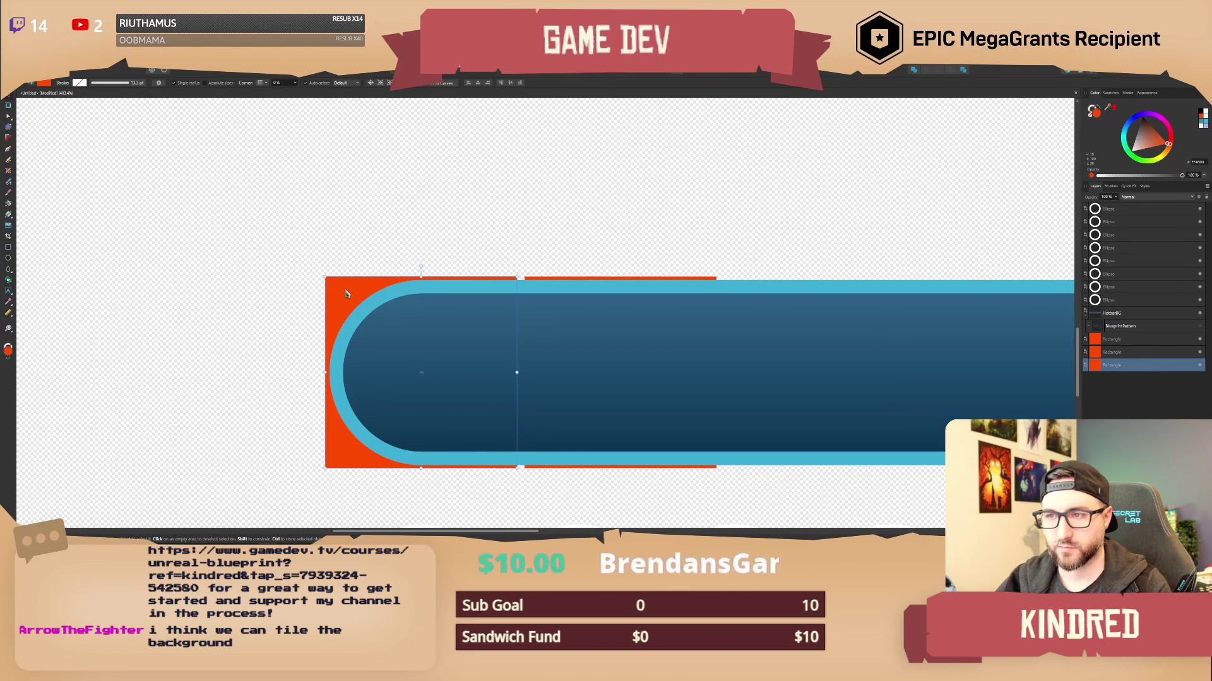
key("Right")
key("Right")
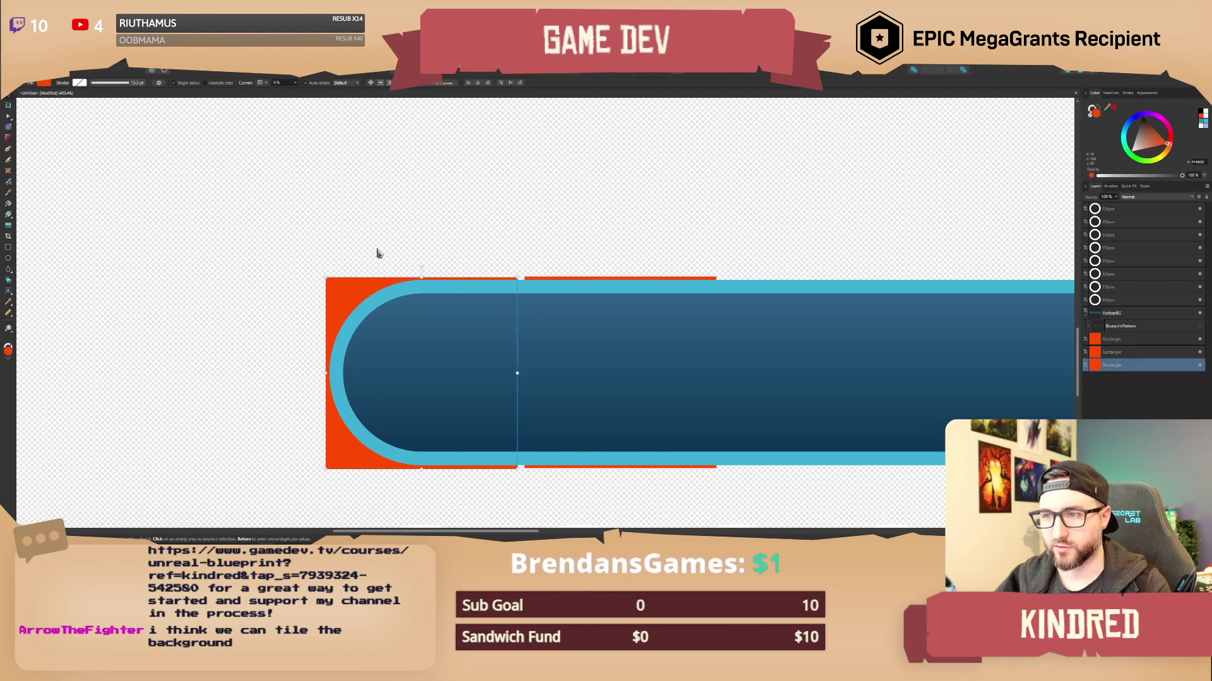
left_click(378, 254)
mouse_move(352, 287)
left_mouse_down()
mouse_move(377, 300)
mouse_move(337, 288)
left_mouse_up()
left_click(386, 238)
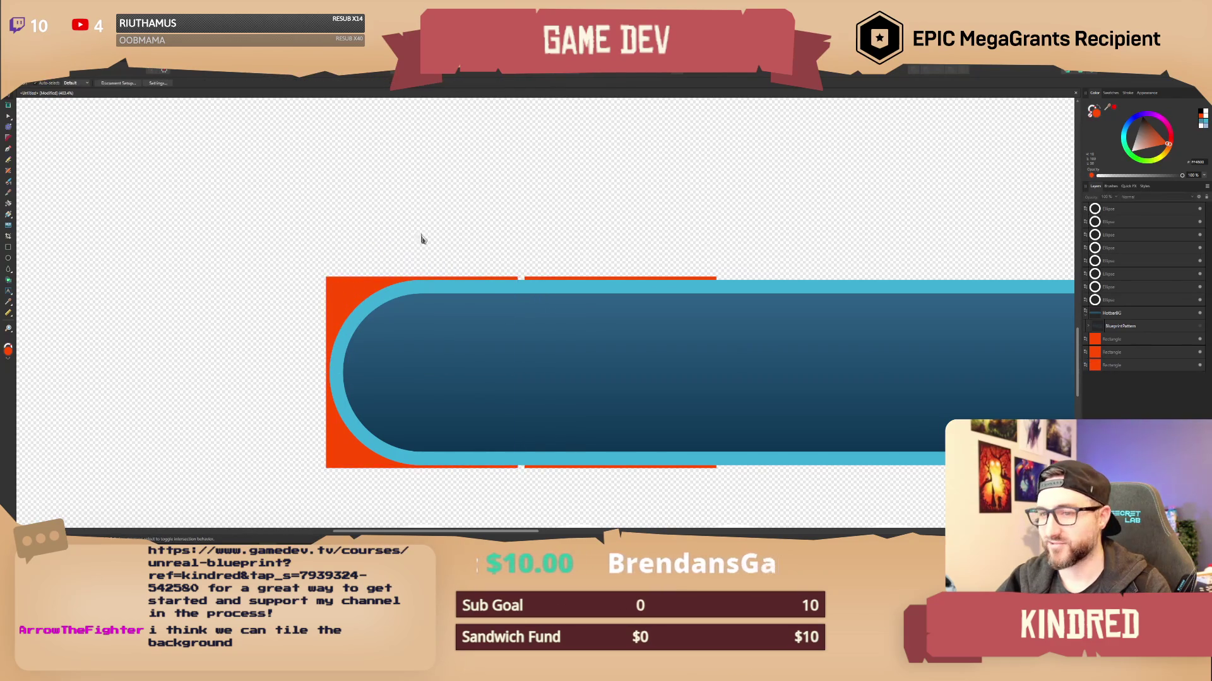
scroll(289, 255, "right", 3)
scroll(427, 251, "down", 2)
scroll(470, 248, "up", 2)
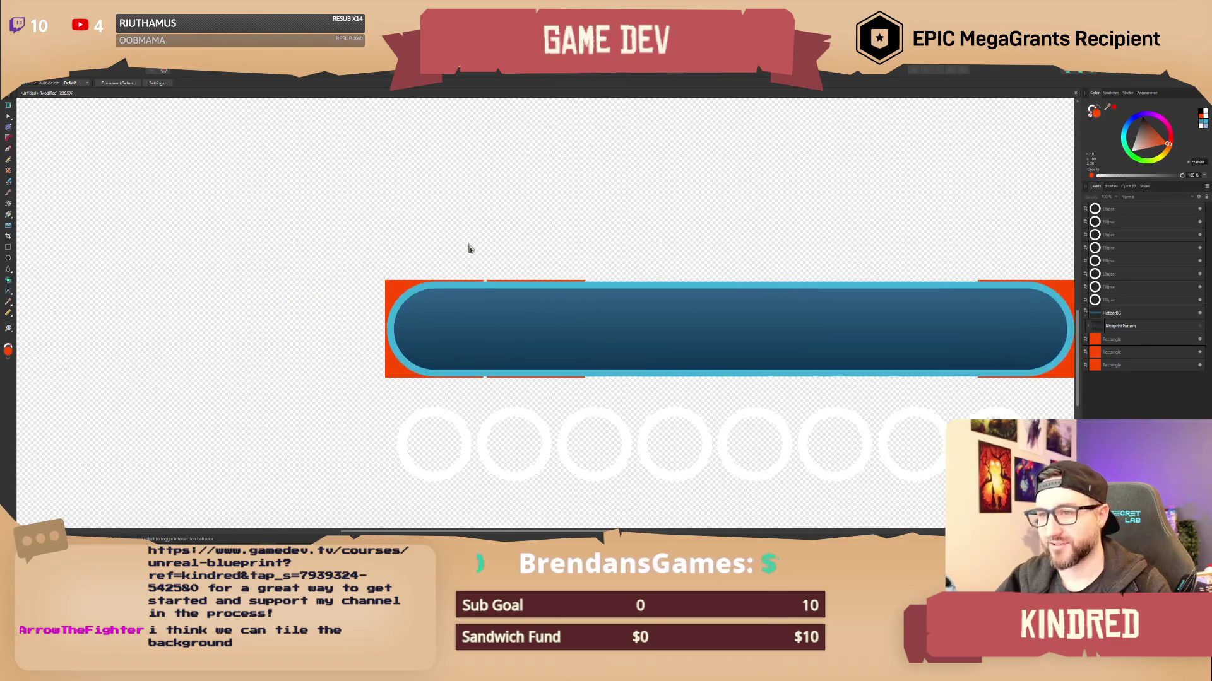
Hide the left orange square and open the Export dialog for the left end cap.
left_click(285, 278)
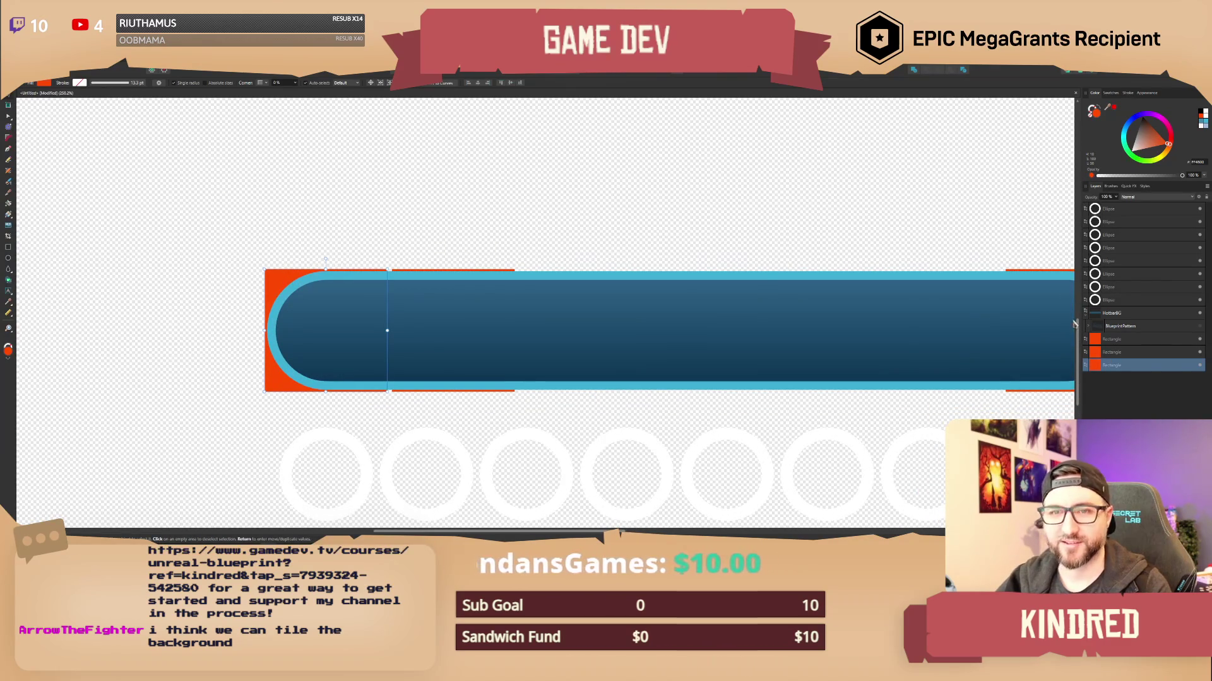
left_click(1199, 366)
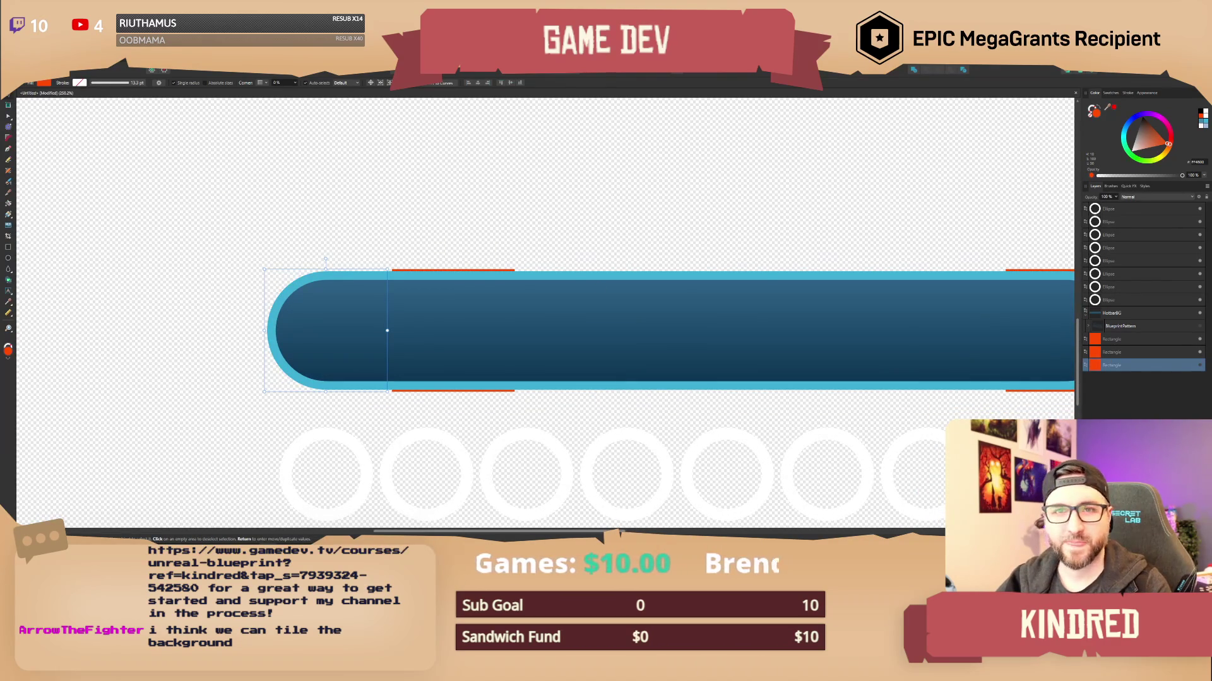
left_click(12, 63)
left_click(46, 209)
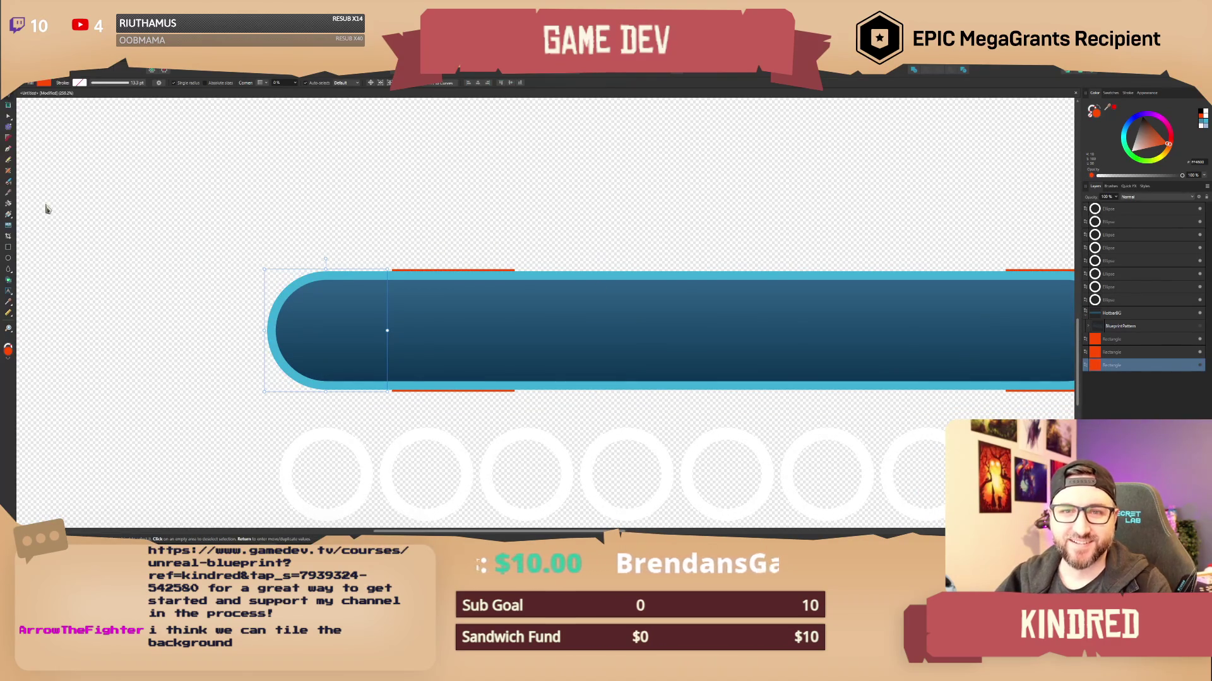
mouse_move(670, 152)
left_mouse_down()
mouse_move(634, 161)
mouse_move(711, 177)
left_mouse_up()
Try a 256 px export width, then cancel the export.
left_click(744, 200)
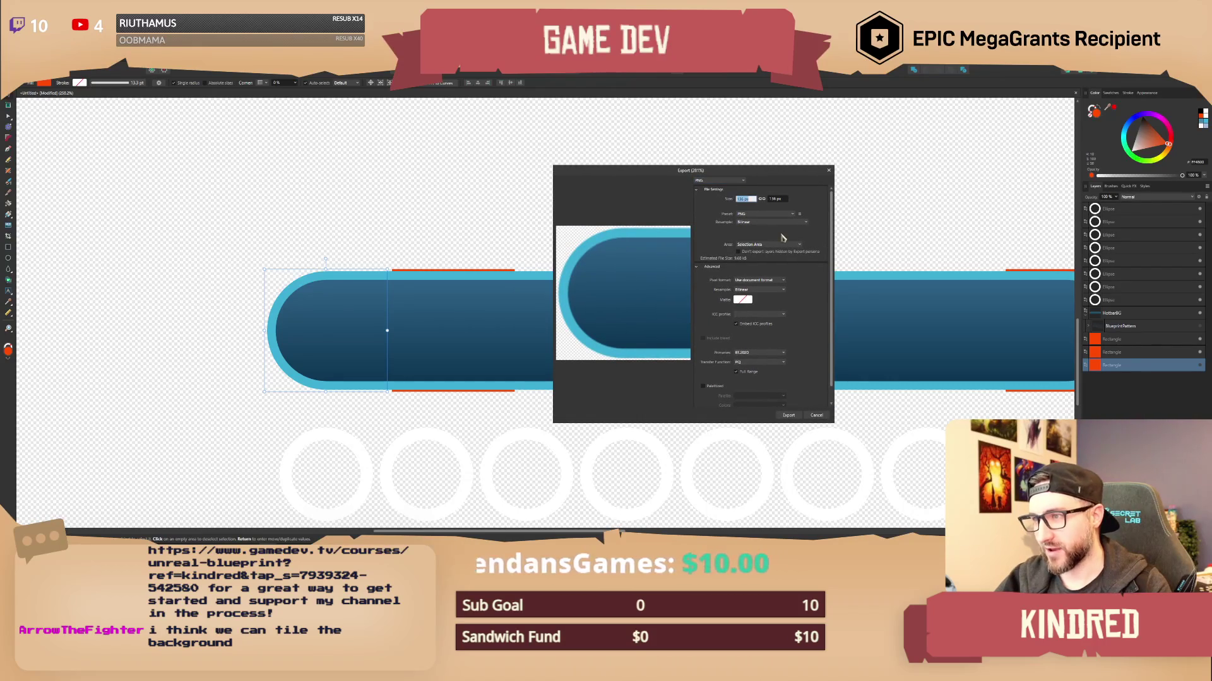
type("256")
key("Return")
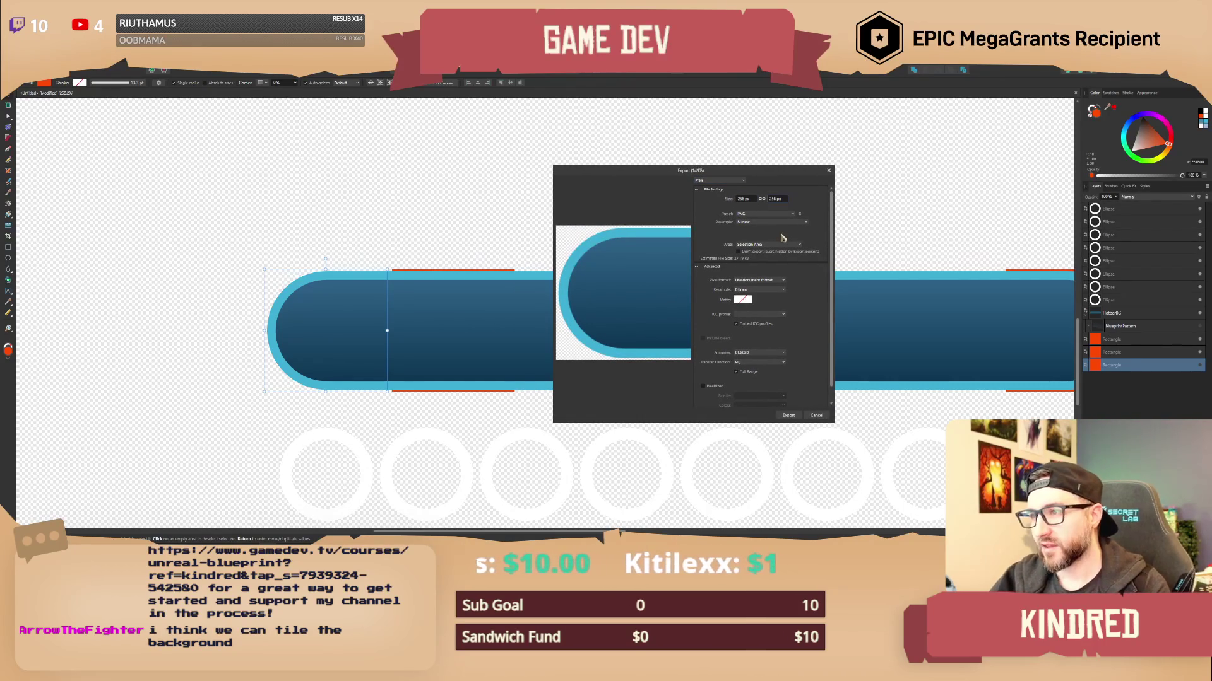
left_click(816, 416)
Re-export the left end cap at 128 px width, saved as T_HotbarBG_L.png.
left_click(11, 62)
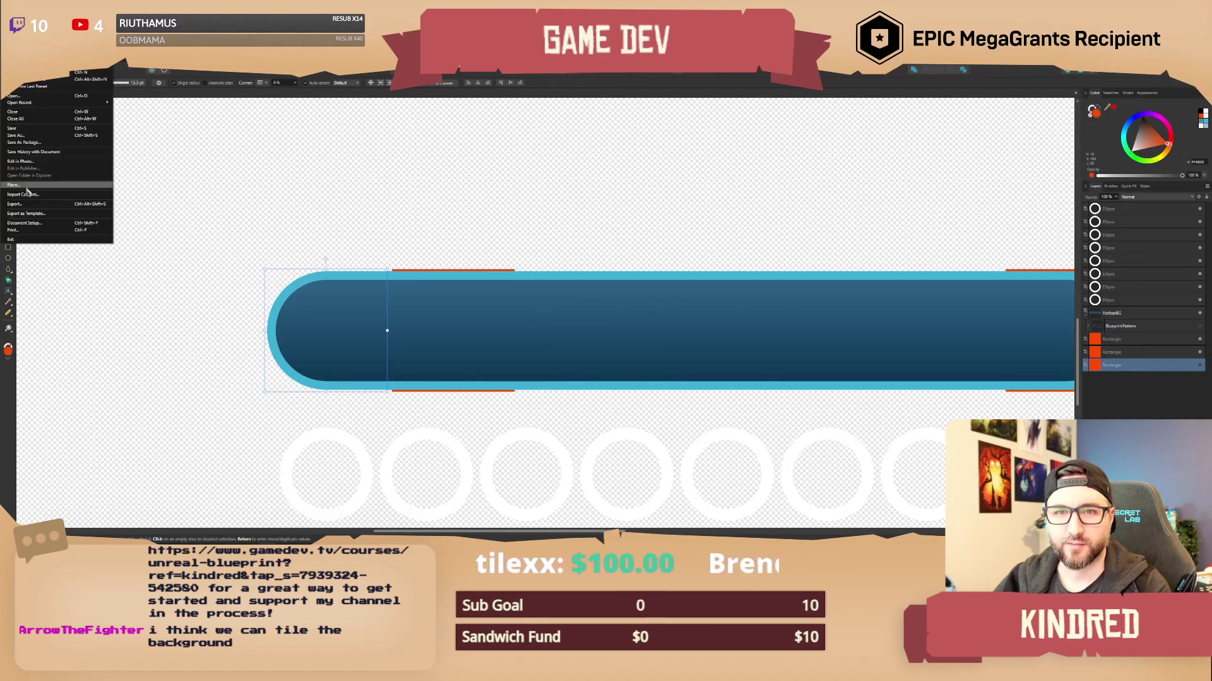
left_click(28, 205)
left_click(745, 200)
key("Return")
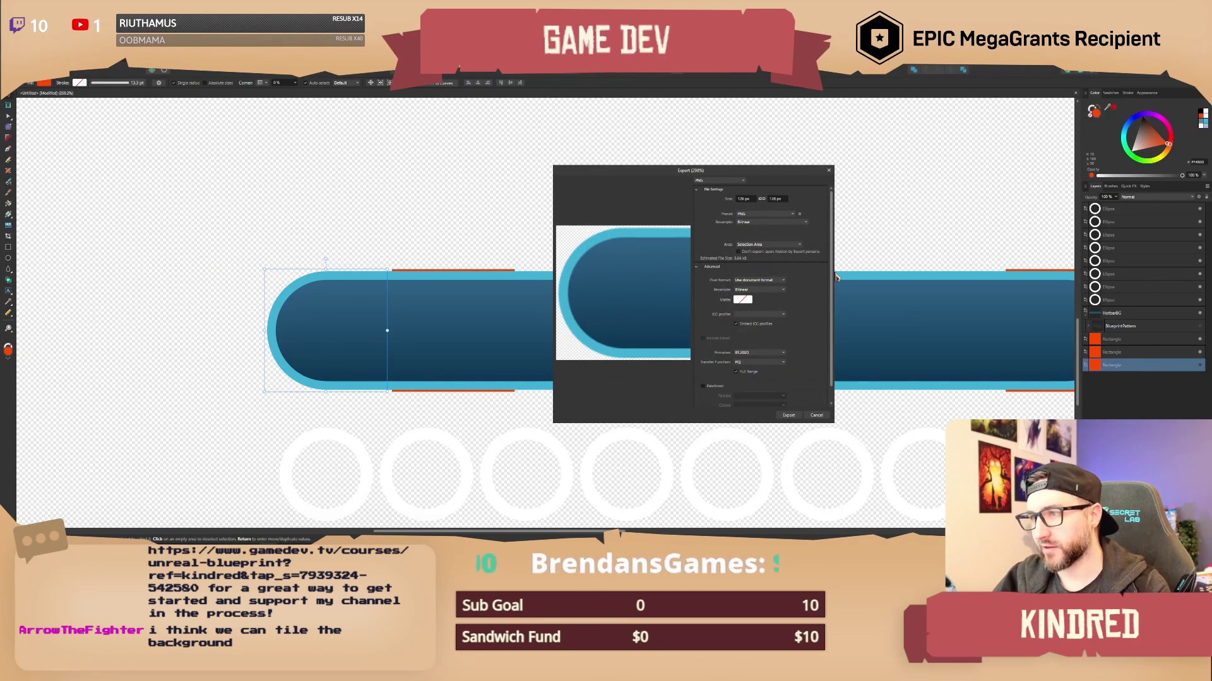
left_click(788, 417)
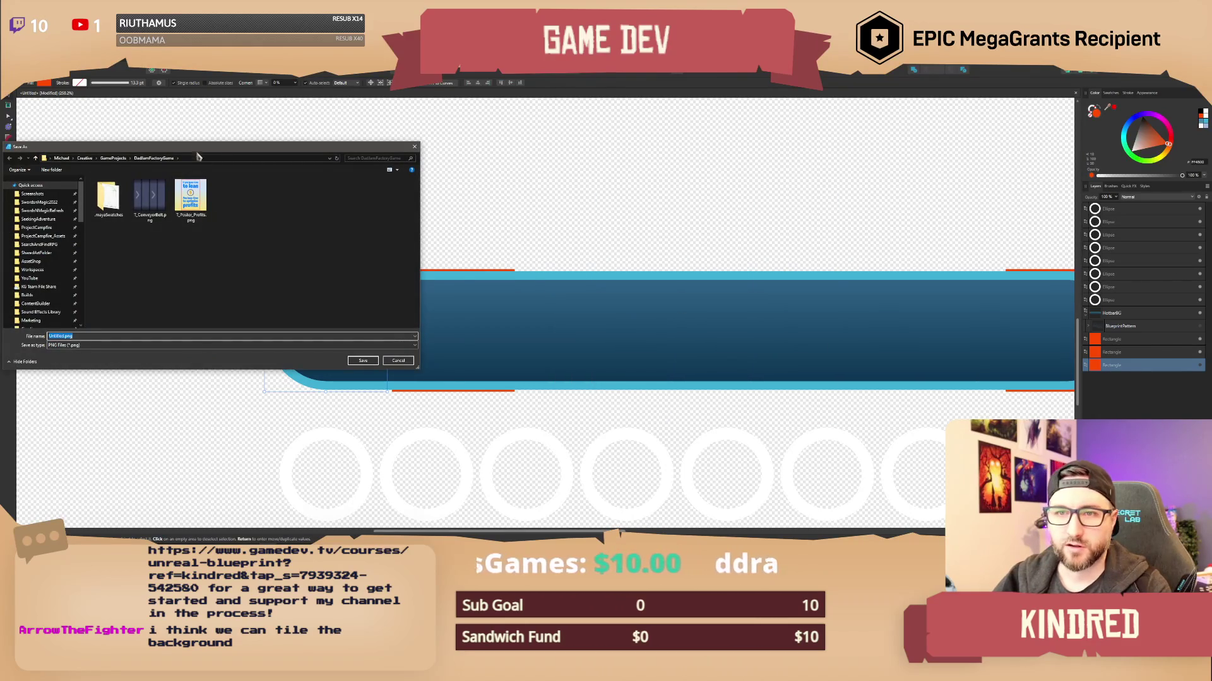
type("T_HotbarBG_")
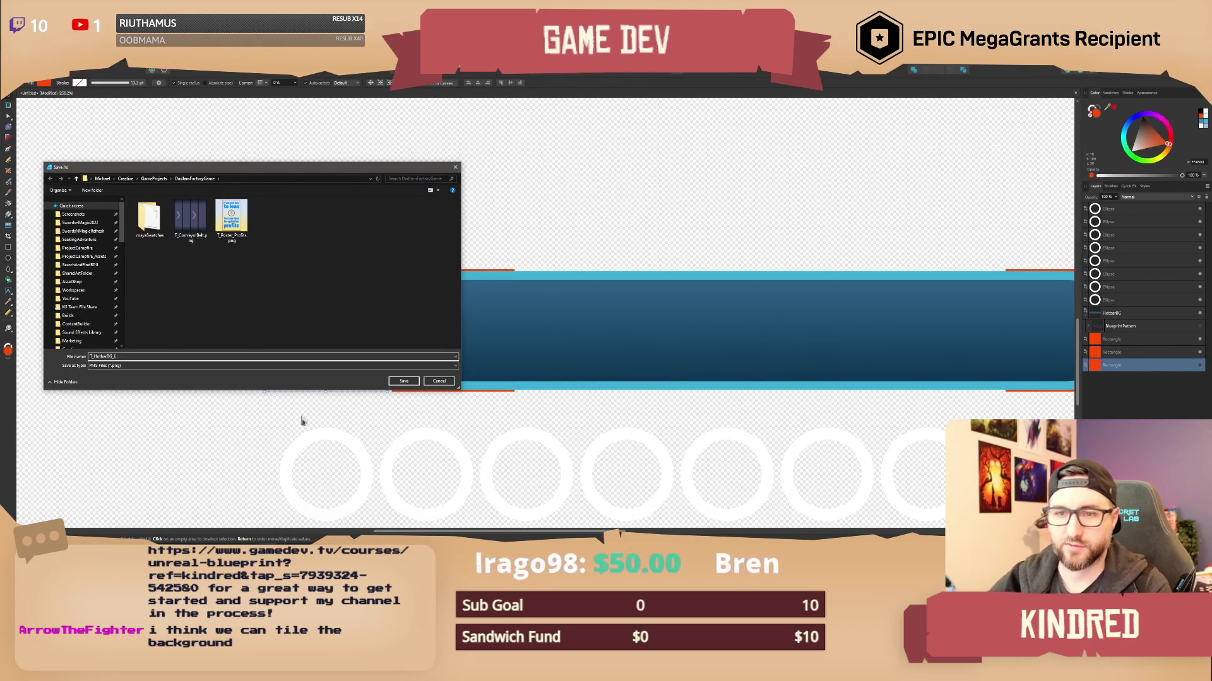
left_click(407, 382)
left_click(454, 274)
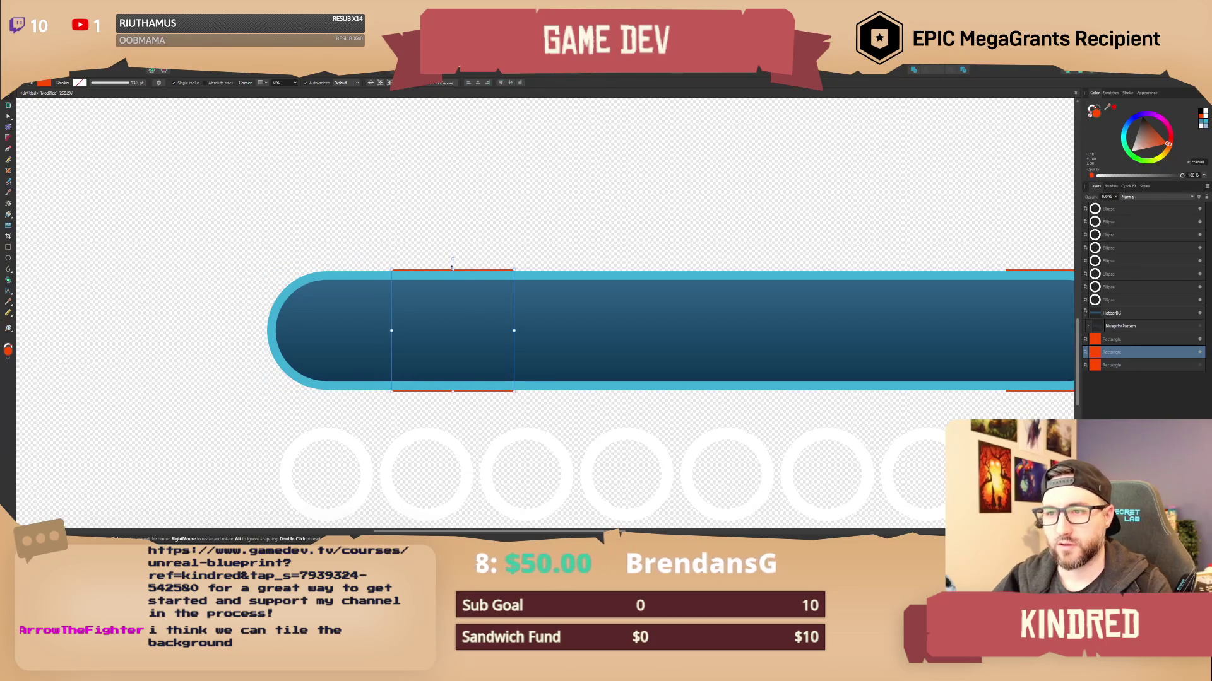
Hide the middle orange marker and export the middle section as a PNG.
left_click(1198, 353)
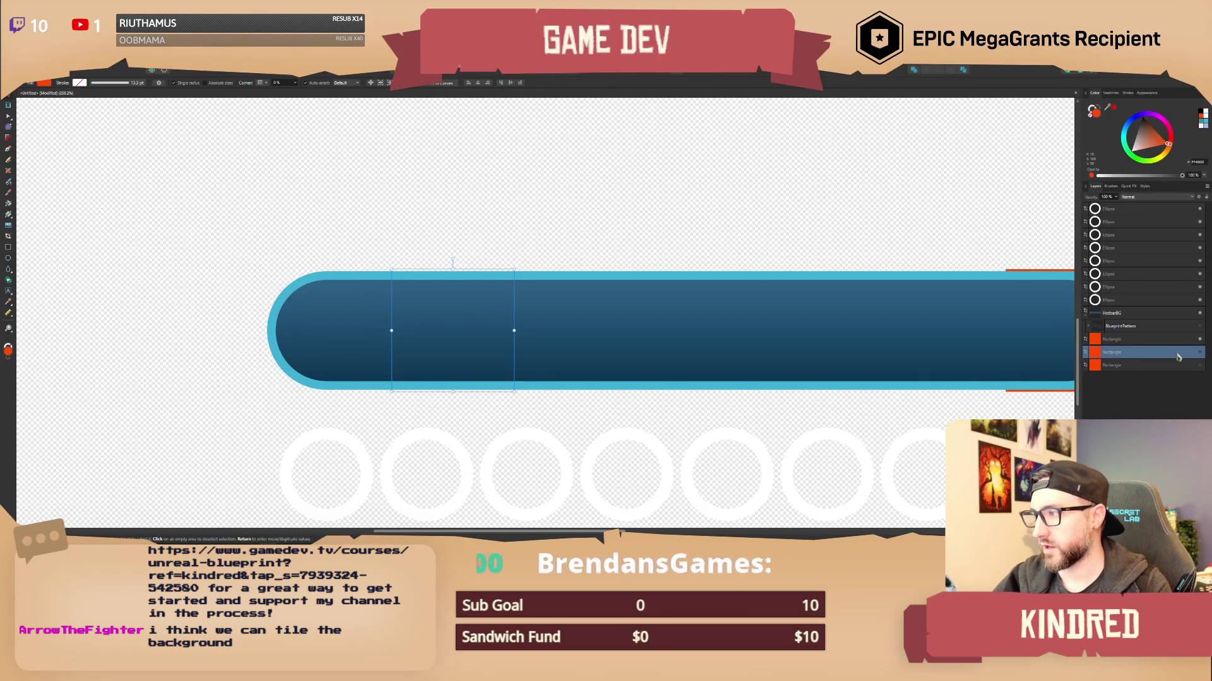
left_click(12, 64)
left_click(39, 205)
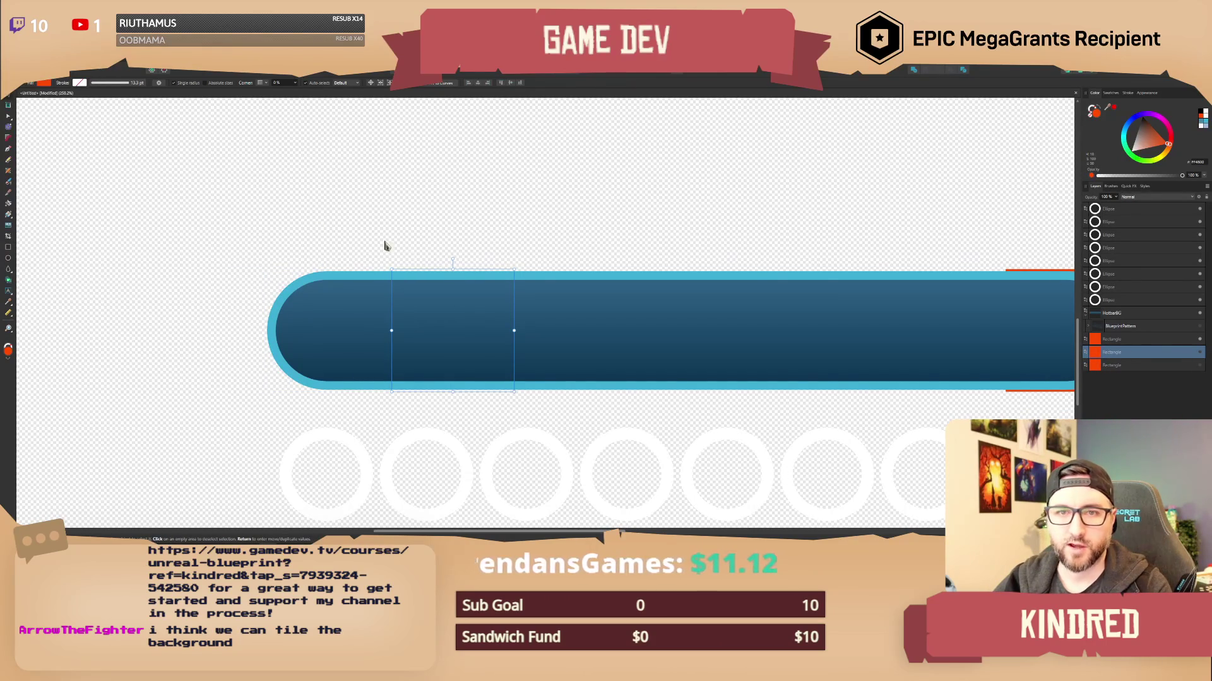
double_click(745, 199)
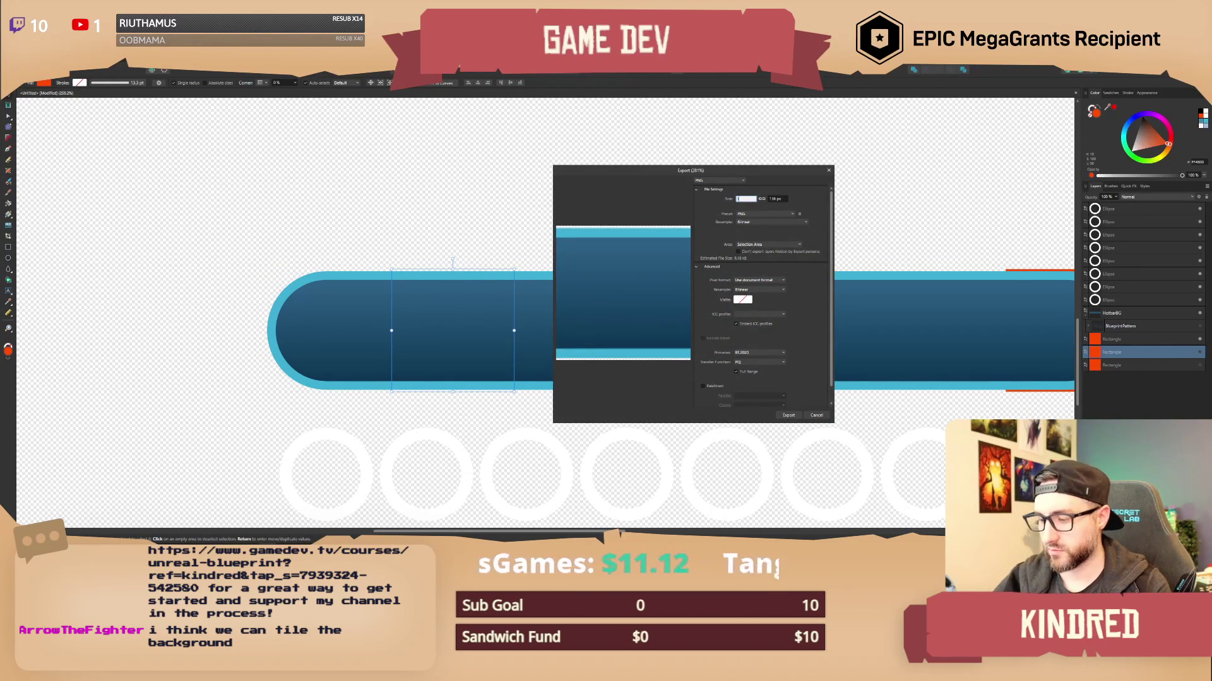
key("Return")
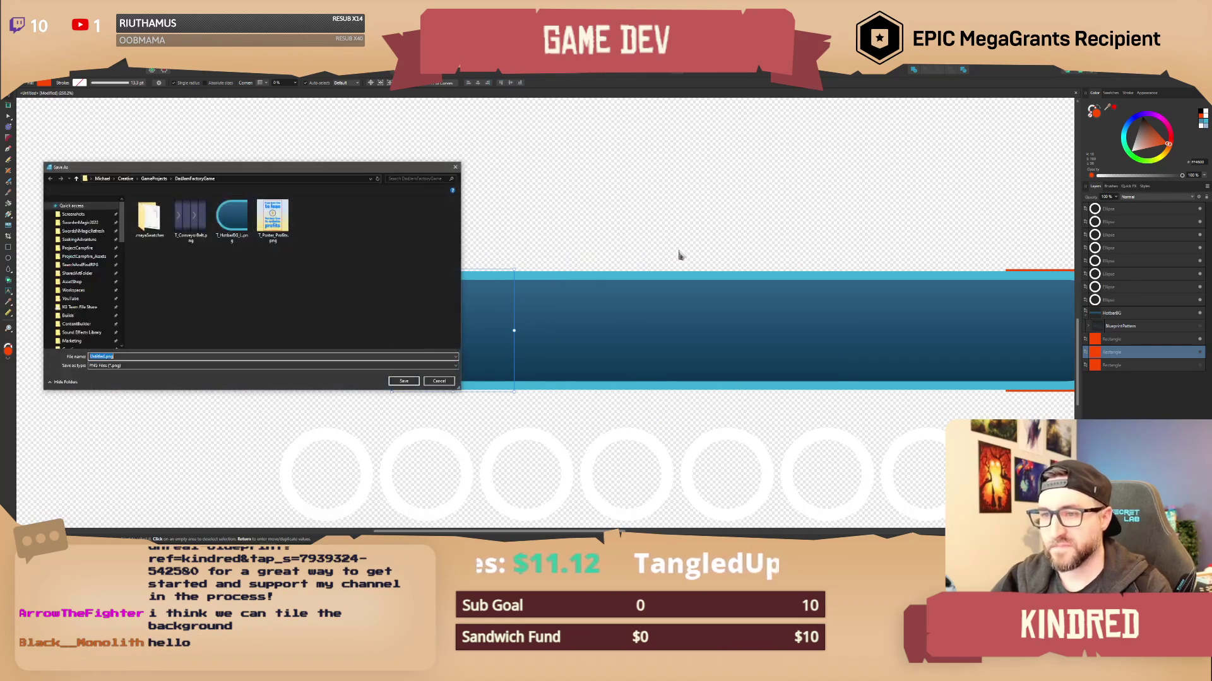
left_click(232, 220)
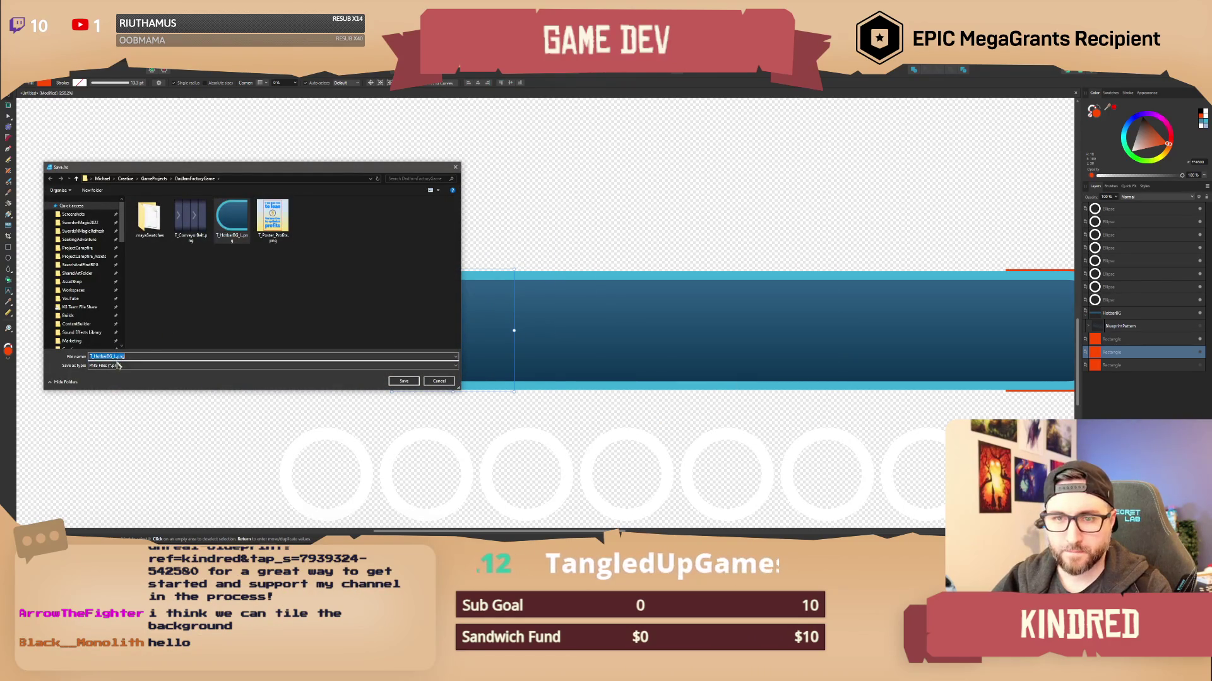
key("Return")
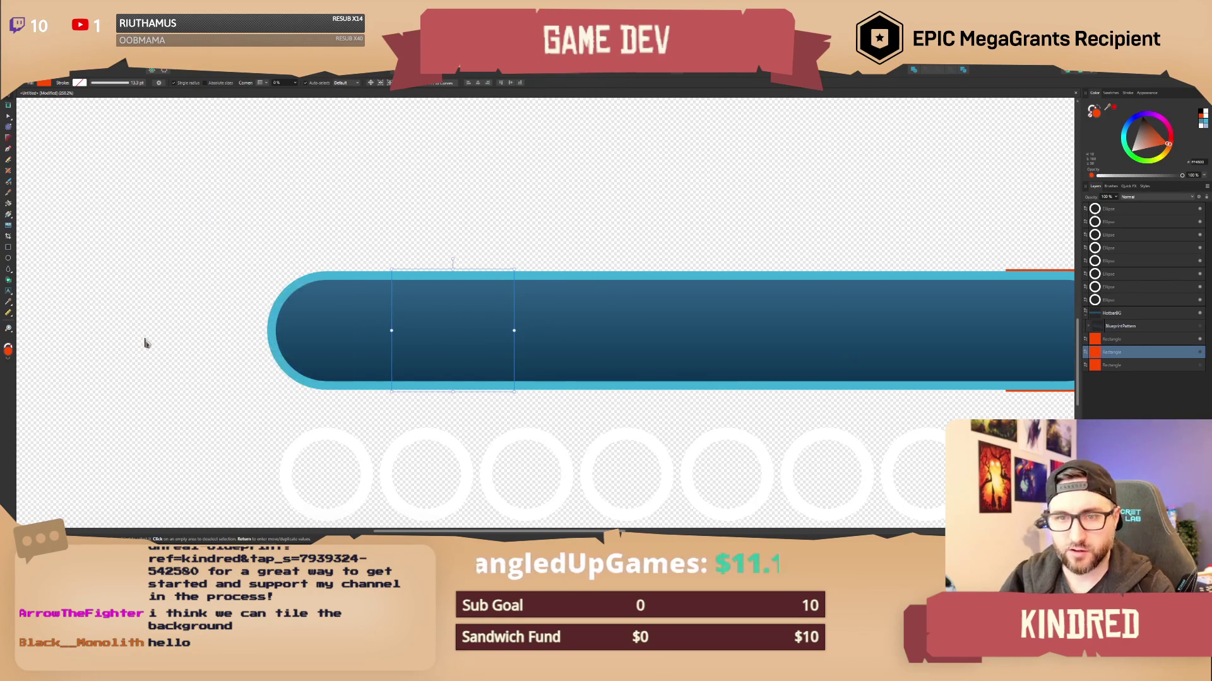
Hide the right end marker and export the right end cap as a PNG.
scroll(339, 256, "right", 5)
key("ctrl+]")
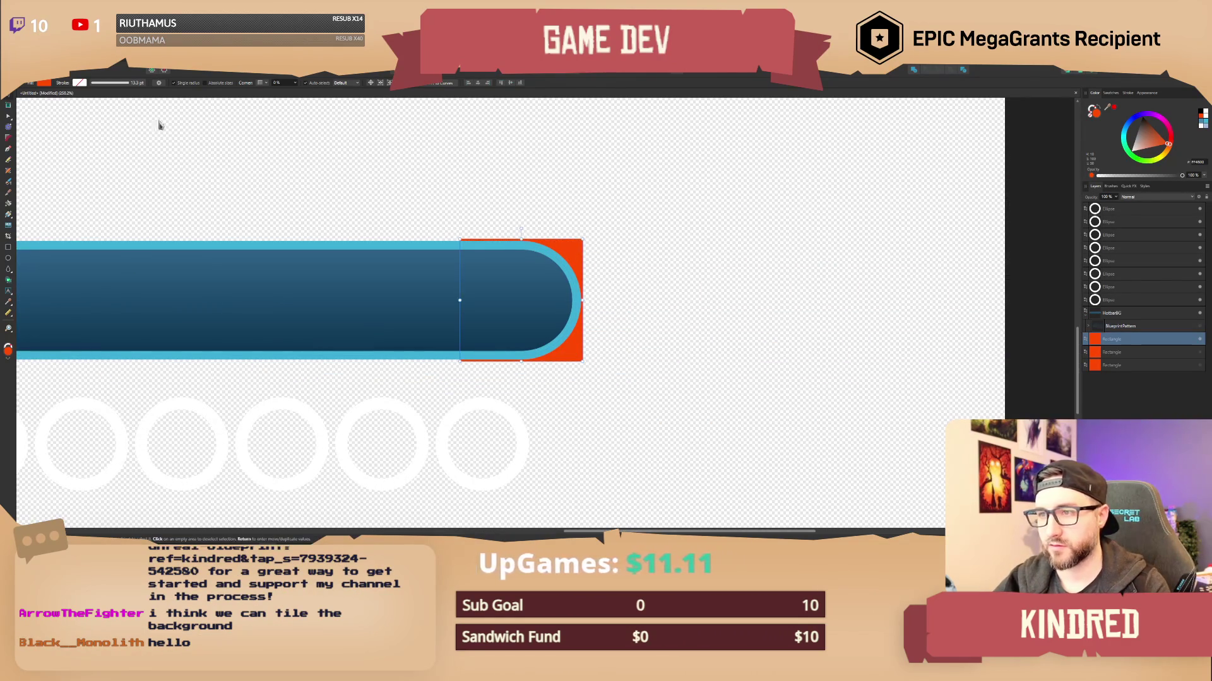
left_click(1200, 339)
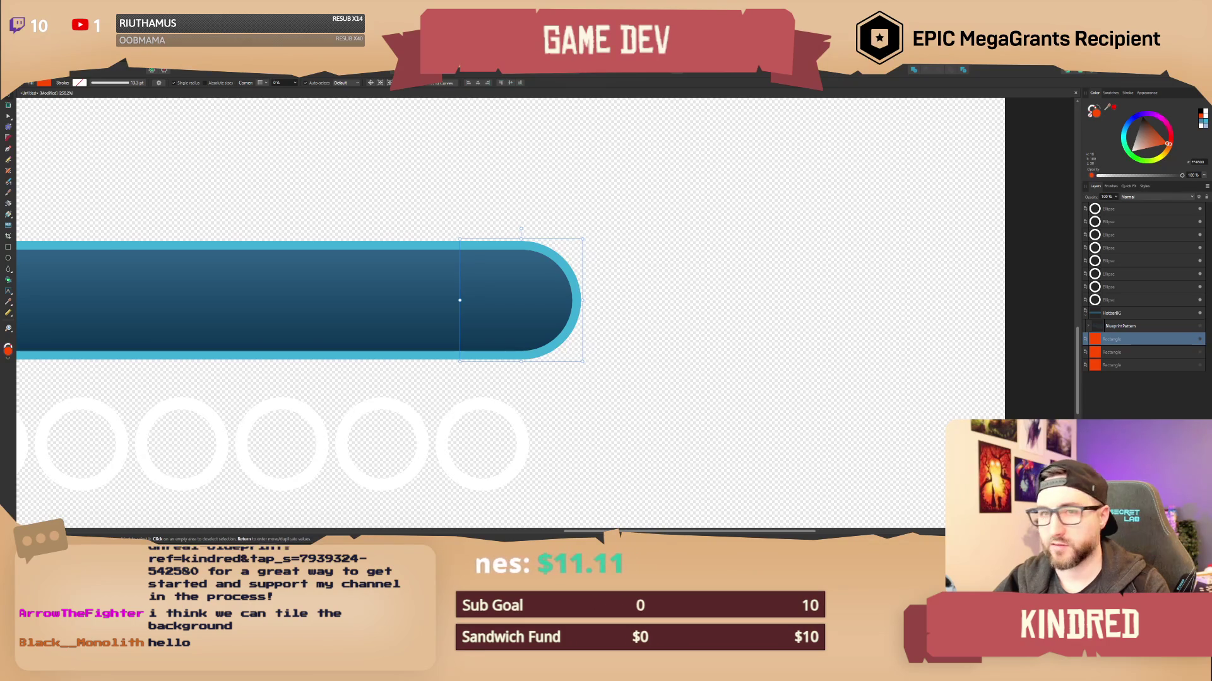
left_click(14, 63)
left_click(36, 204)
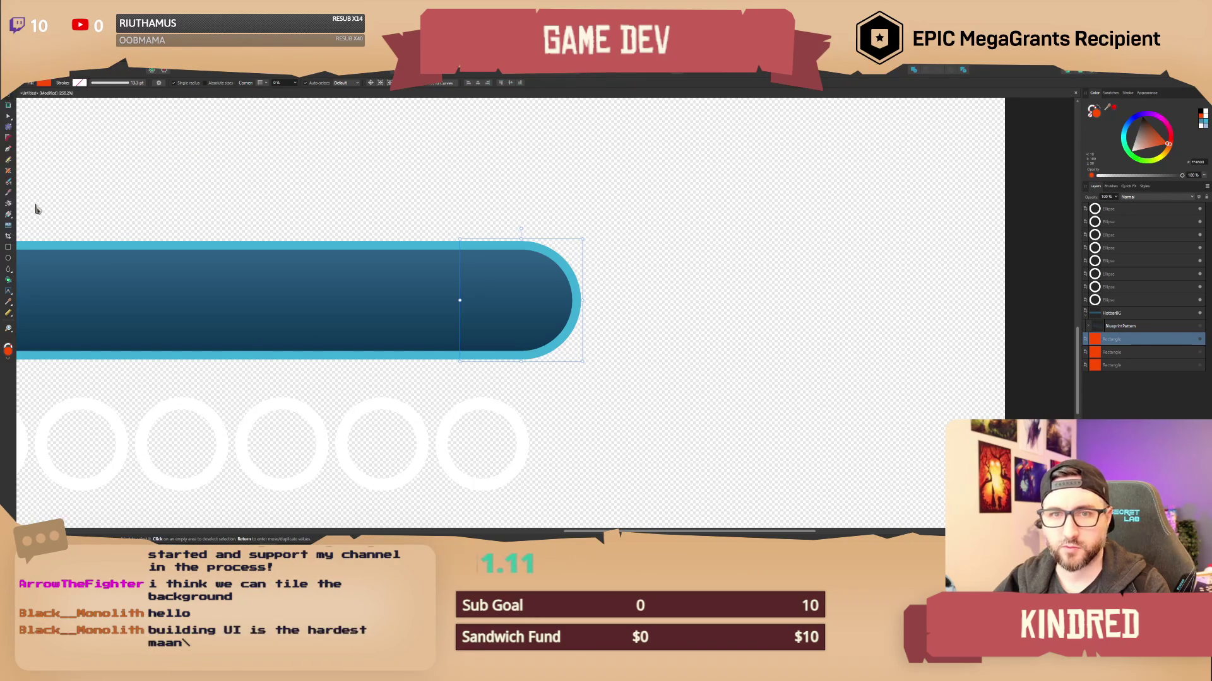
left_click(751, 199)
type("8")
key("Return")
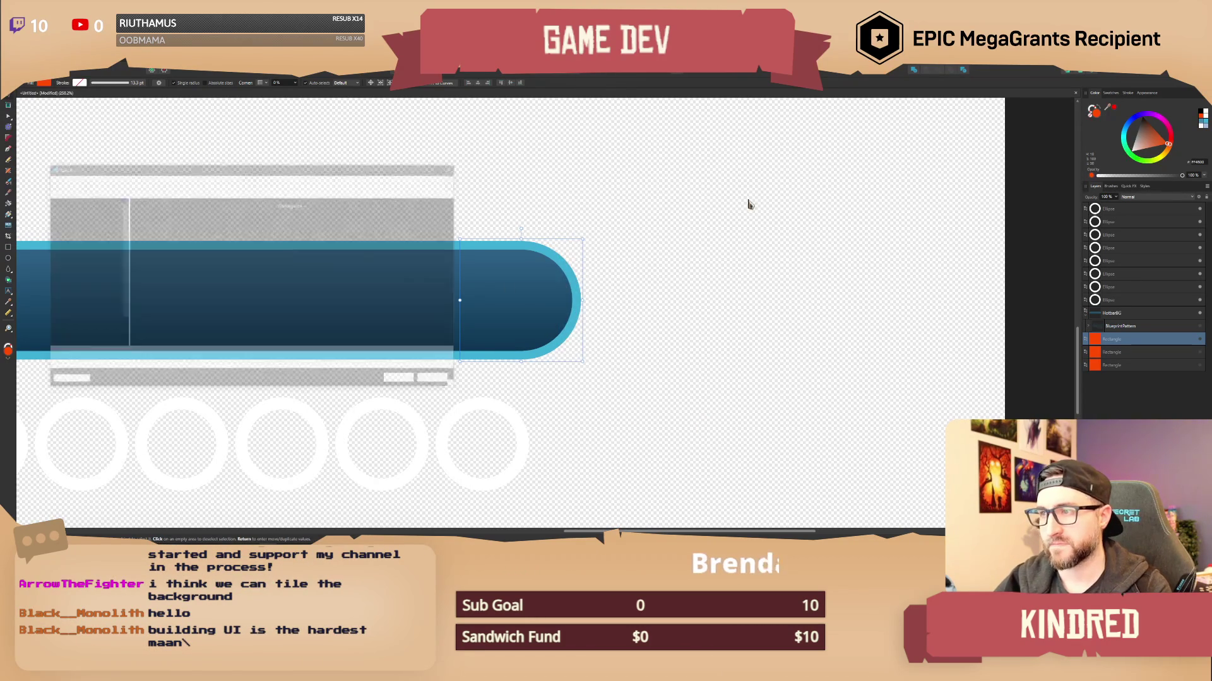
left_click(281, 224)
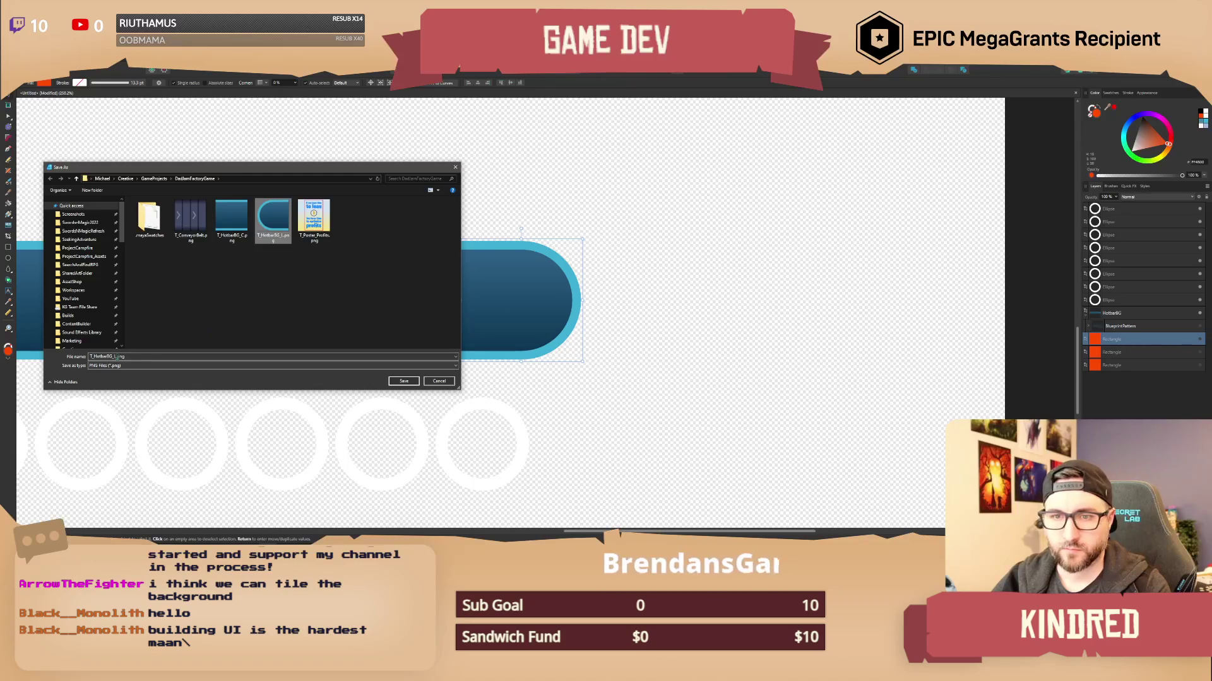
left_click(107, 356)
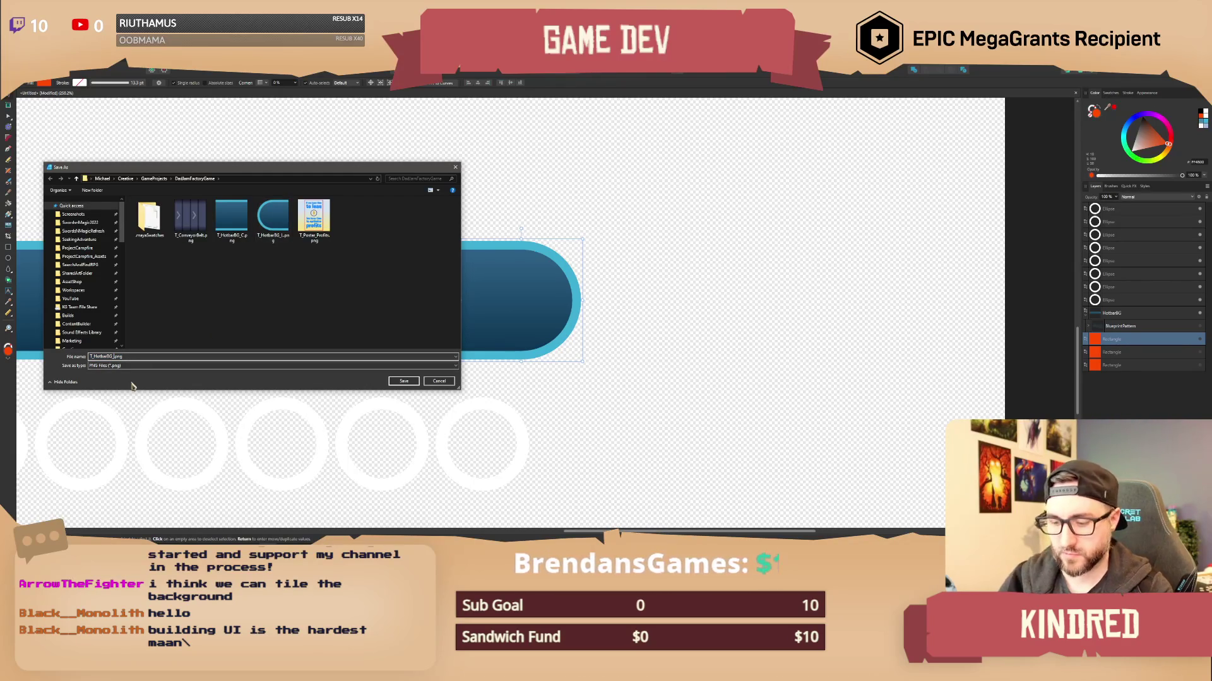
key("Return")
Move one white ring up above the bar.
scroll(662, 235, "down", 5)
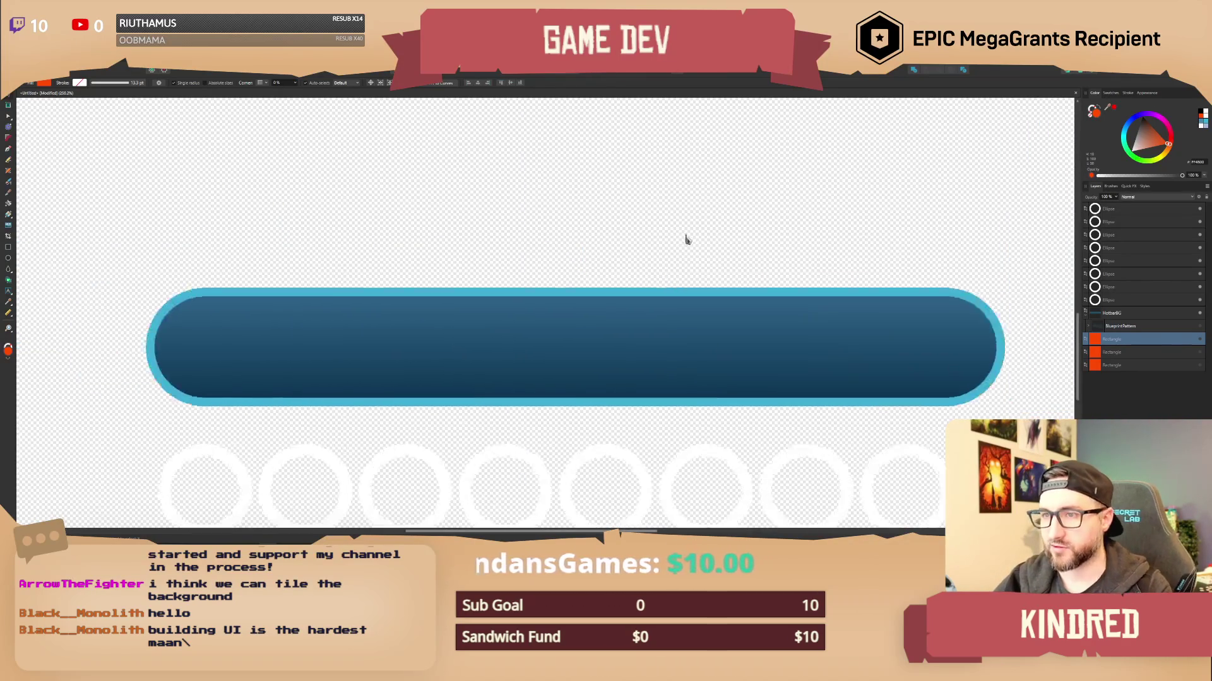
scroll(618, 209, "up", 3)
mouse_move(274, 407)
left_mouse_down()
mouse_move(303, 307)
mouse_move(302, 203)
left_mouse_up()
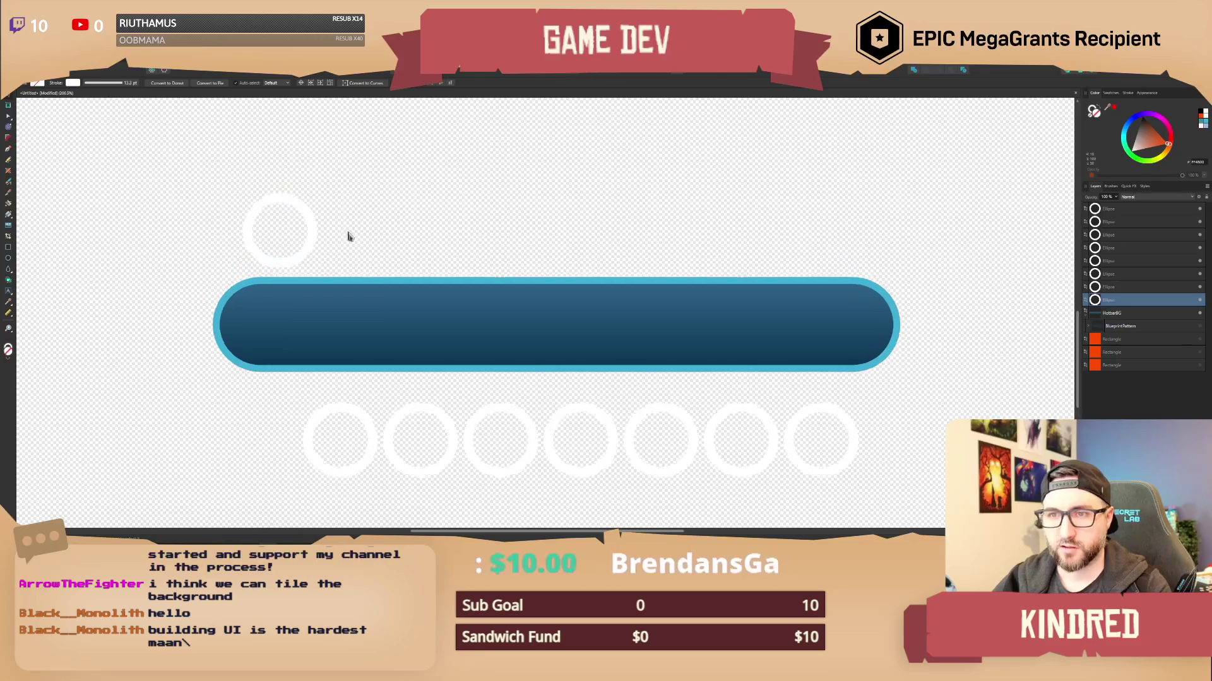
Set the white ring's export width to 32 px.
left_click(9, 64)
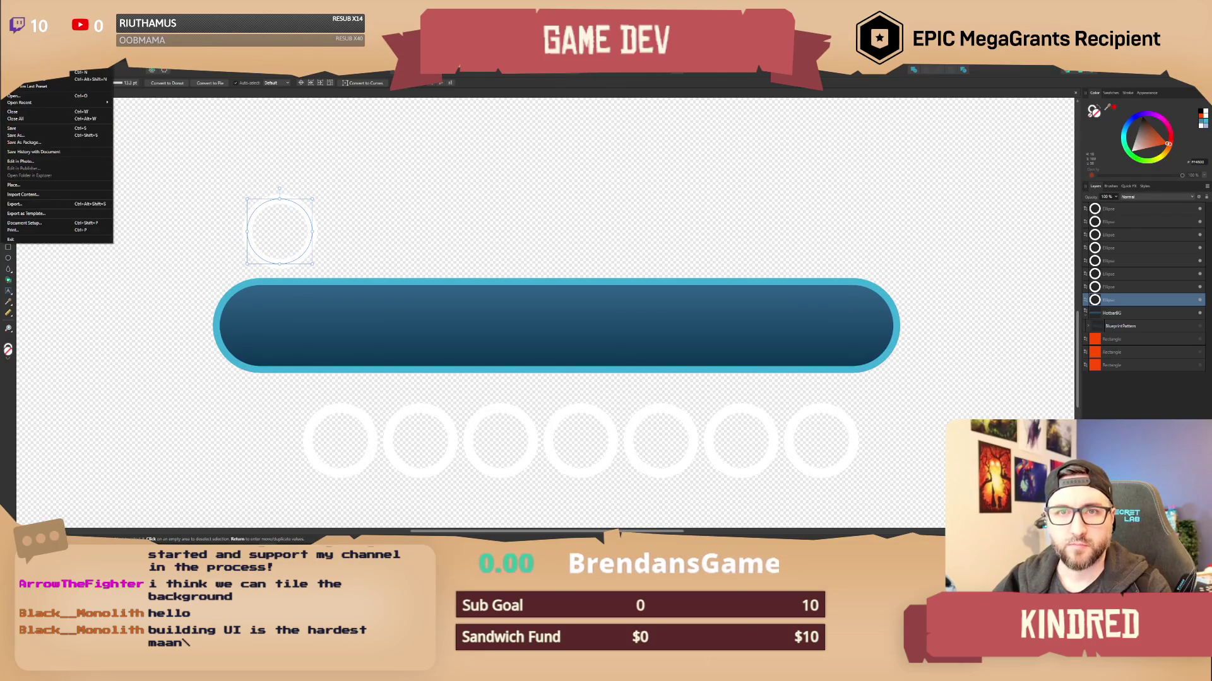
left_click(38, 205)
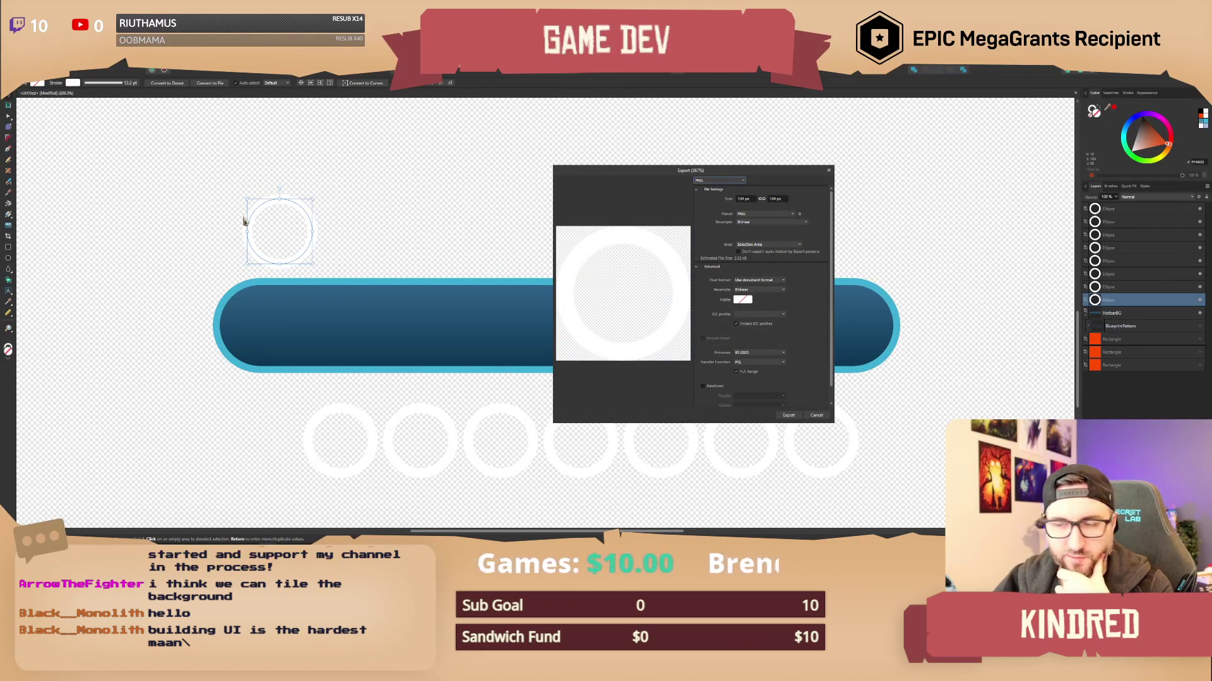
left_click_drag(649, 174, 510, 179)
left_click(606, 204)
type("32")
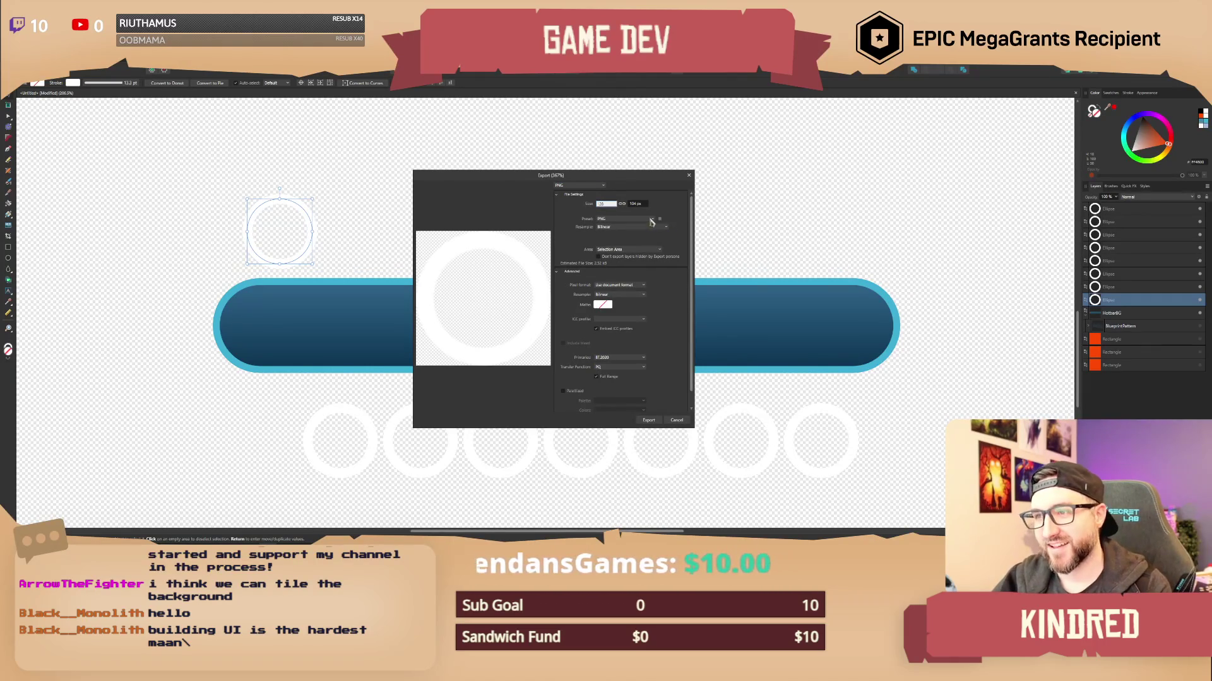
Close the export settings, deselect the ring, and unhide the orange marker rectangle.
left_click(676, 421)
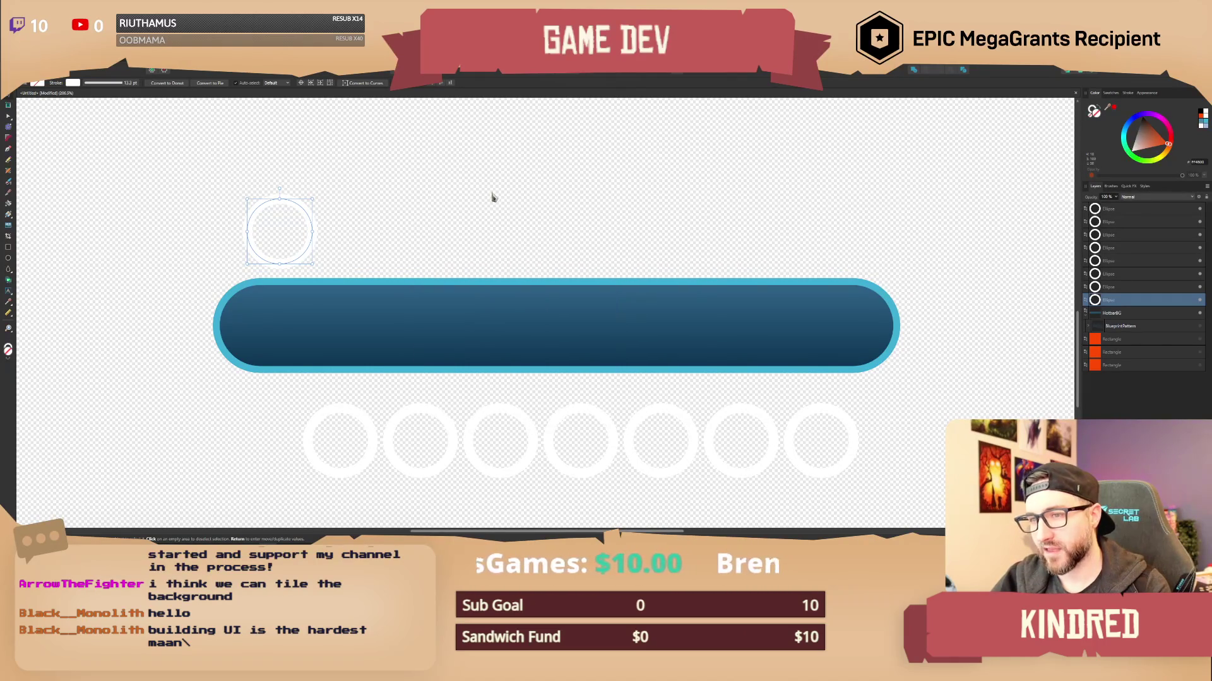
left_click(391, 227)
left_click(1199, 340)
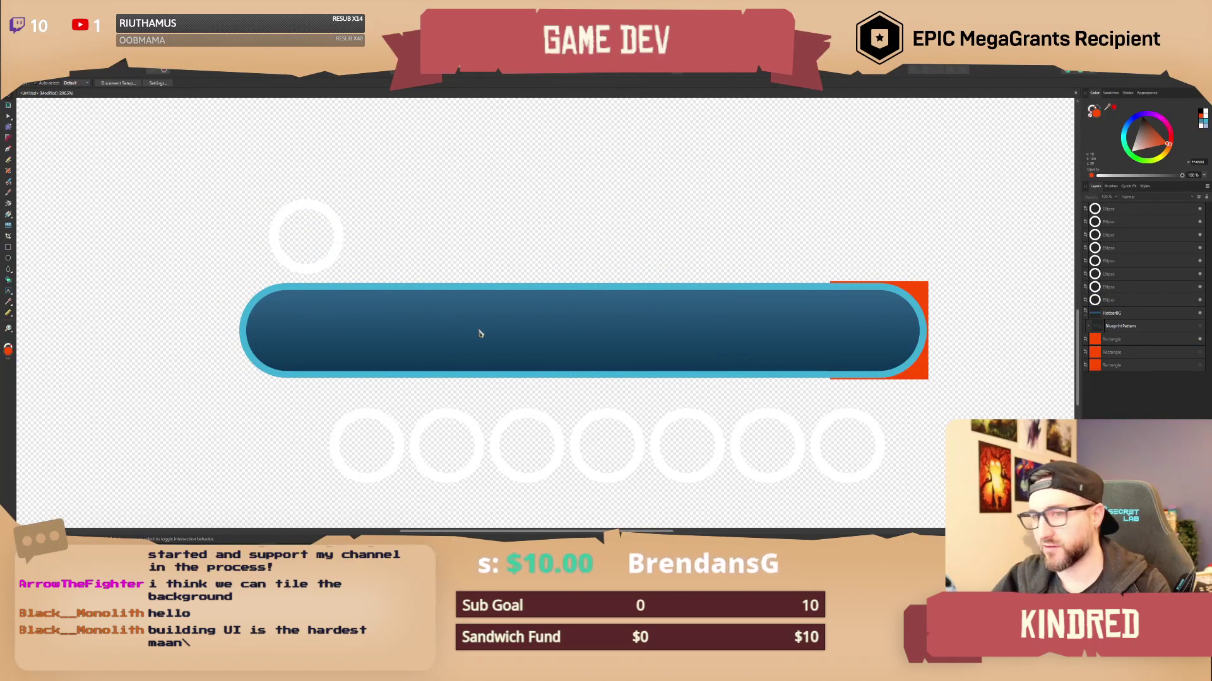
Place a copy of the orange square above the bar and move the white ring into it.
left_click(1123, 344)
mouse_move(825, 333)
left_mouse_down()
mouse_move(605, 200)
mouse_move(555, 211)
left_mouse_up()
mouse_move(338, 226)
left_mouse_down()
mouse_move(445, 215)
mouse_move(435, 319)
mouse_move(441, 212)
left_mouse_up()
Align the white ring's centre with the orange square's centre.
left_click(517, 227)
scroll(517, 227, "up", 1)
left_click(454, 232)
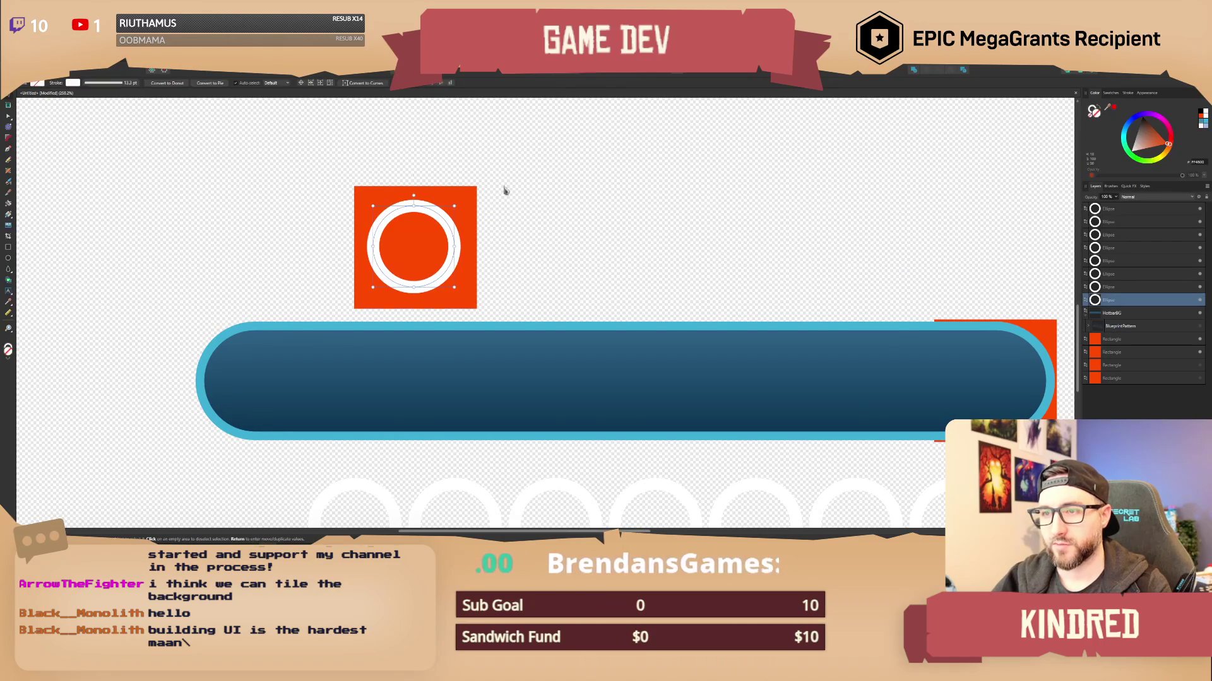
left_click(468, 217, "shift")
left_click(675, 77)
left_click(693, 93)
Select the orange square alone and hide its layer.
left_click(692, 128)
left_click(544, 215)
left_click(1194, 341)
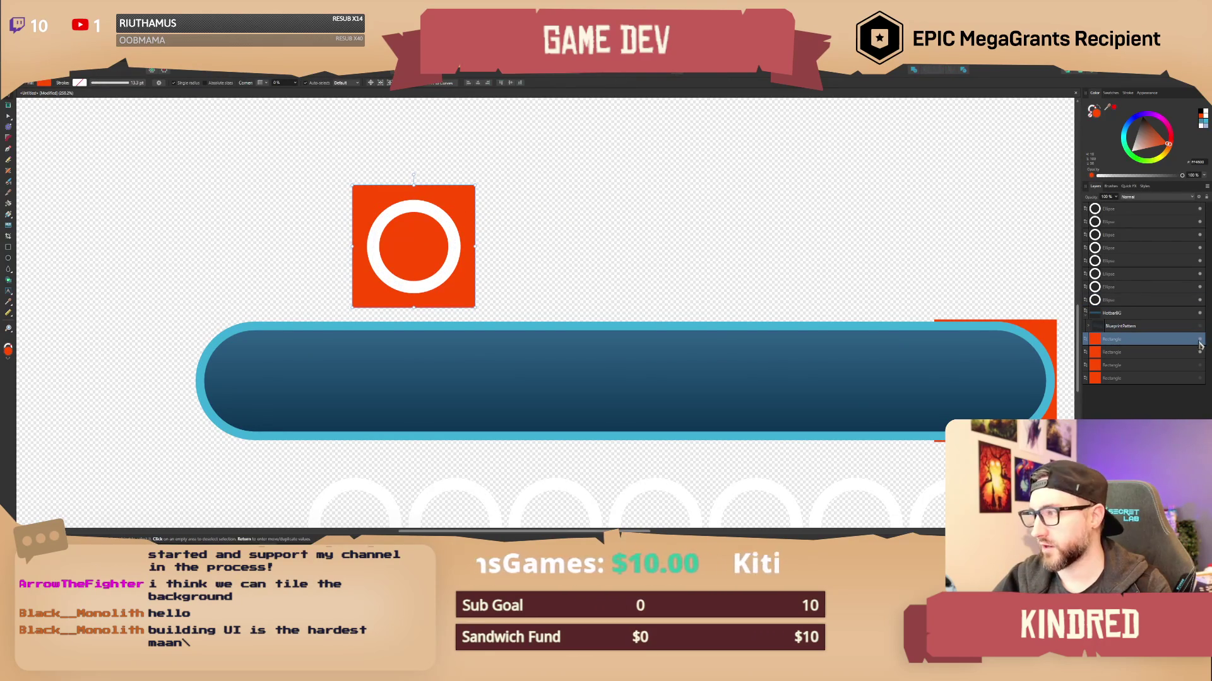
left_click(1199, 342)
left_click(11, 69)
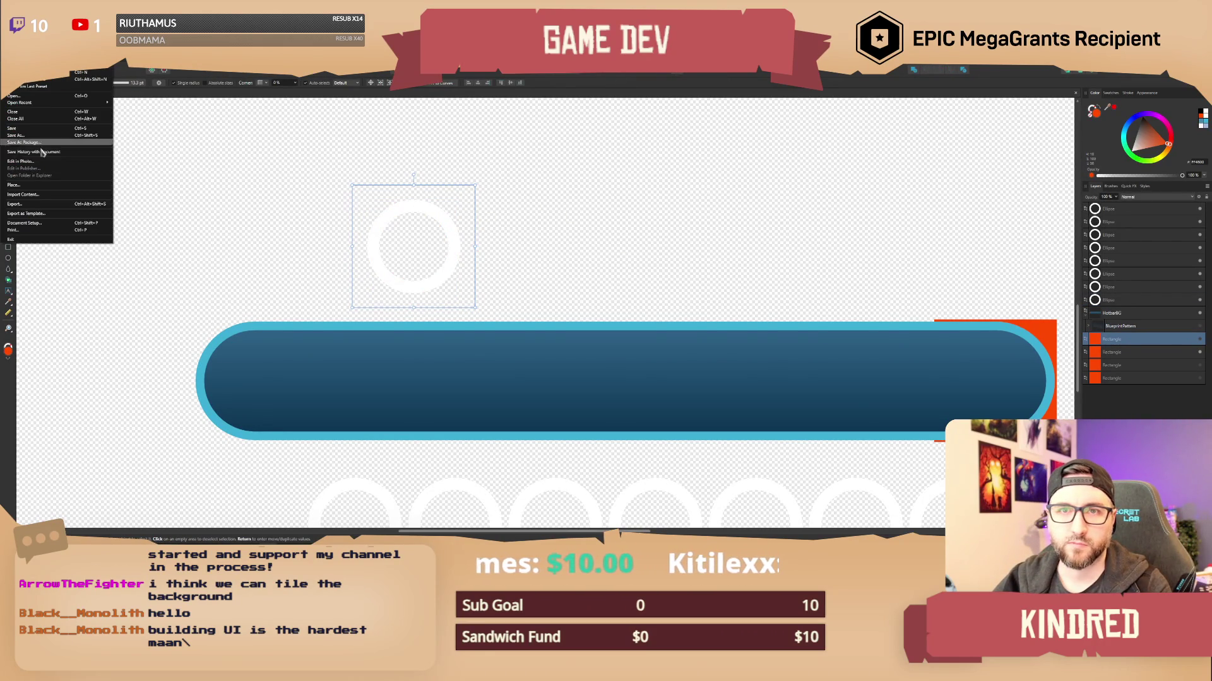
Export the white ring as a 128 px PNG named with the T_Hot_ prefix.
left_click(26, 204)
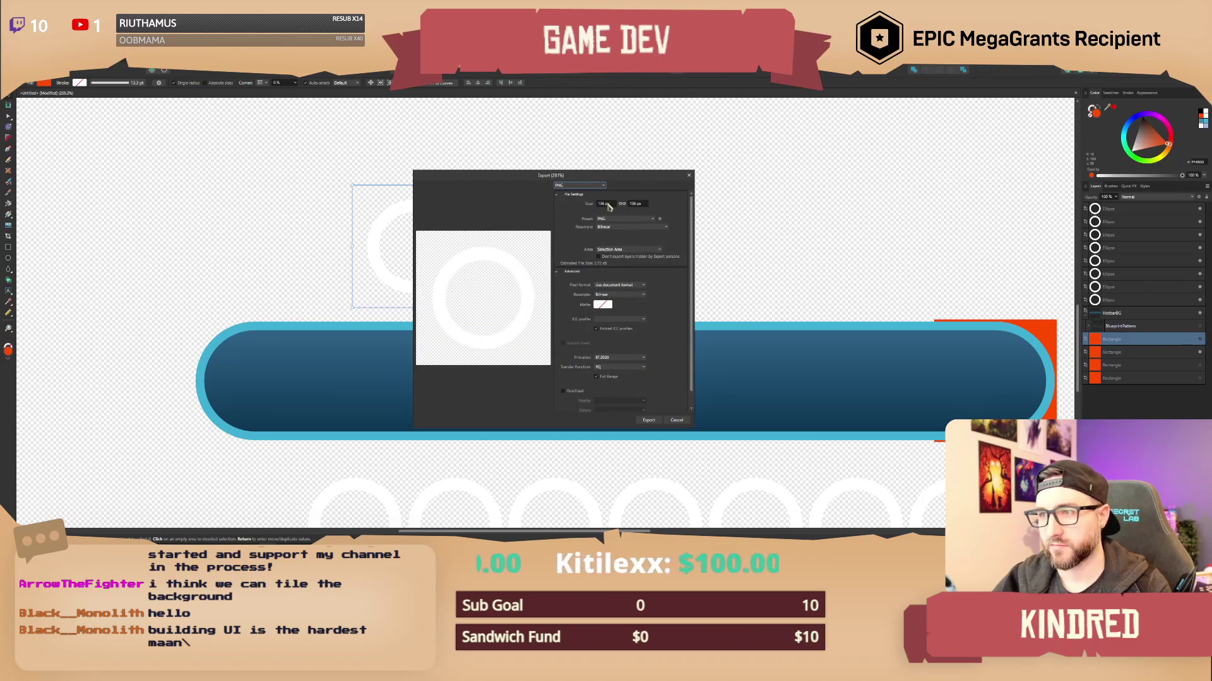
double_click(605, 204)
type("128")
key("Return")
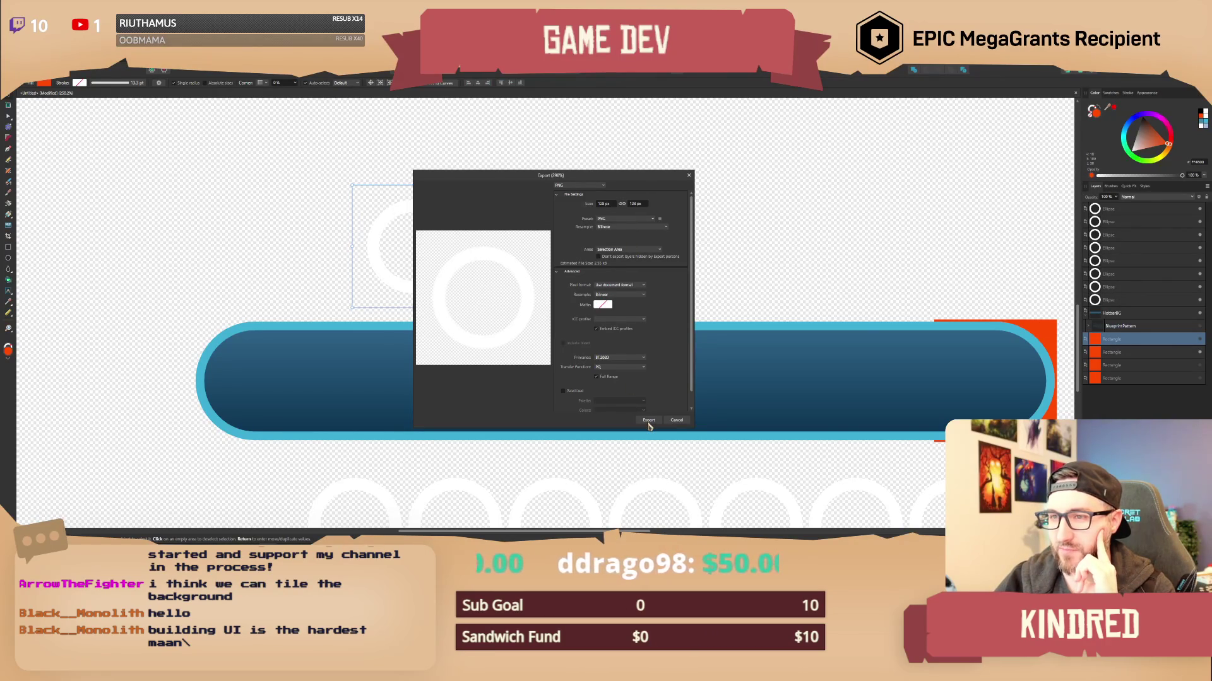
left_click(648, 421)
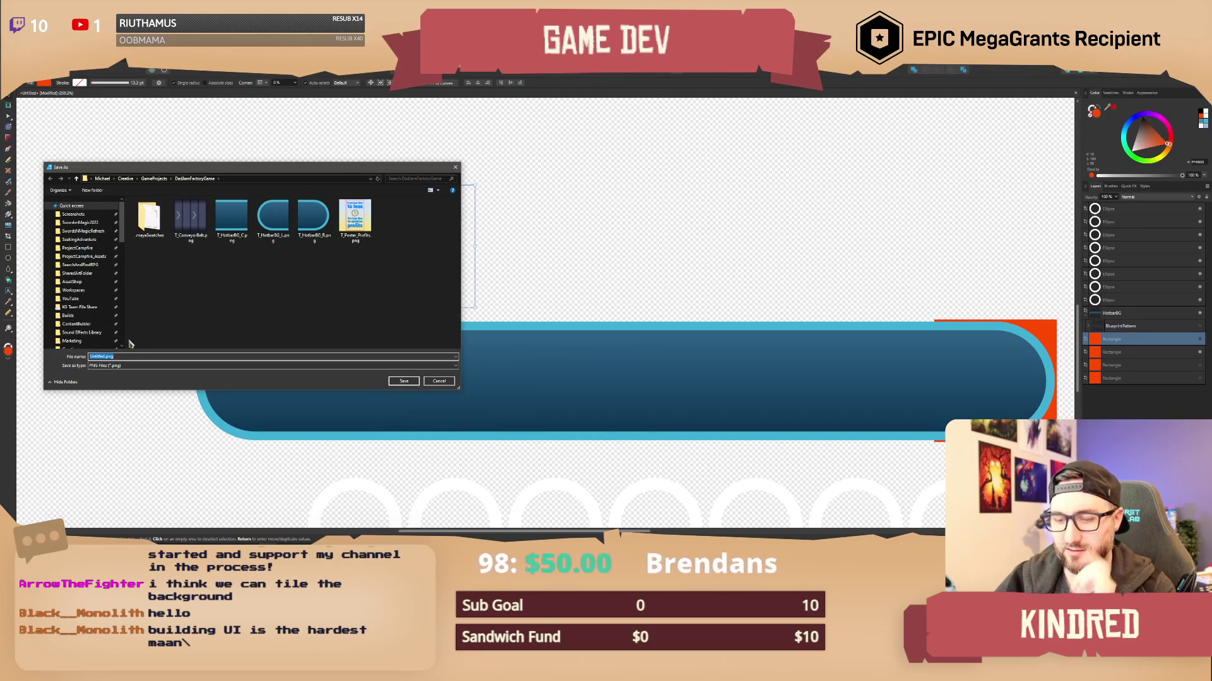
type("T_Hotbar")
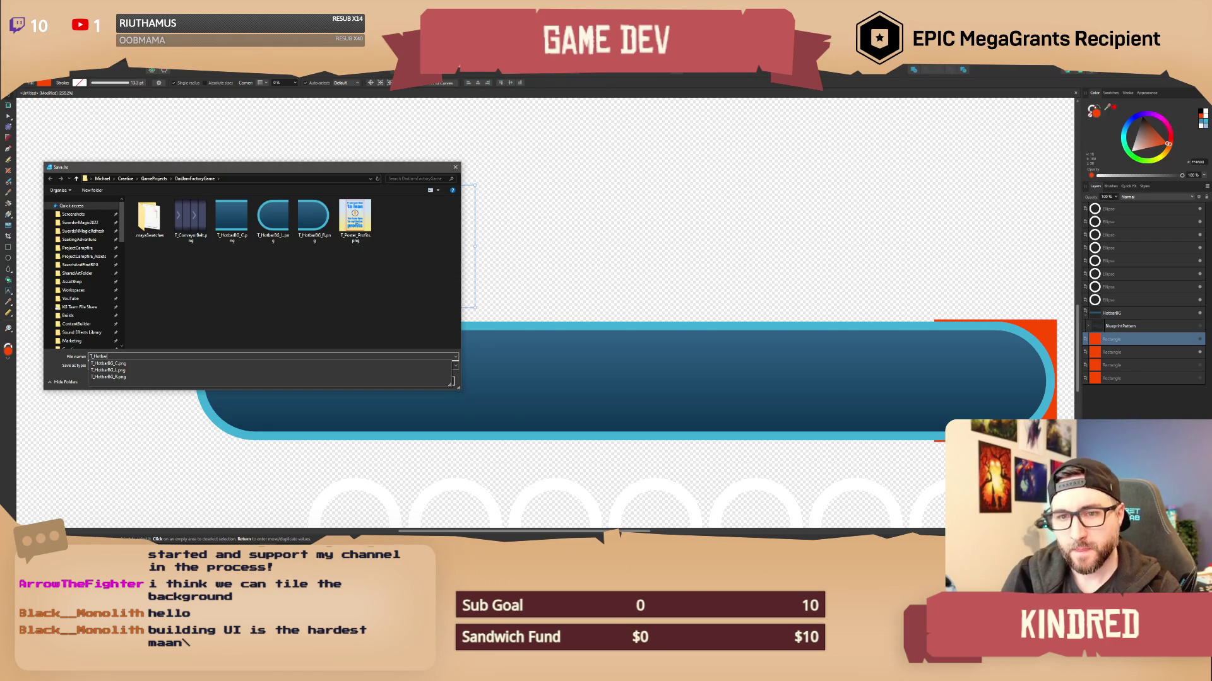
type("_SelCir")
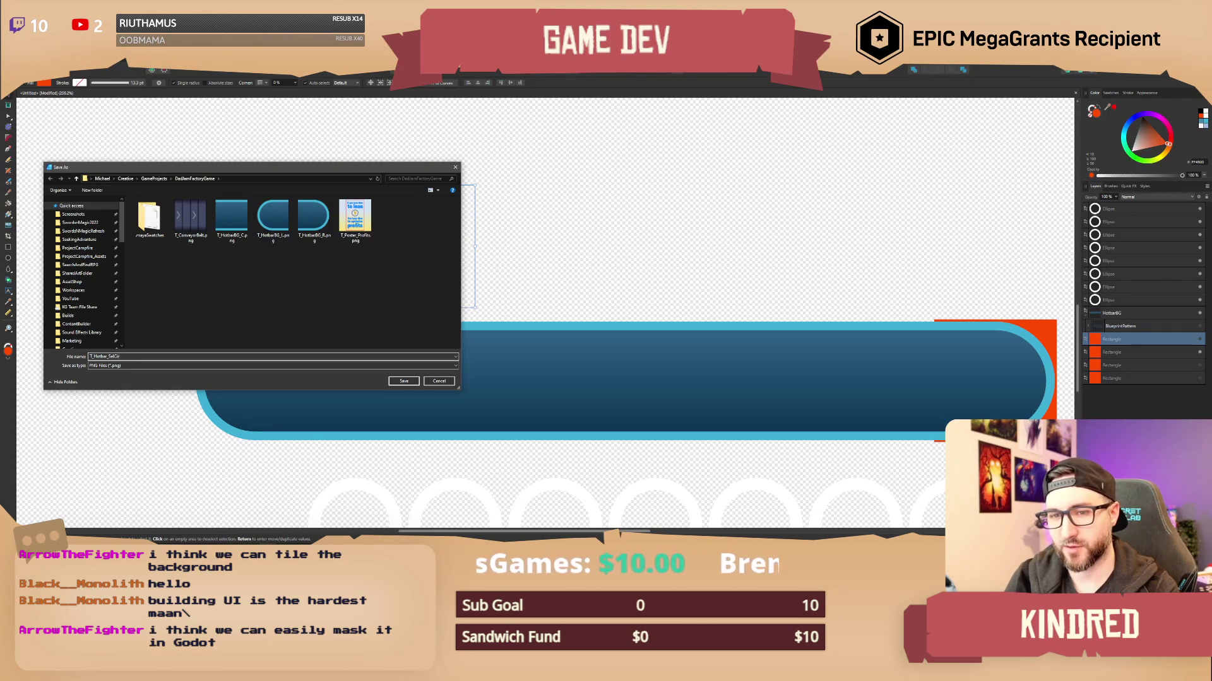
key("Return")
Marquee-select the row of white circles below the bar and delete them.
scroll(460, 330, "down", 2)
scroll(563, 271, "up", 1)
left_click(571, 238)
scroll(528, 246, "down", 1)
left_click_drag(287, 370, 832, 441)
key("Delete")
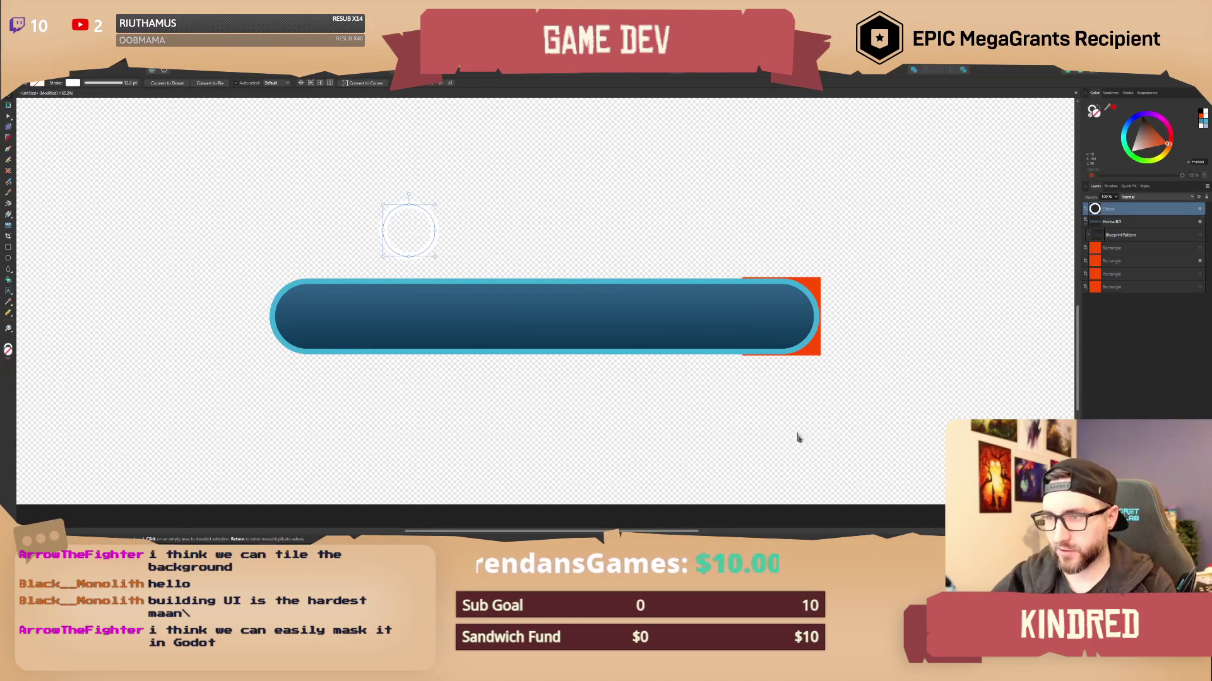
Move the remaining ring and the bar further down the artboard.
left_click(603, 227)
scroll(585, 341, "down", 4)
left_click_drag(383, 249, 779, 419)
left_click_drag(598, 359, 587, 419)
left_click(587, 327)
scroll(576, 306, "up", 3)
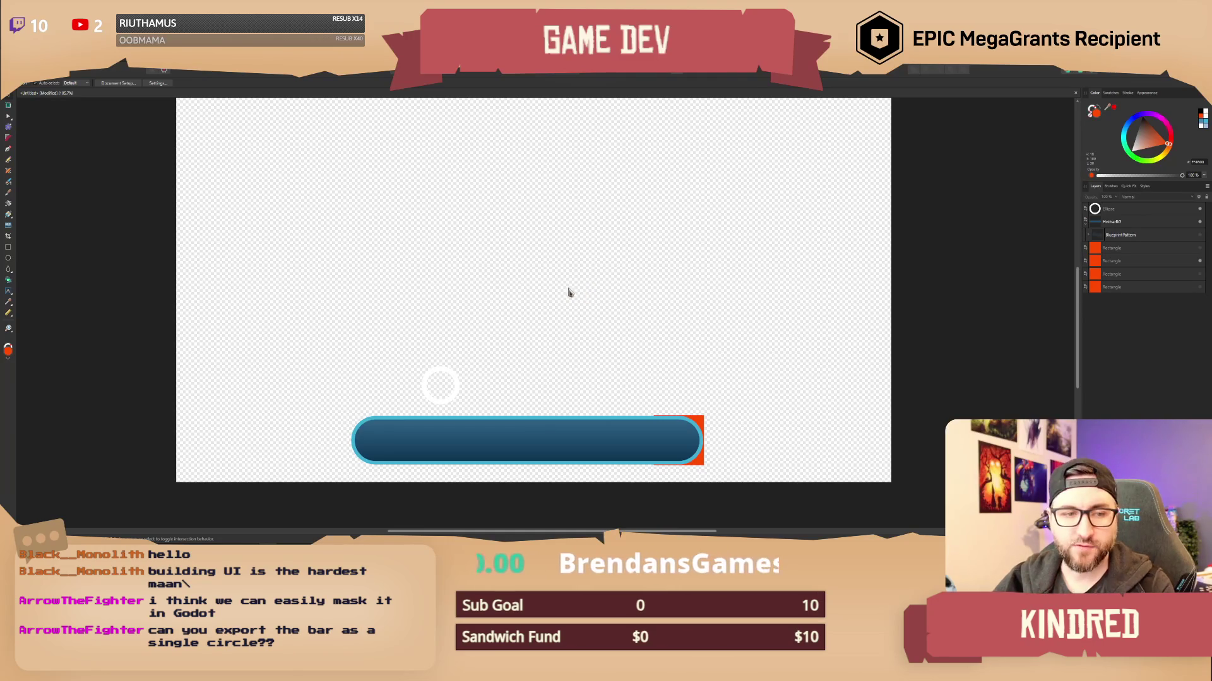
Lift the blue bar off the orange square and shrink its width to a 126 px circle.
left_click(372, 435)
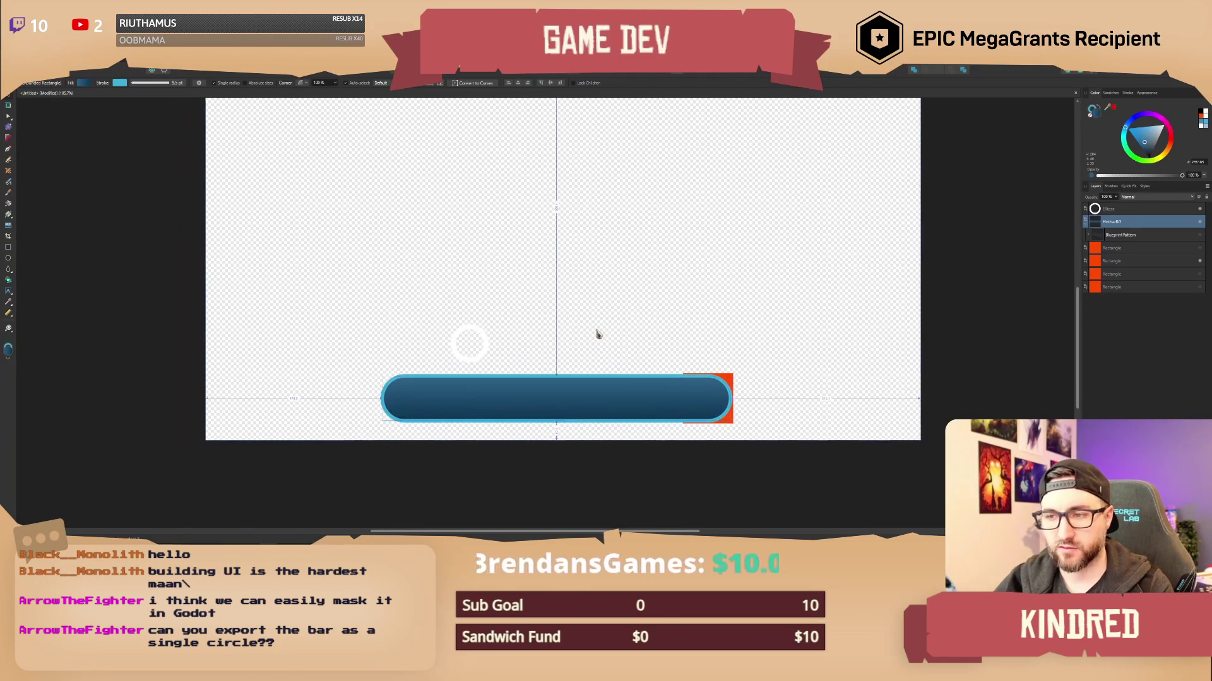
left_click_drag(571, 403, 580, 270)
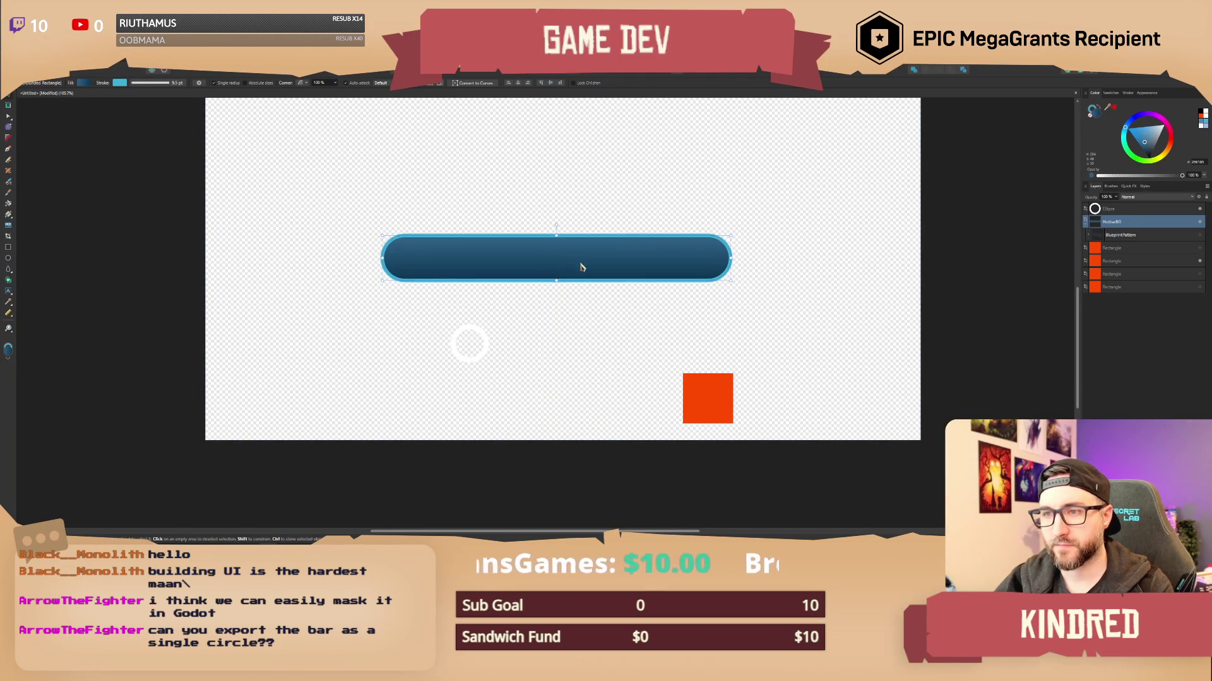
scroll(586, 294, "up", 2)
scroll(538, 292, "up", 2)
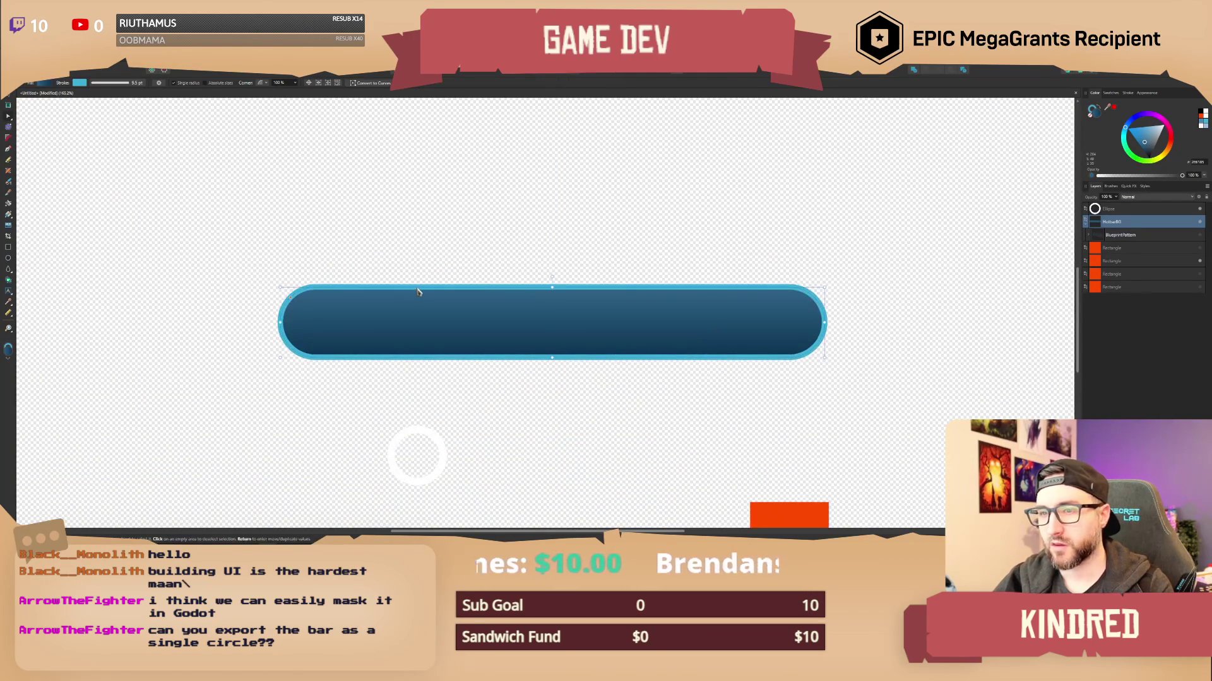
left_click_drag(826, 323, 353, 322)
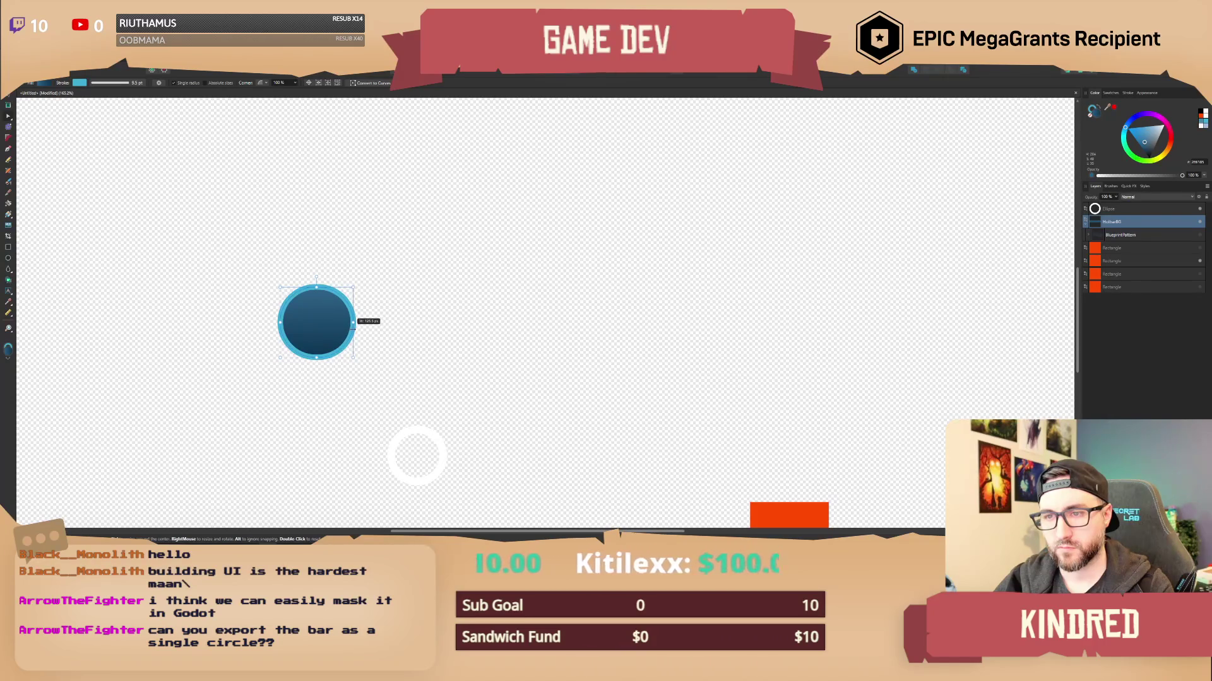
left_click_drag(352, 326, 350, 327)
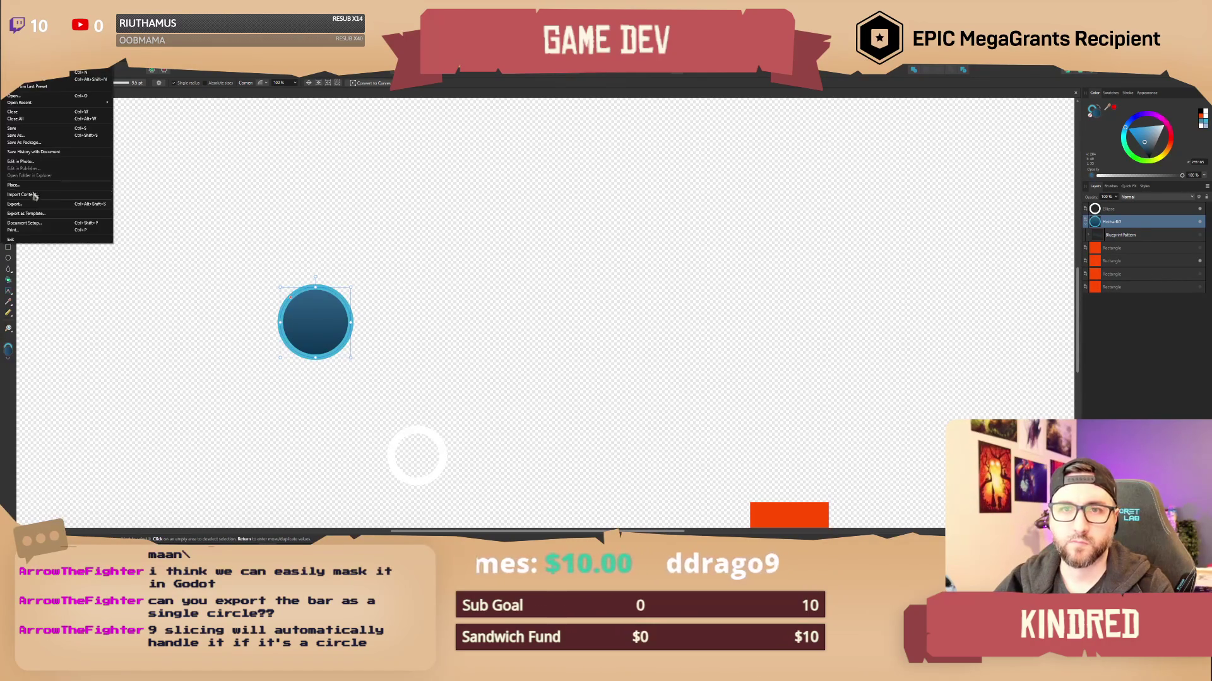
key("ctrl+d")
scroll(47, 150, "down", 2)
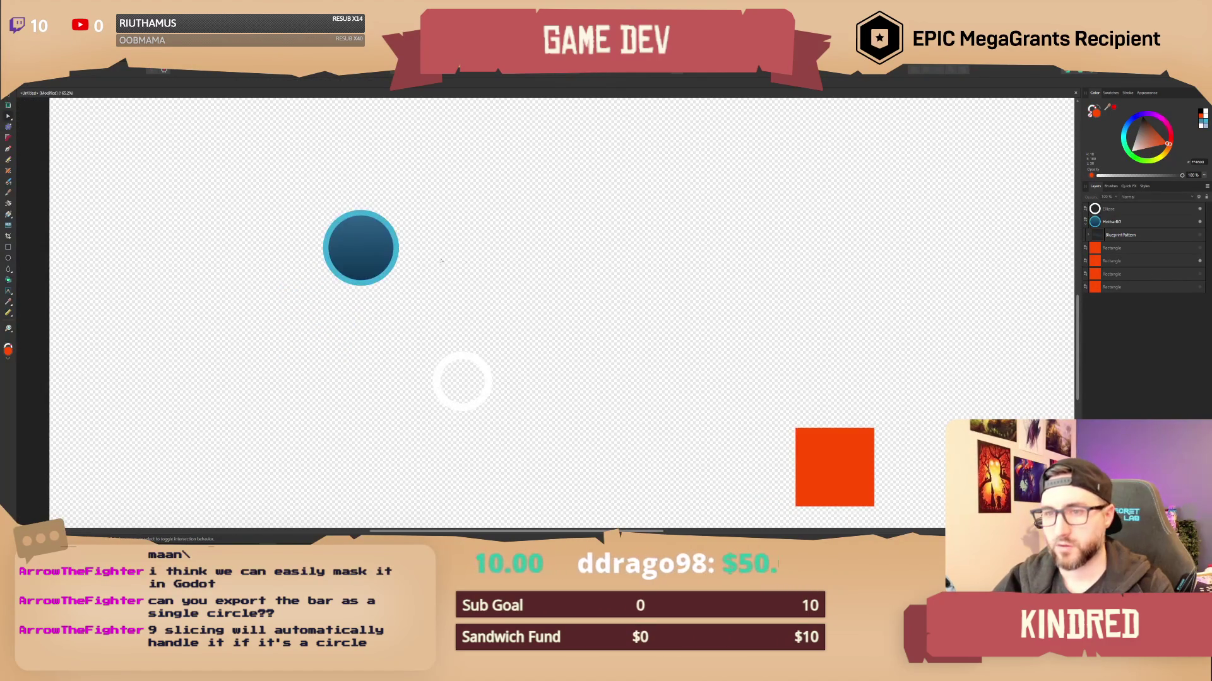
Set the blue circle's export size to 128 × 128 px.
mouse_move(306, 265)
left_mouse_down()
mouse_move(391, 399)
mouse_move(411, 396)
mouse_move(434, 287)
left_mouse_up()
left_click(9, 64)
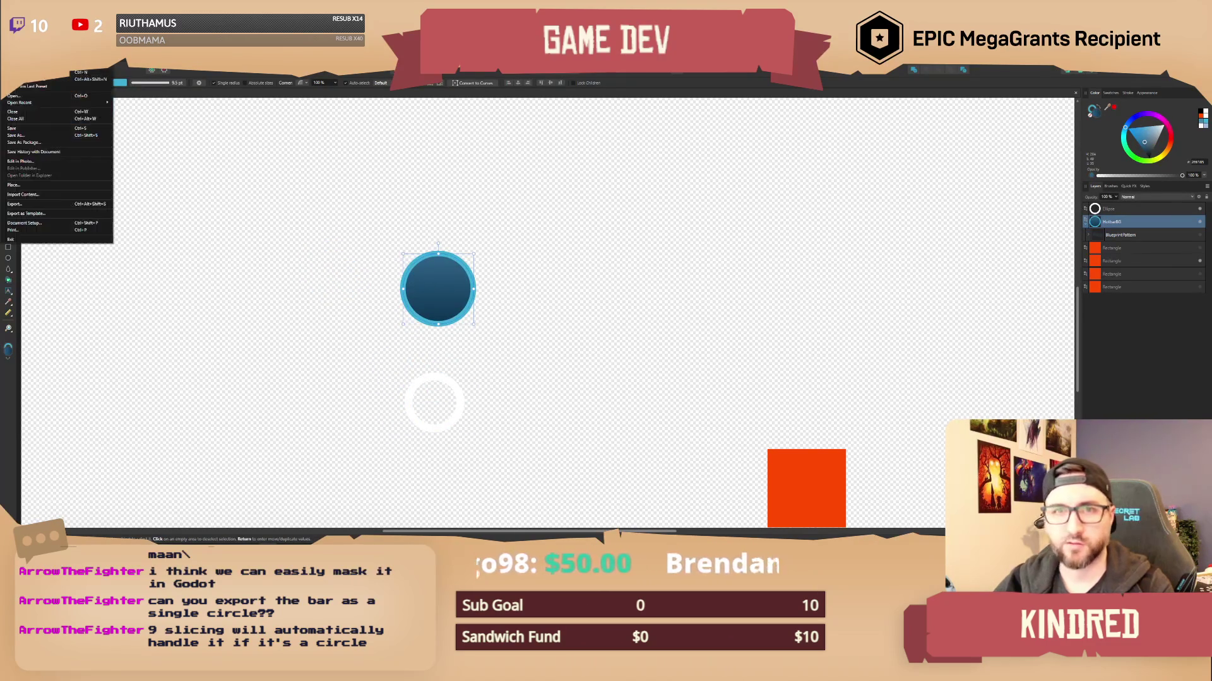
left_click(34, 210)
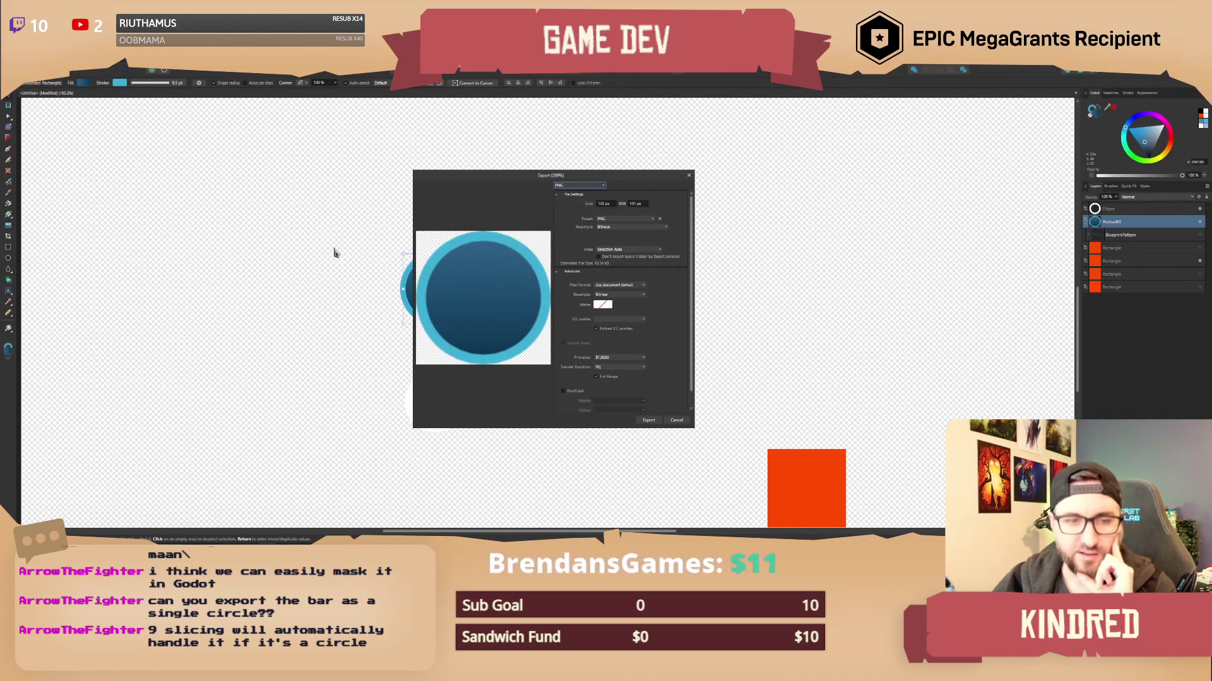
left_click(605, 204)
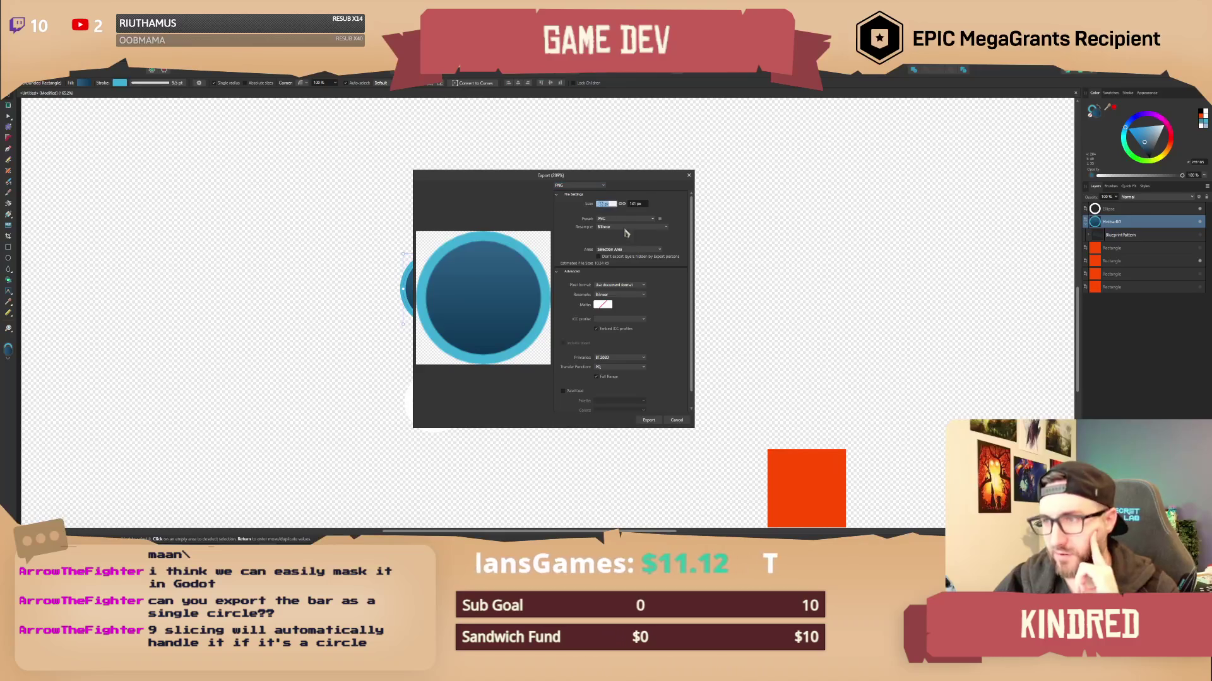
type("128")
key("Tab")
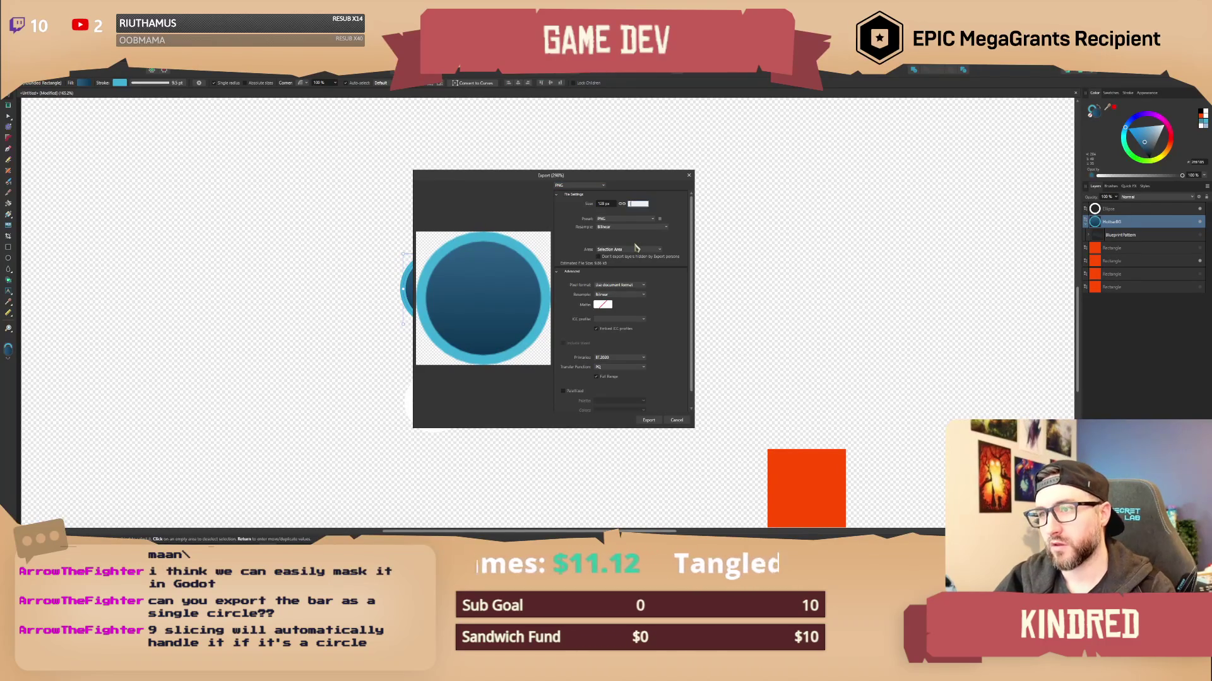
key("Tab")
key("Return")
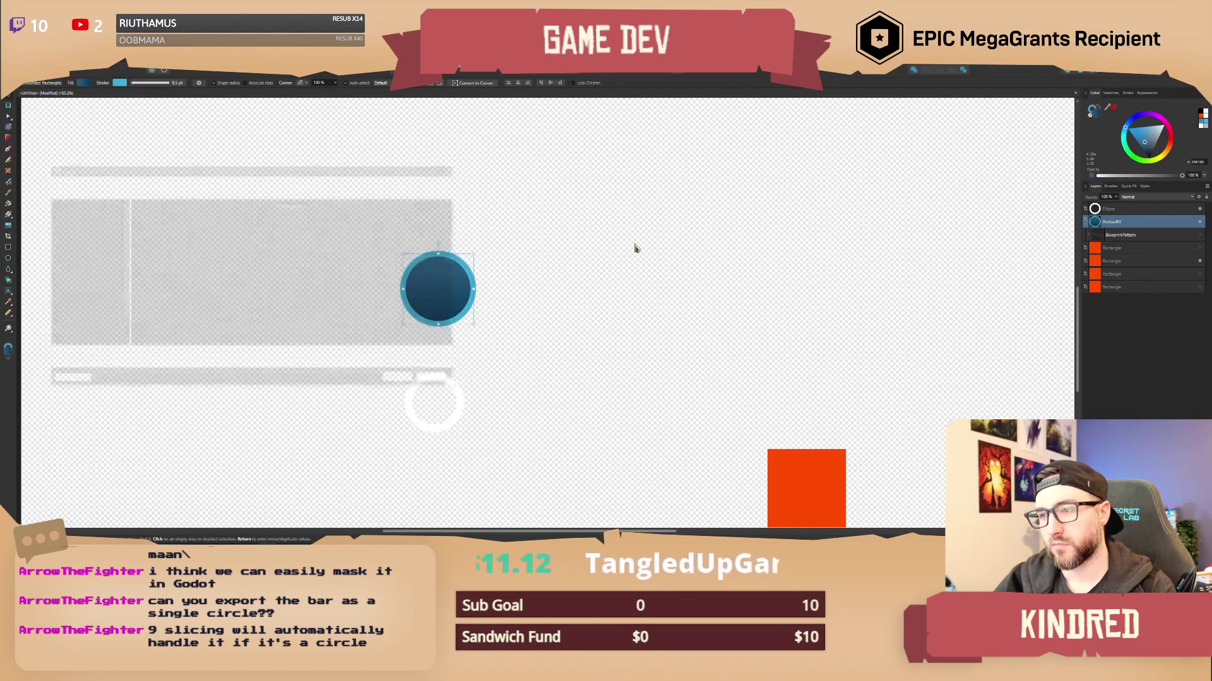
Save the PNG as a T_HotbarBG file with its final letter changed to L.
left_click(274, 224)
key("BackSpace")
type("L")
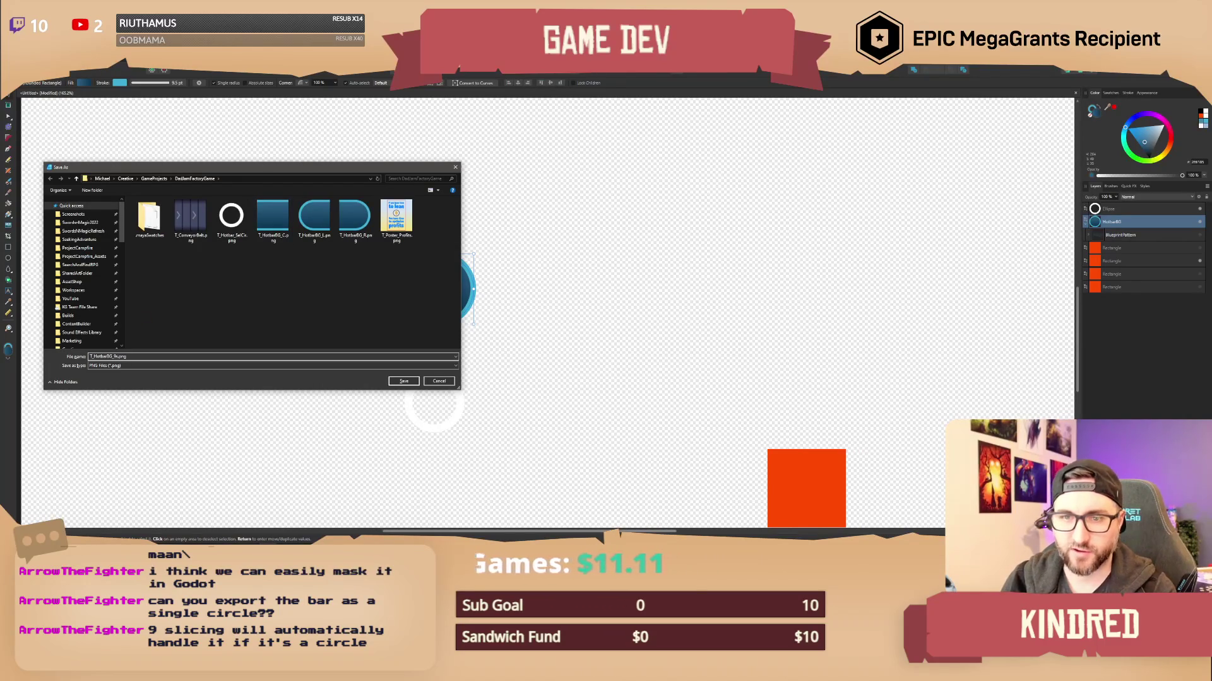
key("Return")
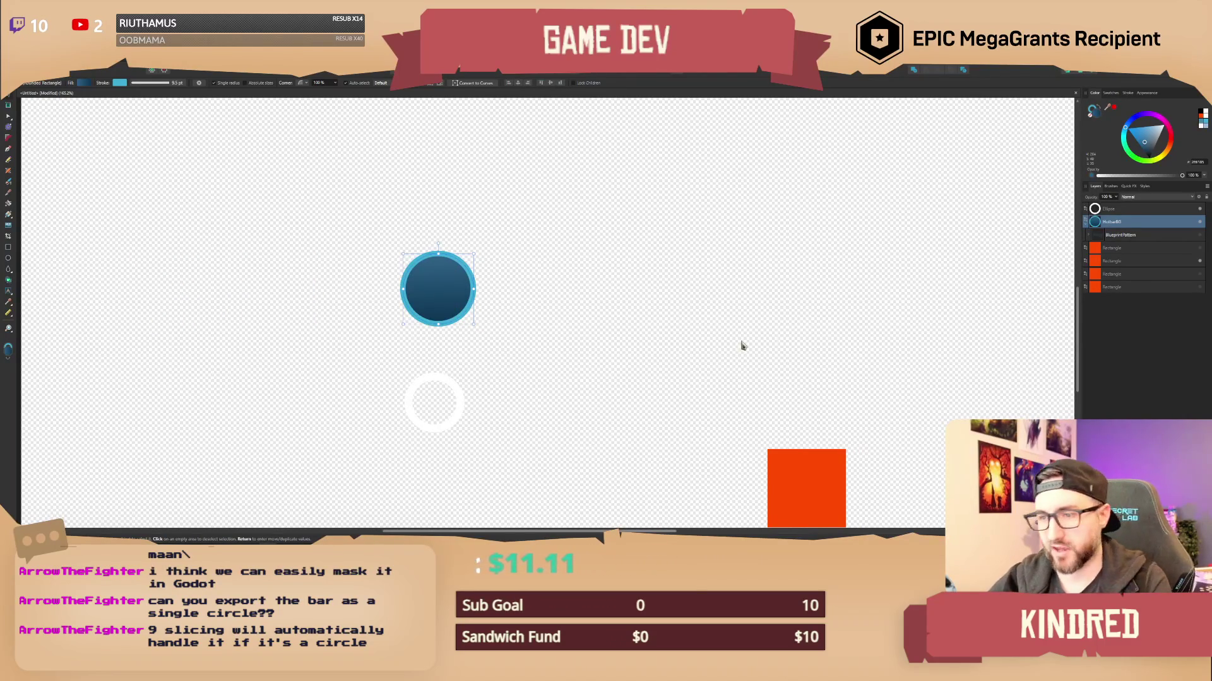
Move the blue circle beside the orange square.
left_click(648, 371)
scroll(603, 400, "down", 5)
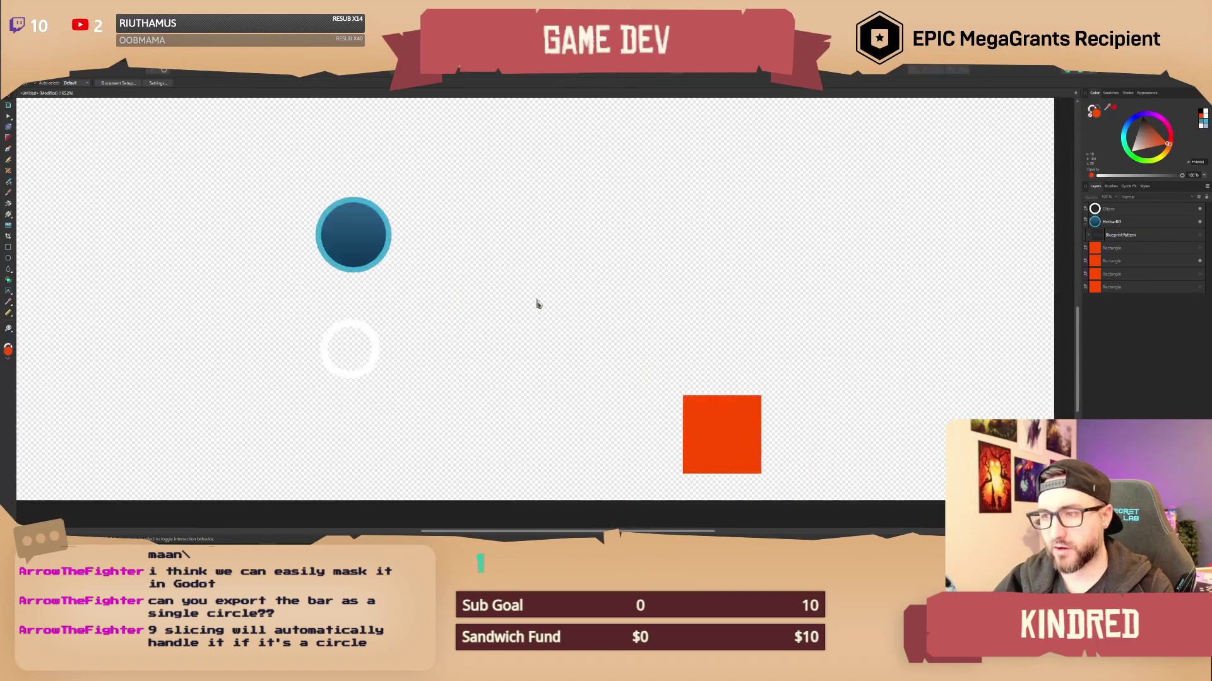
scroll(568, 353, "up", 2)
mouse_move(449, 316)
left_mouse_down()
mouse_move(487, 367)
mouse_move(614, 433)
left_mouse_up()
left_click(597, 347)
scroll(600, 325, "up", 2)
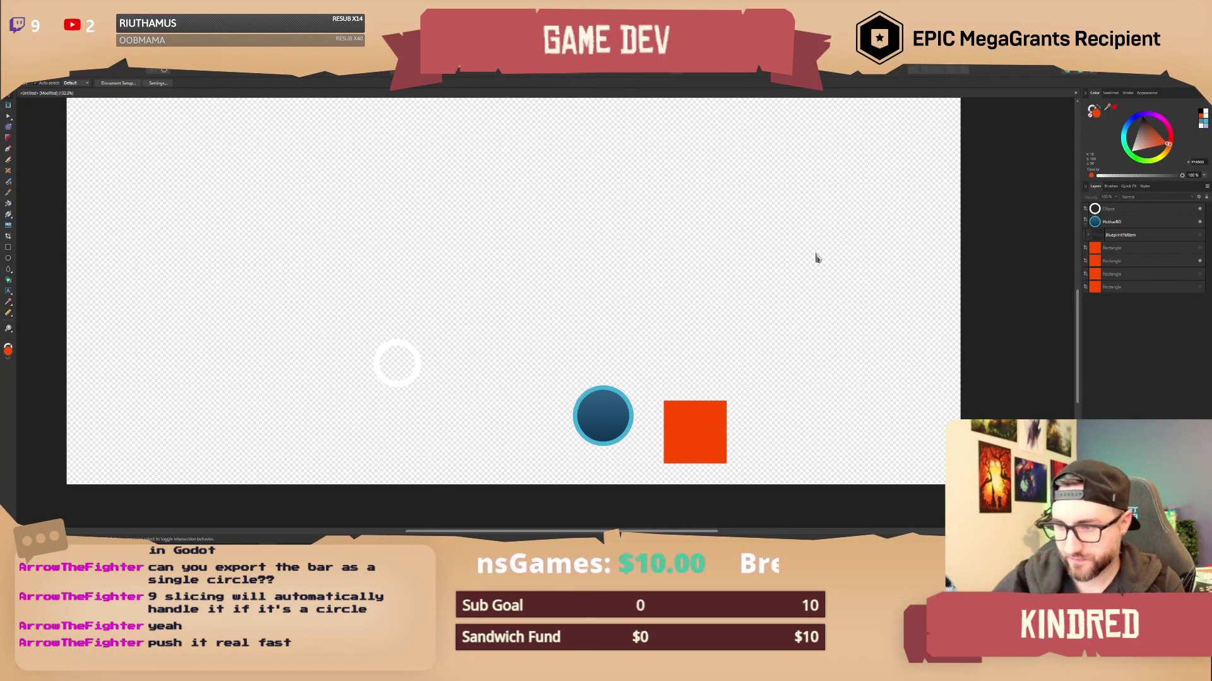
key("alt+Tab")
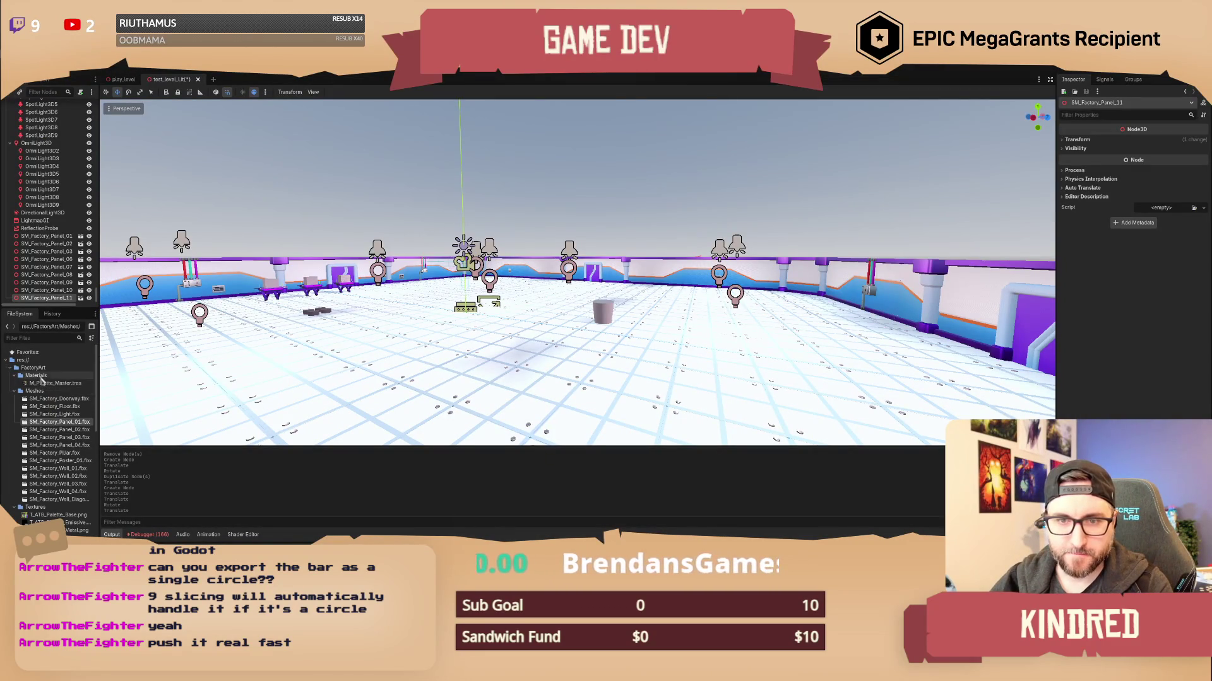
Collapse the Materials and Meshes folders and open a File Explorer window beside Godot.
left_click(15, 376)
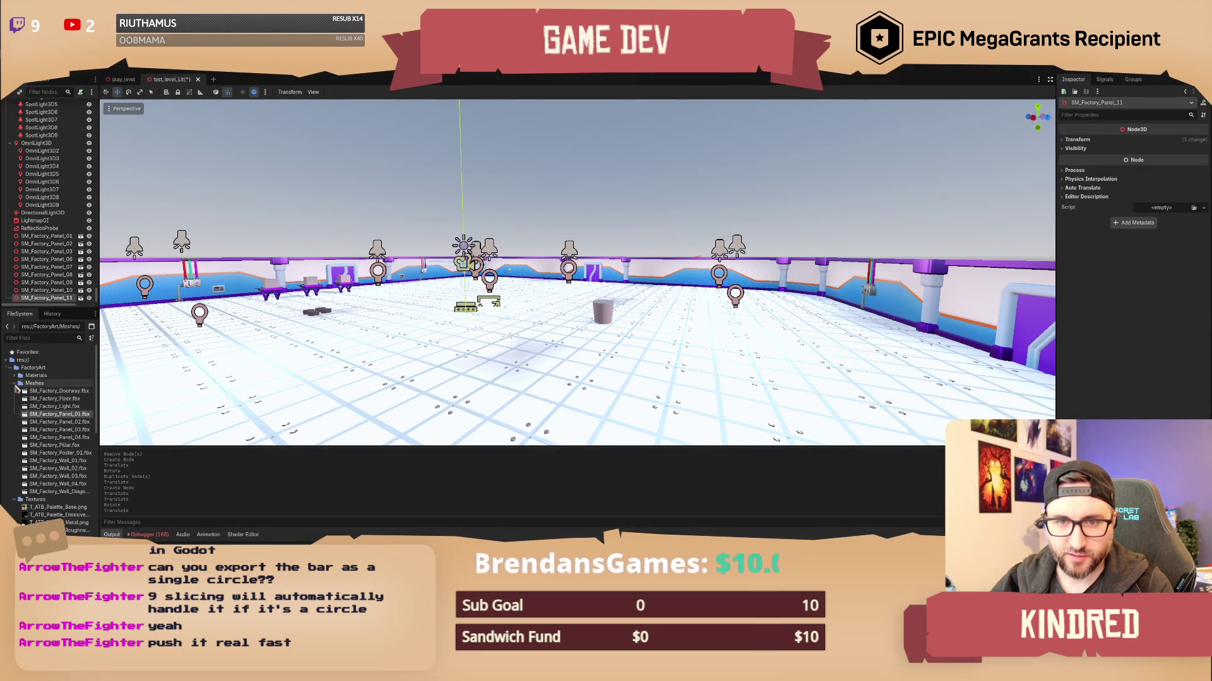
left_click(15, 384)
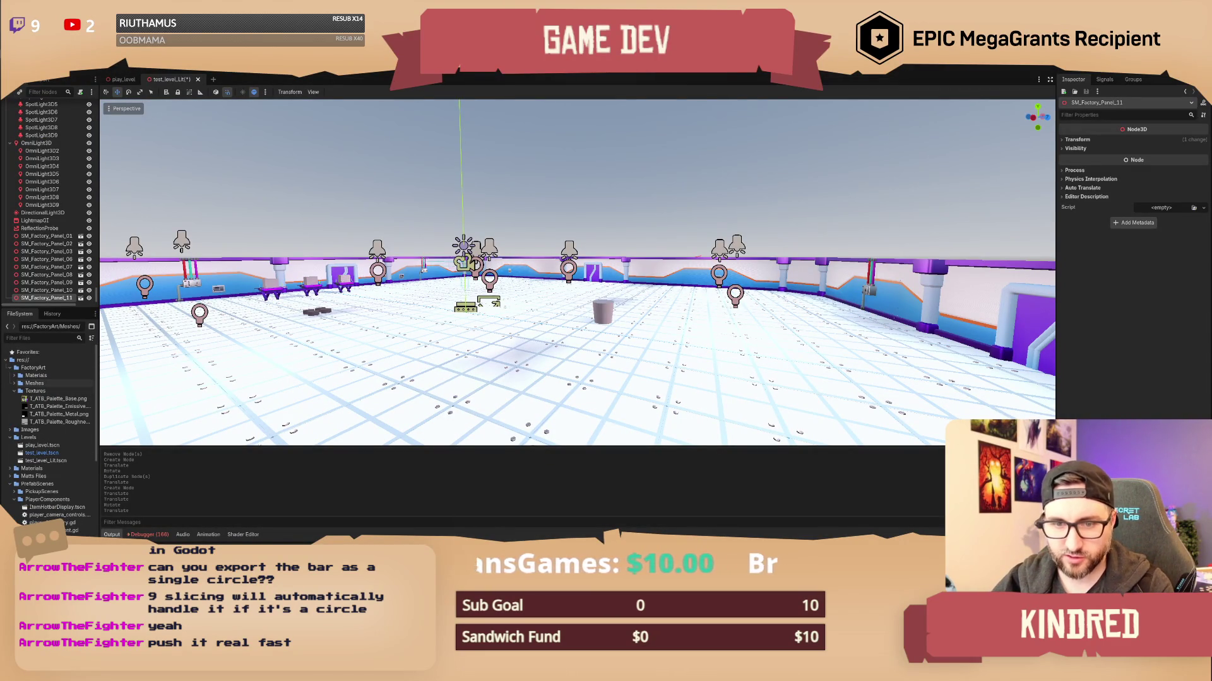
key("super+e")
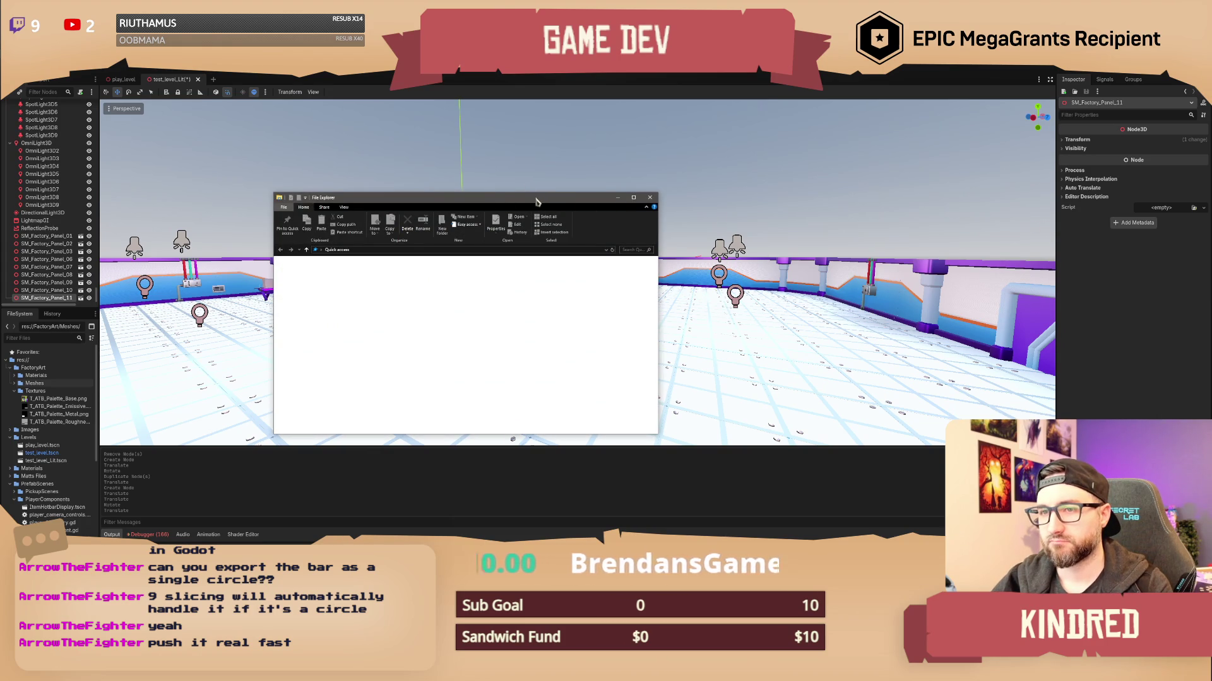
left_click_drag(535, 202, 1211, 221)
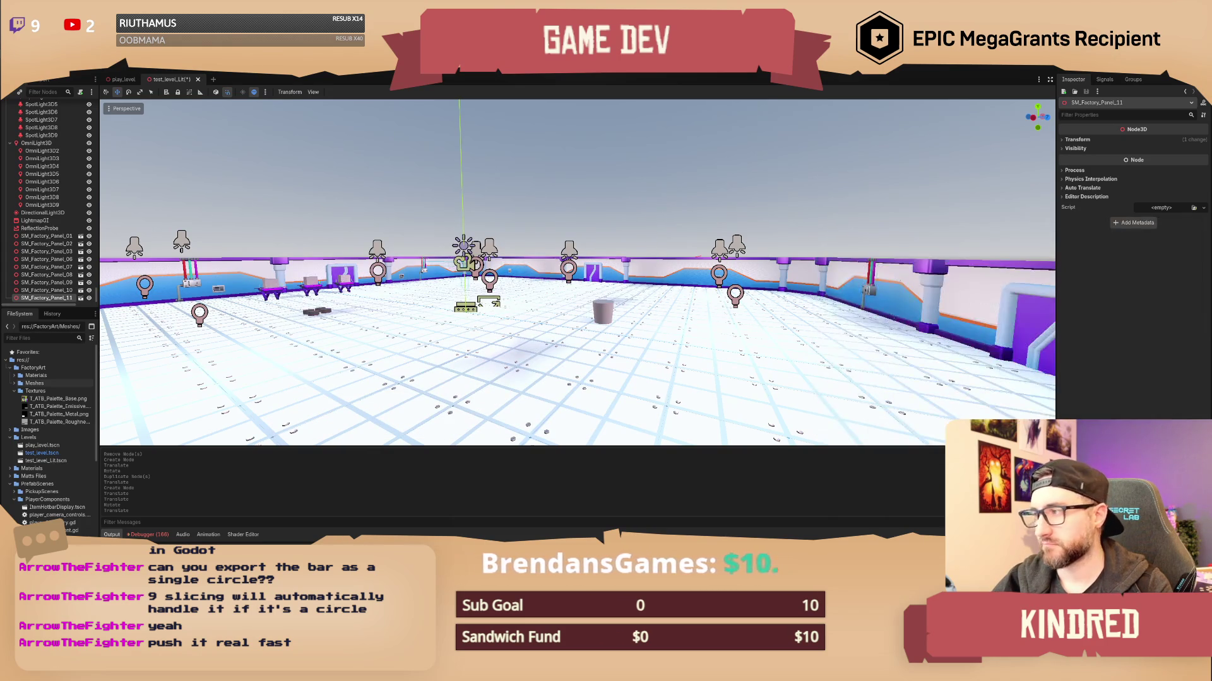
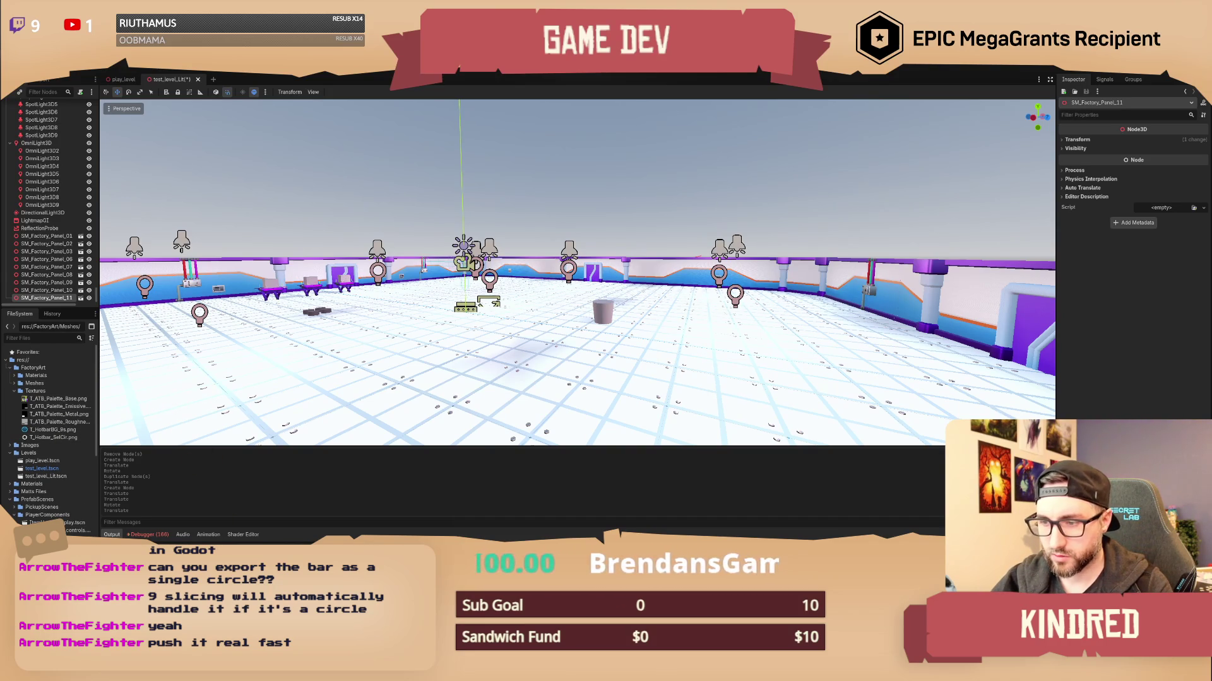
Launch GitHub Desktop from the Start search.
key("super")
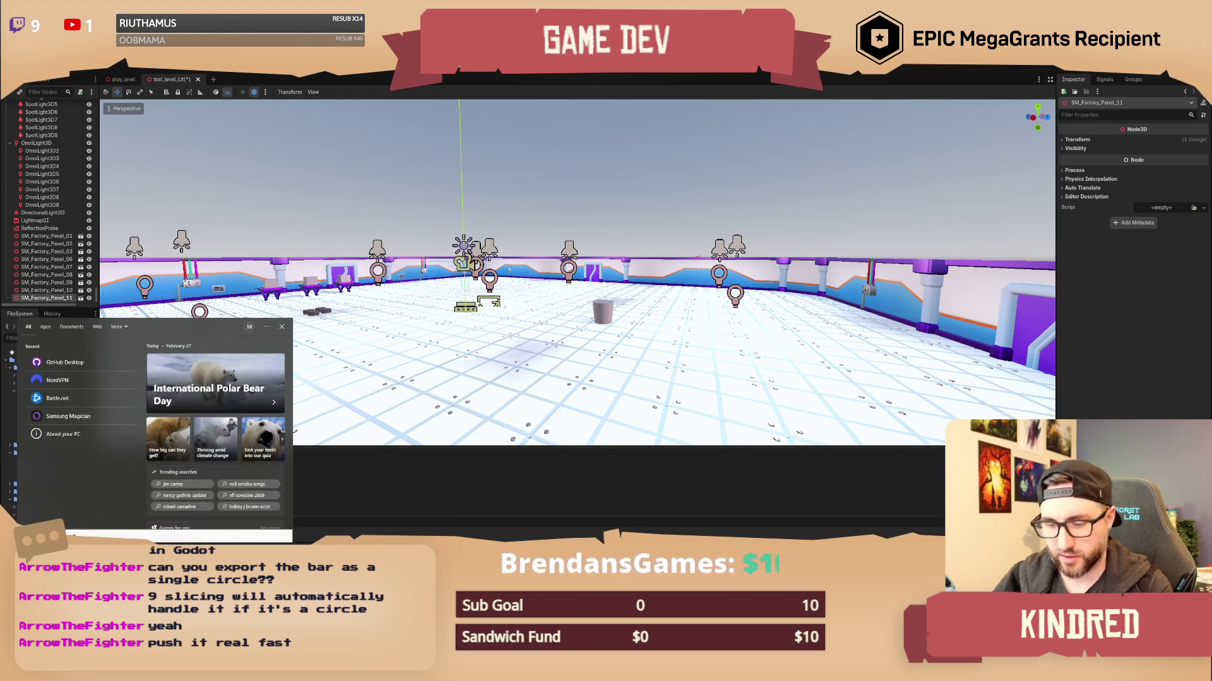
type("git")
left_click(55, 357)
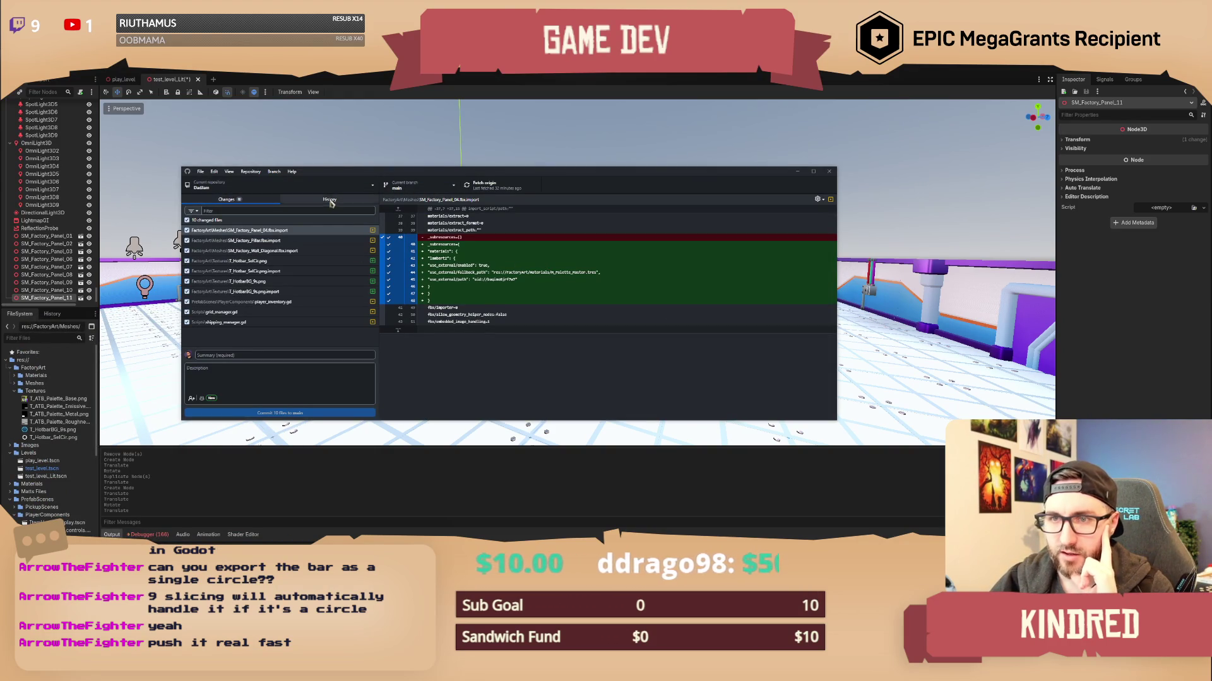
Untick player_inventory.gd, grid_manager.gd and shipping_manager.gd, leaving the seven asset files selected.
left_click(285, 314)
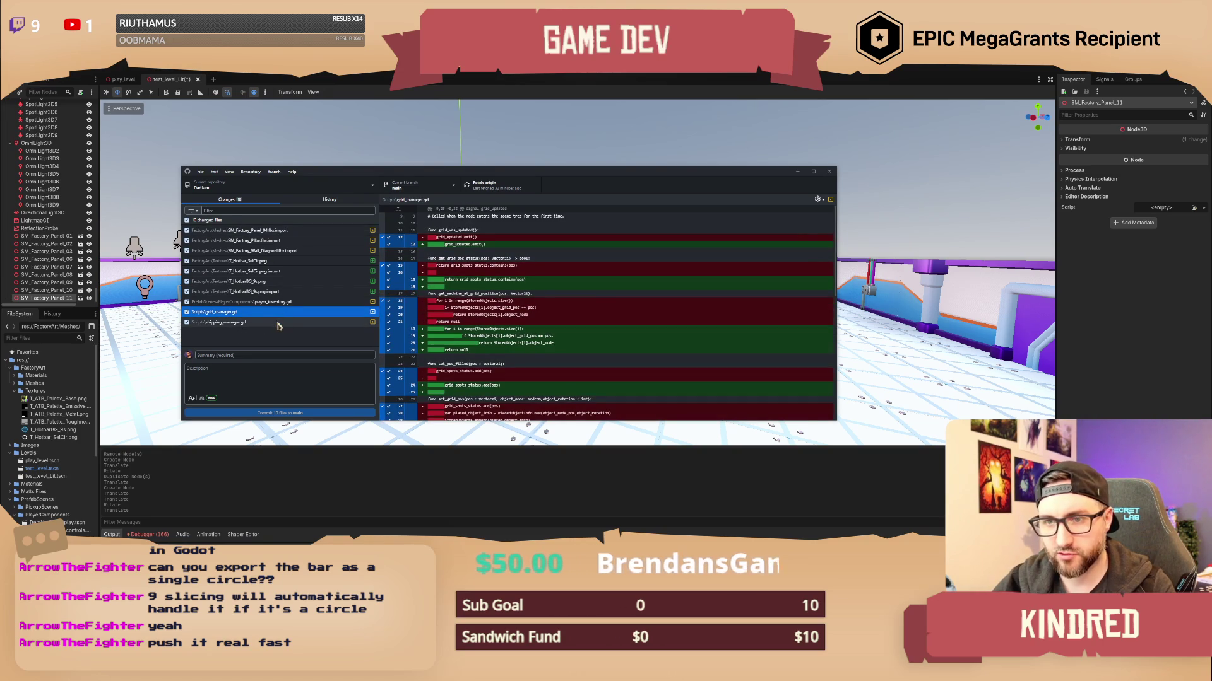
left_click(278, 323, "shift")
left_click(306, 304, "ctrl")
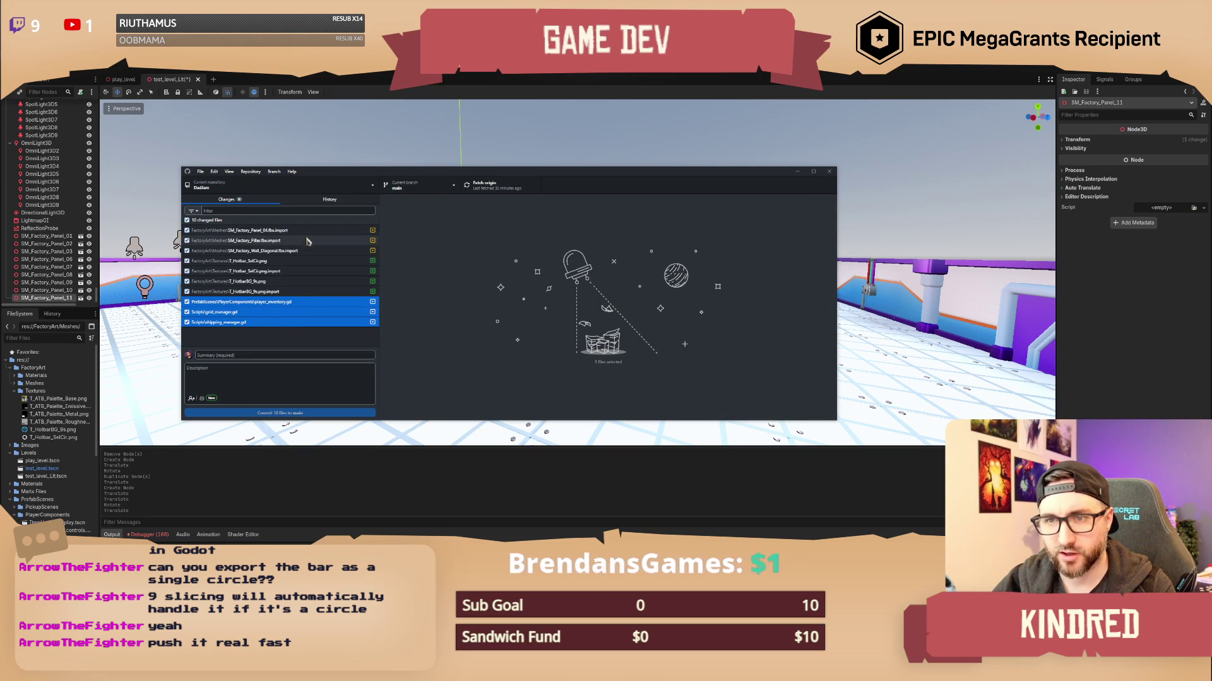
right_click(284, 314)
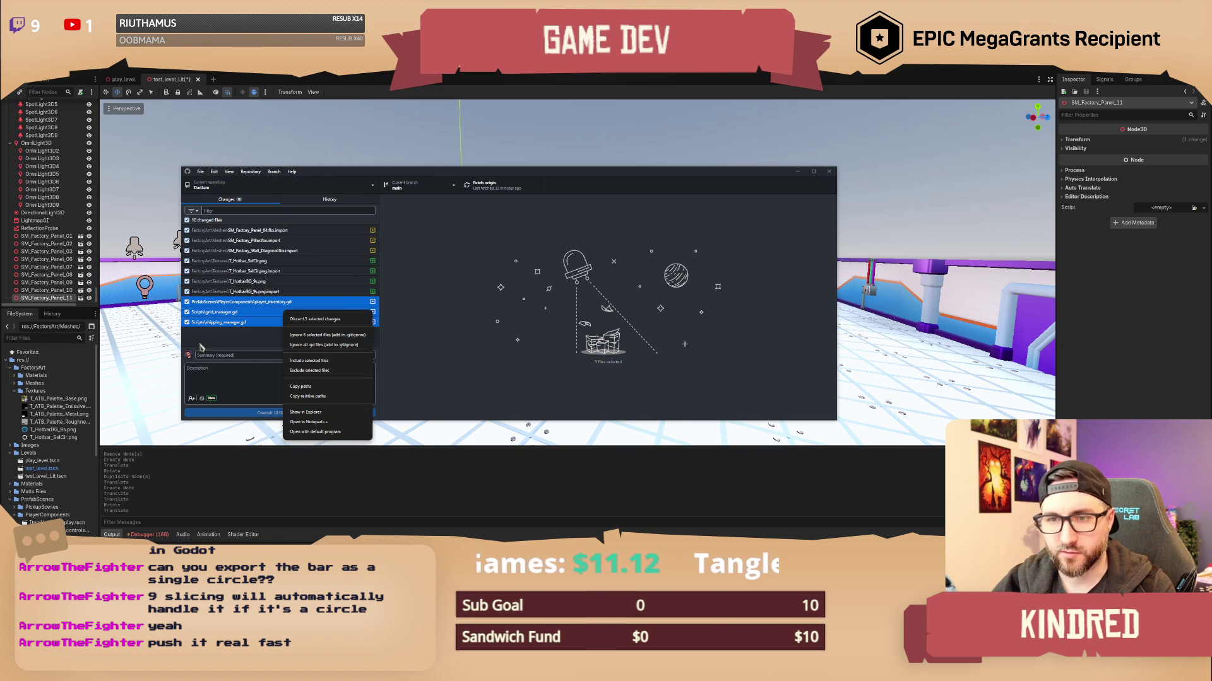
left_click(187, 302)
left_click(187, 322)
left_click(188, 324)
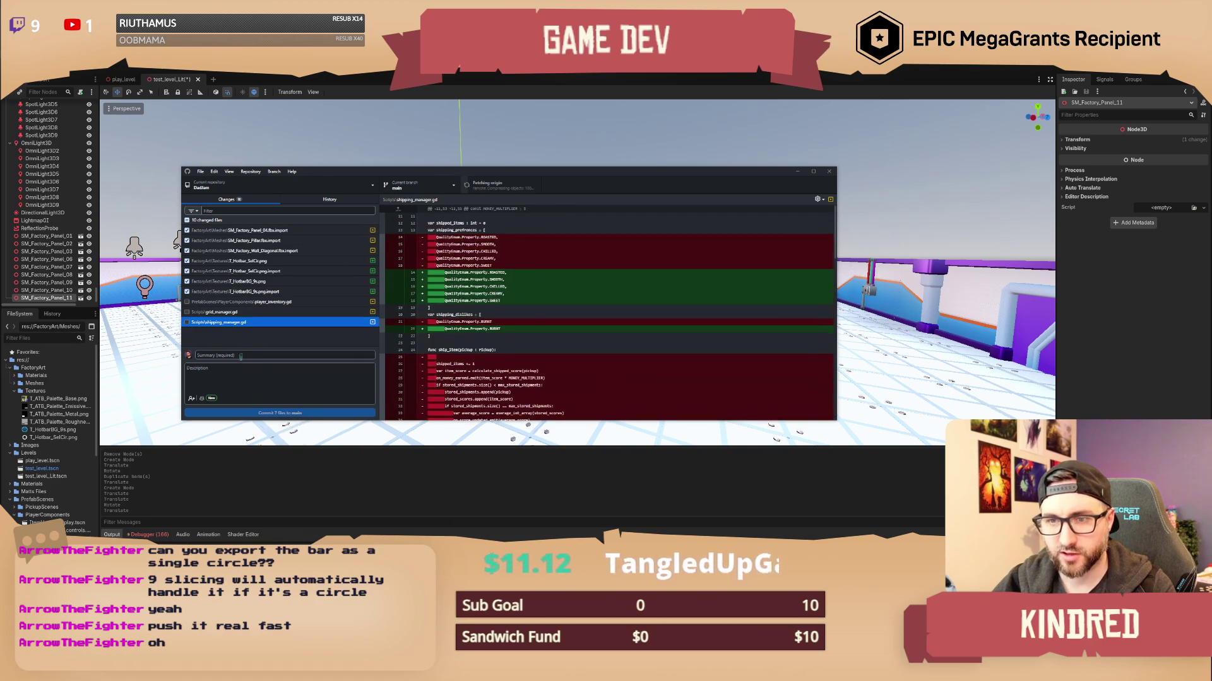
left_click(248, 354)
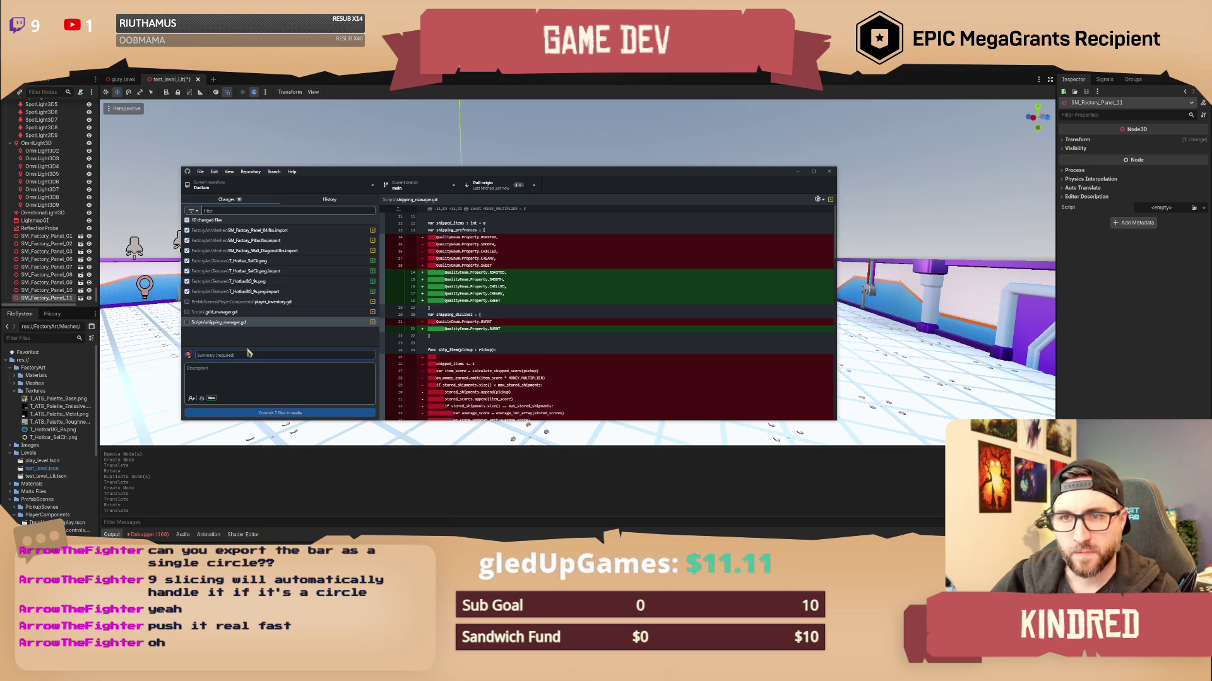
left_click(297, 231)
left_click(310, 292, "shift")
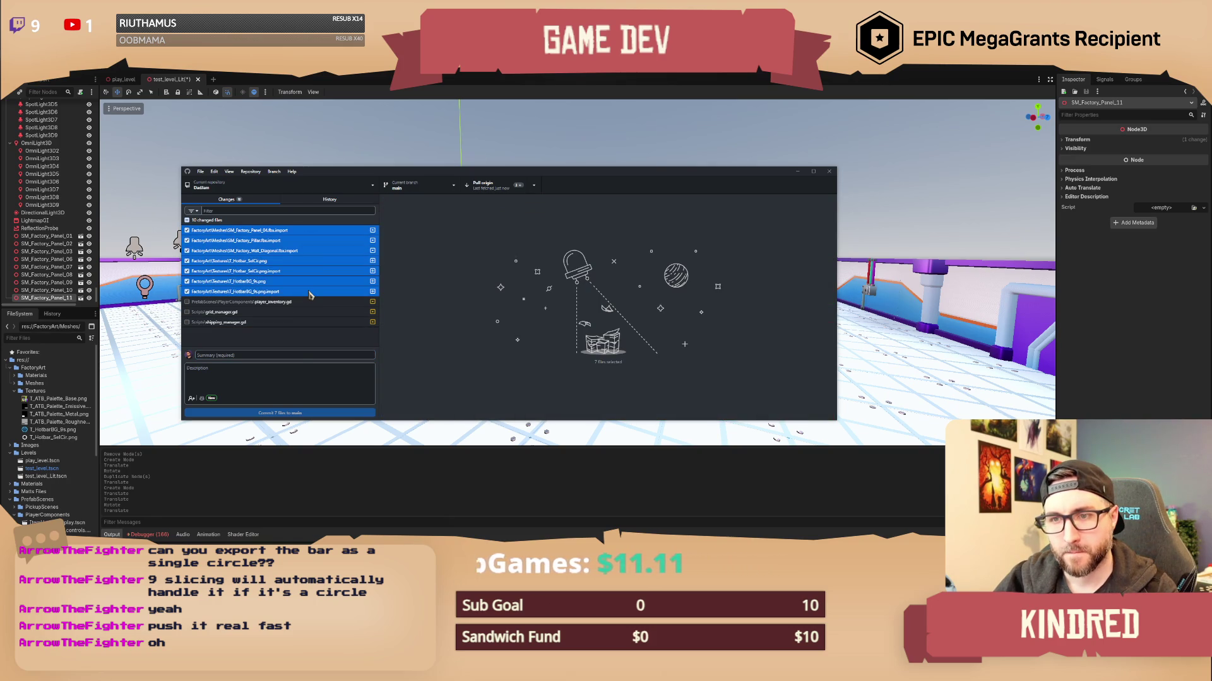
Exclude the three .gd scripts and inspect the T_HotbarBG_9s.png.import diff.
right_click(309, 293)
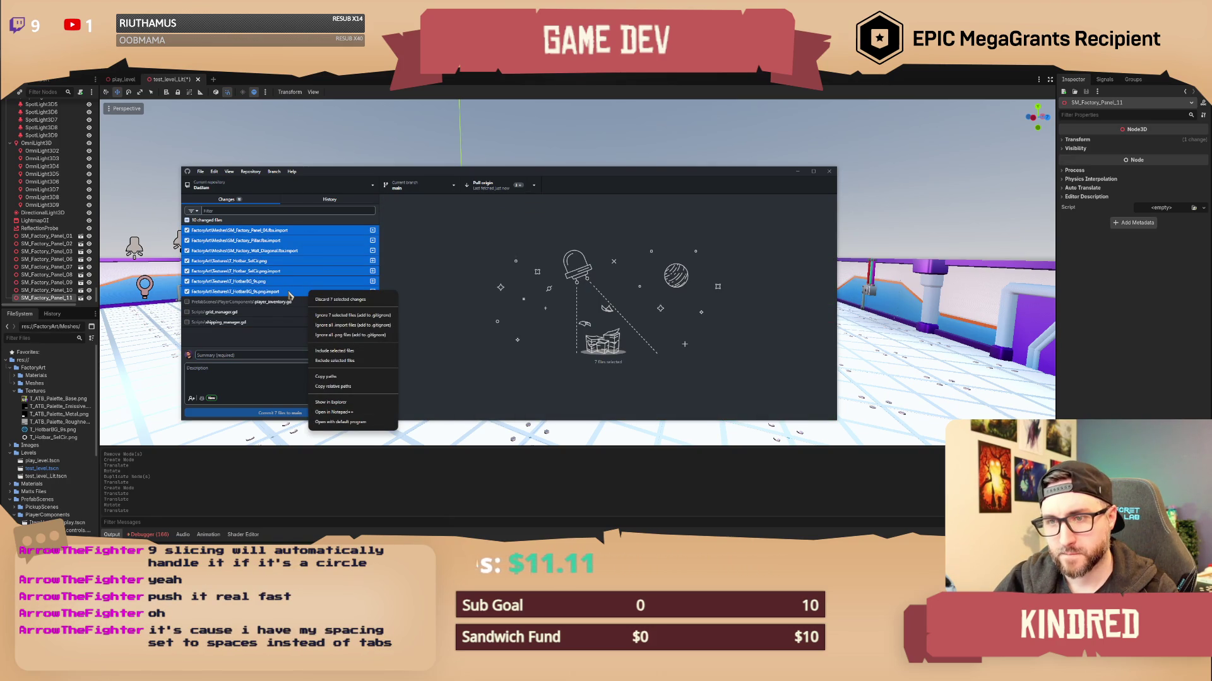
left_click(273, 305)
left_click(278, 323, "shift")
right_click(283, 325)
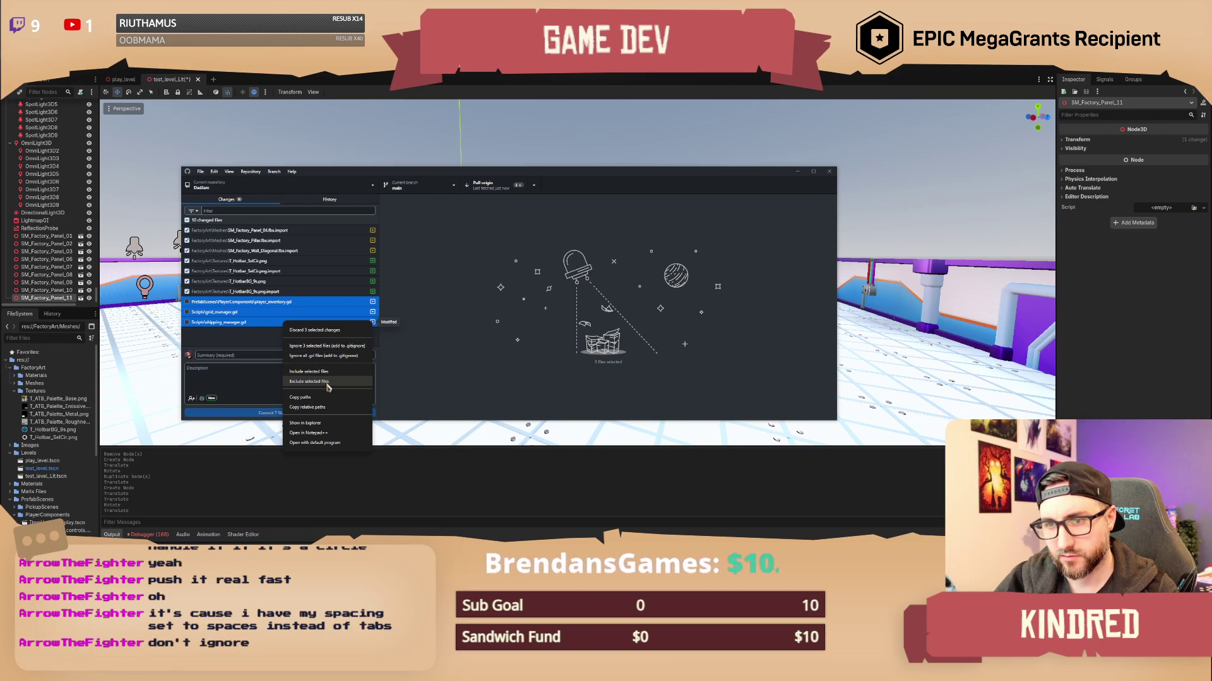
left_click(328, 384)
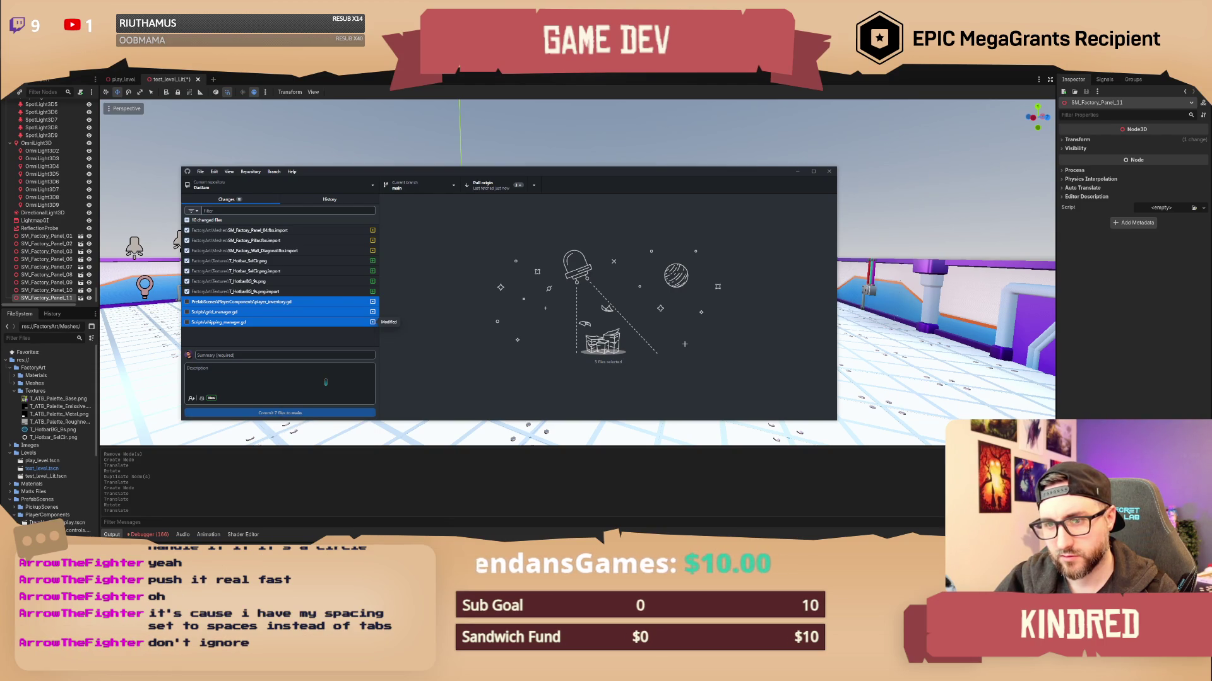
left_click(293, 296)
right_click(294, 296)
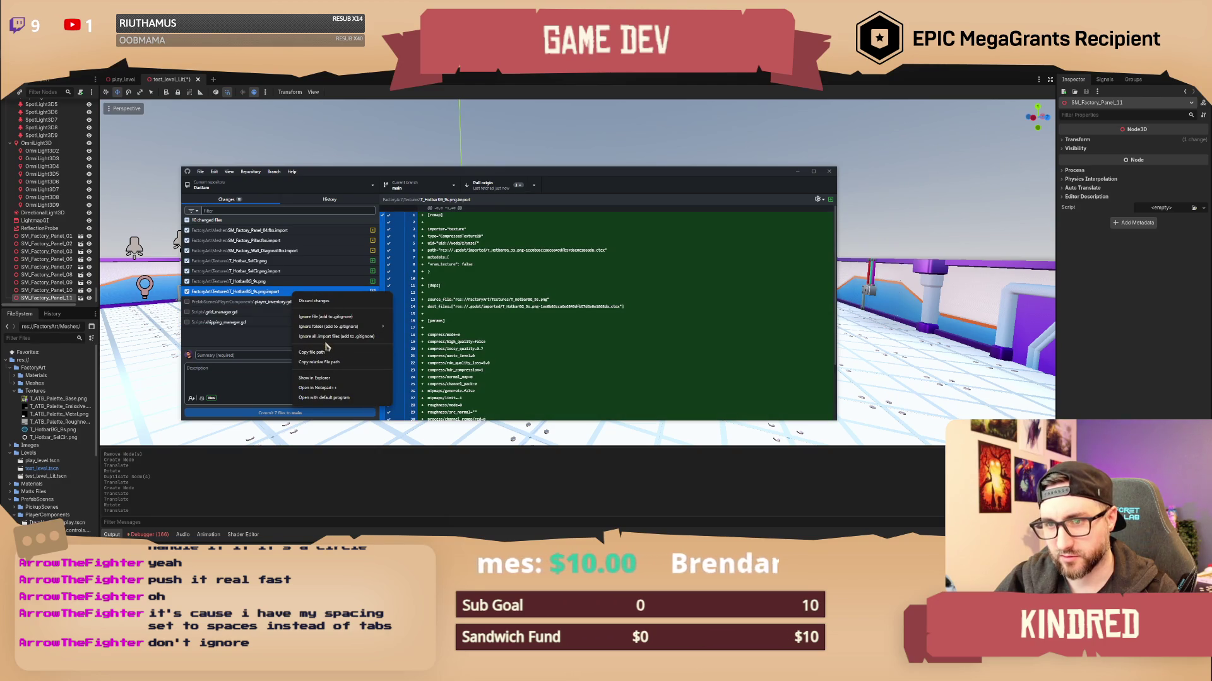
mouse_move(328, 327)
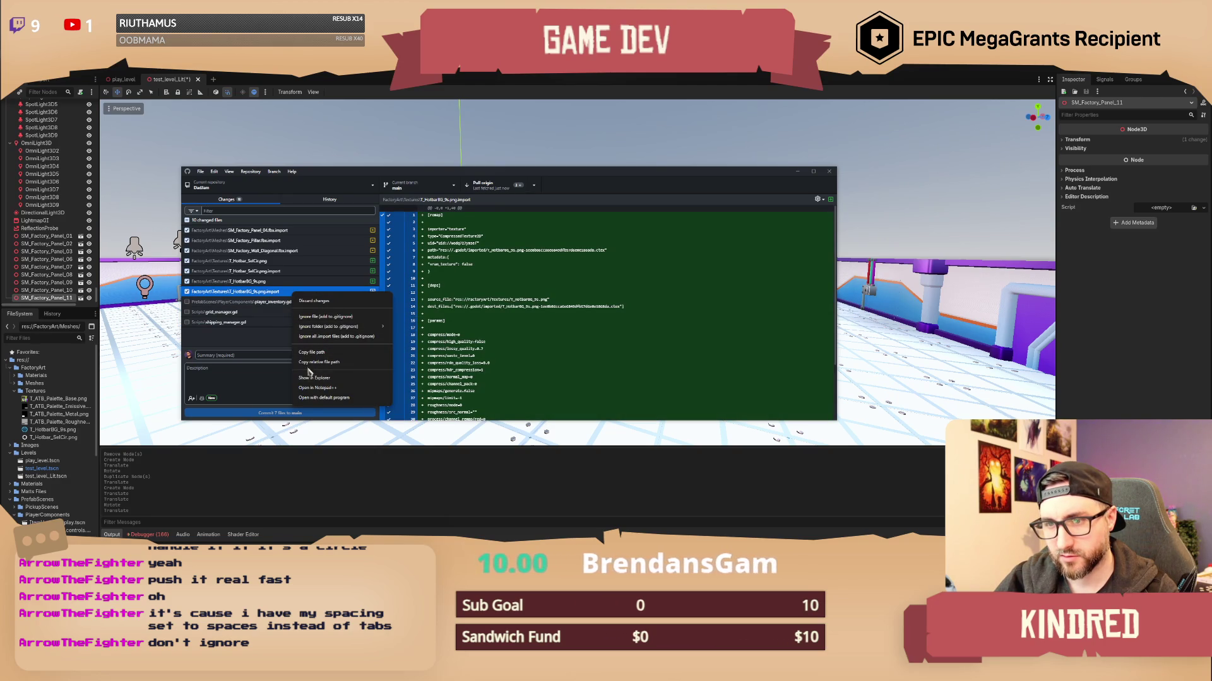
Commit the seven files to main with summary 'Hotbar UI and updated meshes' and a description.
left_click(256, 357)
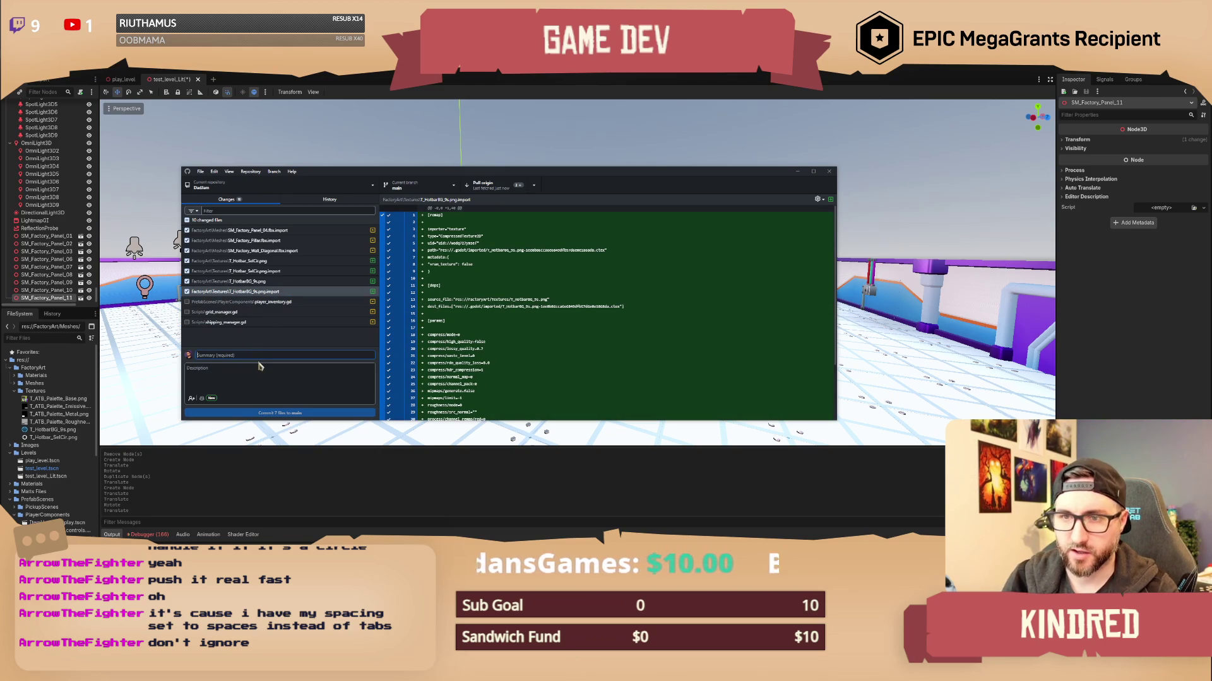
type("Hotbar UI and")
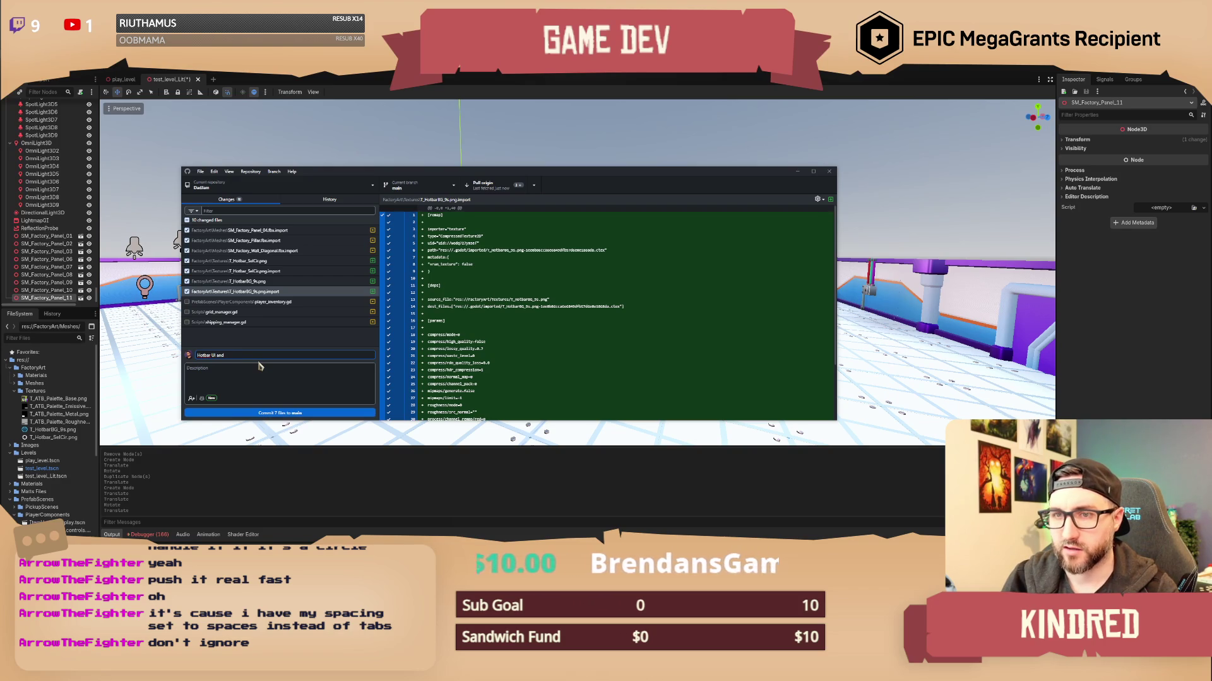
type("shes")
left_click(264, 371)
type("summary")
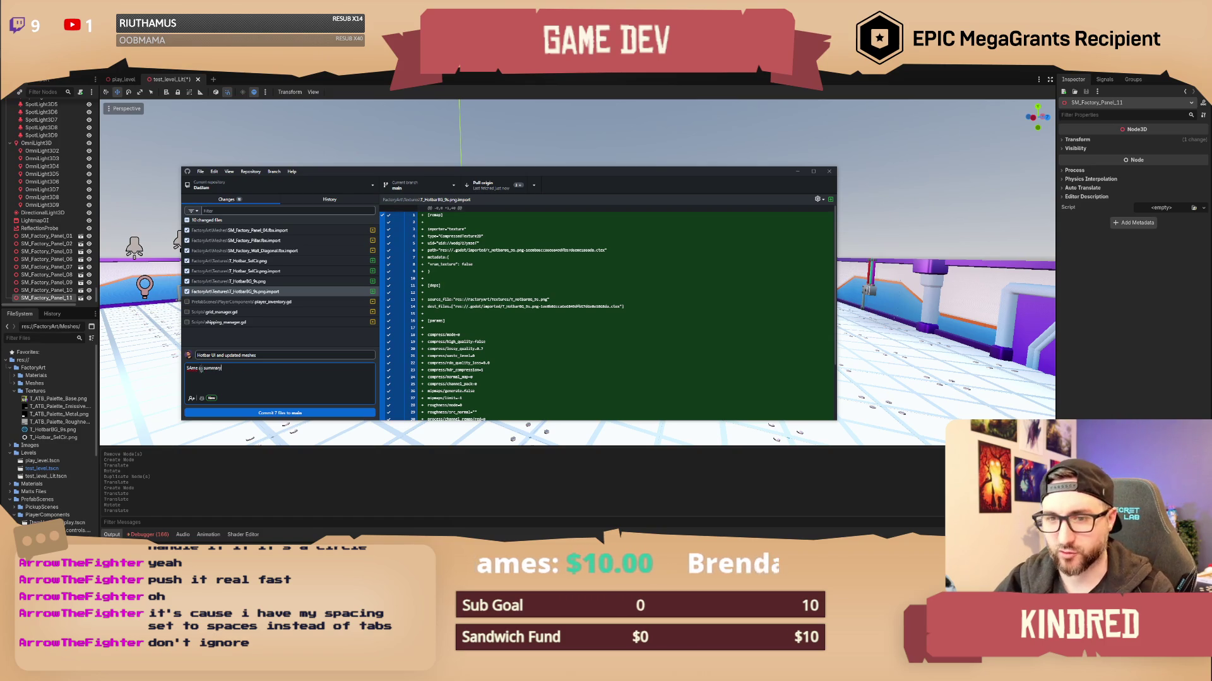
key("BackSpace")
type("a")
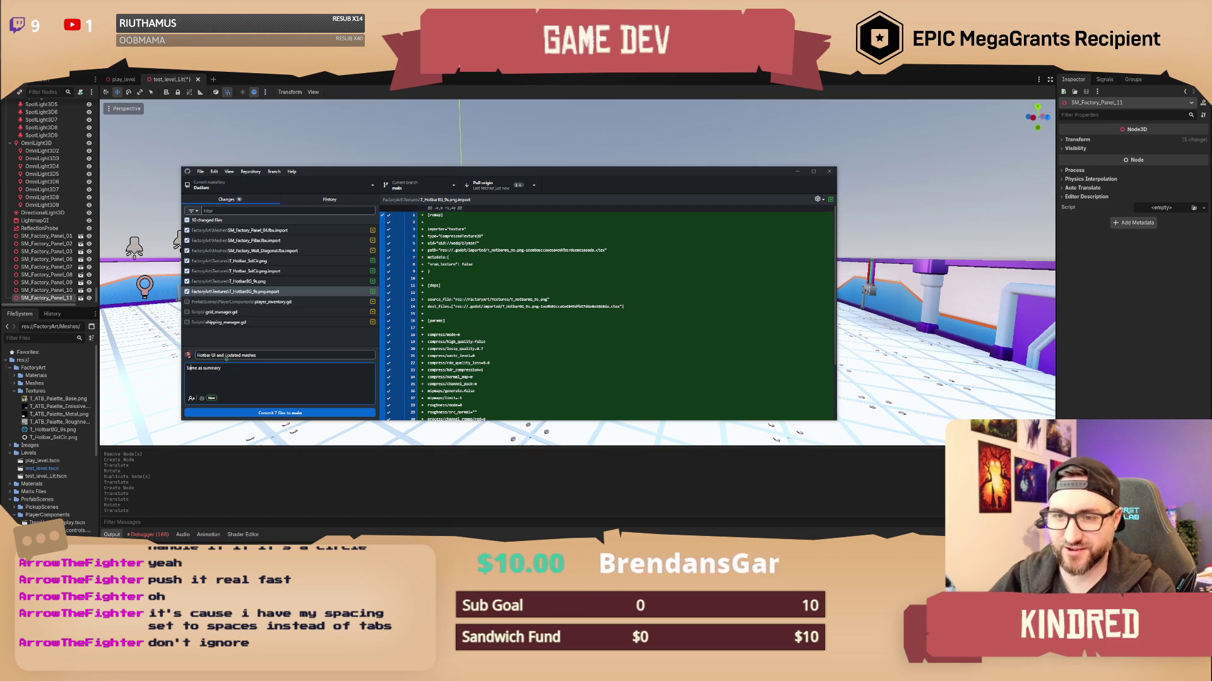
left_click(277, 415)
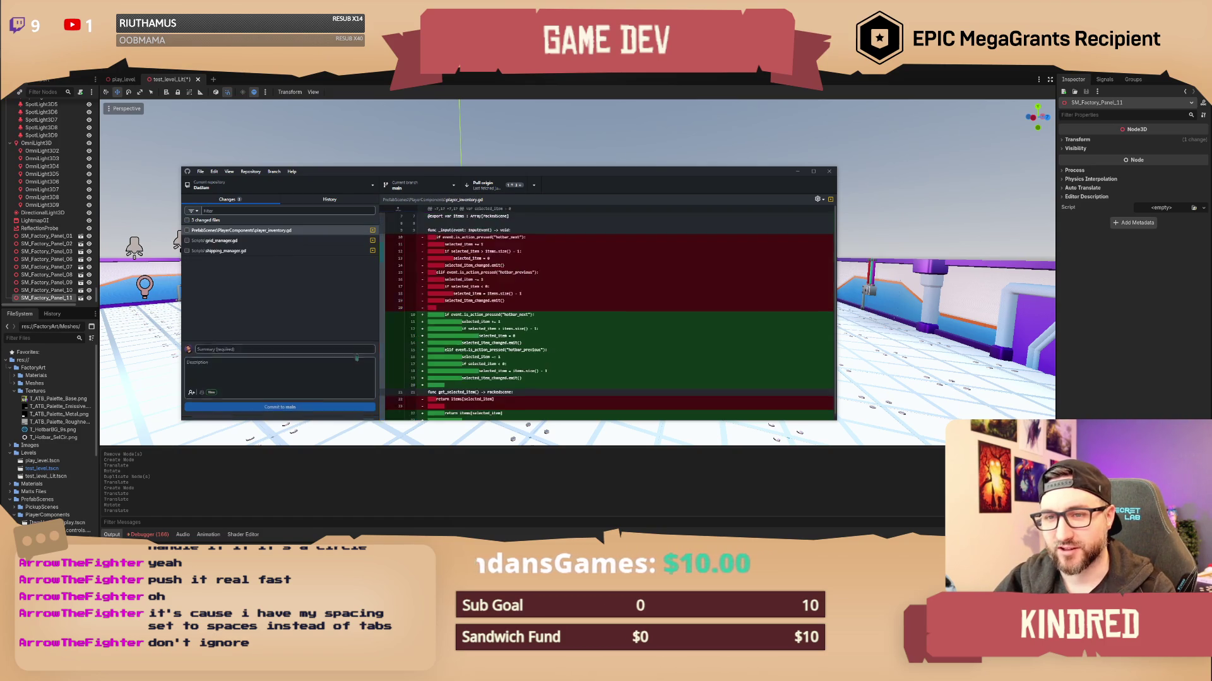
left_click(253, 275)
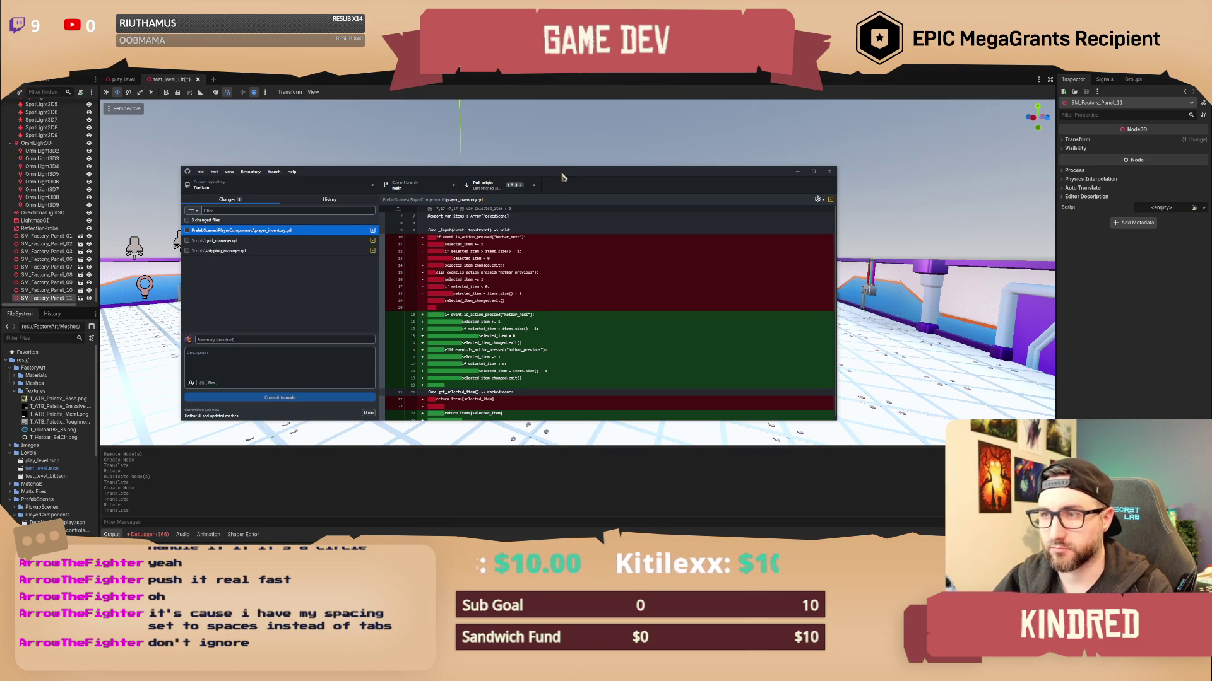
Glance at the Godot level, then review the grid_manager.gd, shipping_manager.gd and player_inventory.gd diffs.
left_click_drag(562, 176, 564, 186)
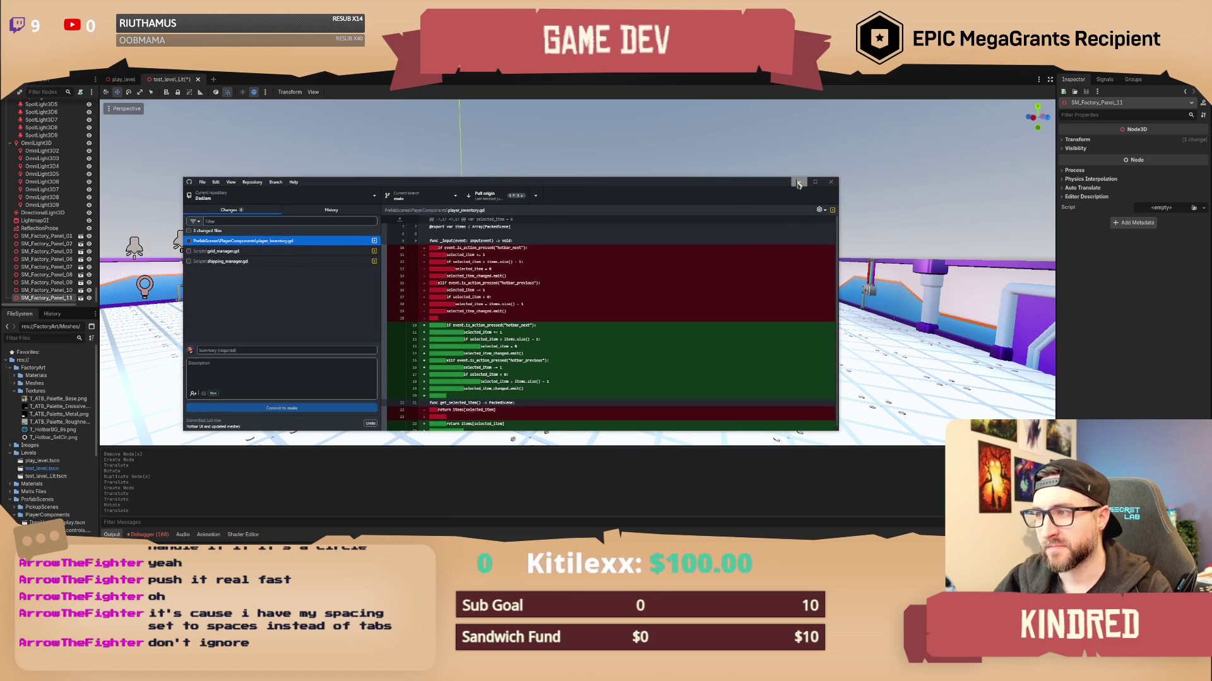
left_click(798, 183)
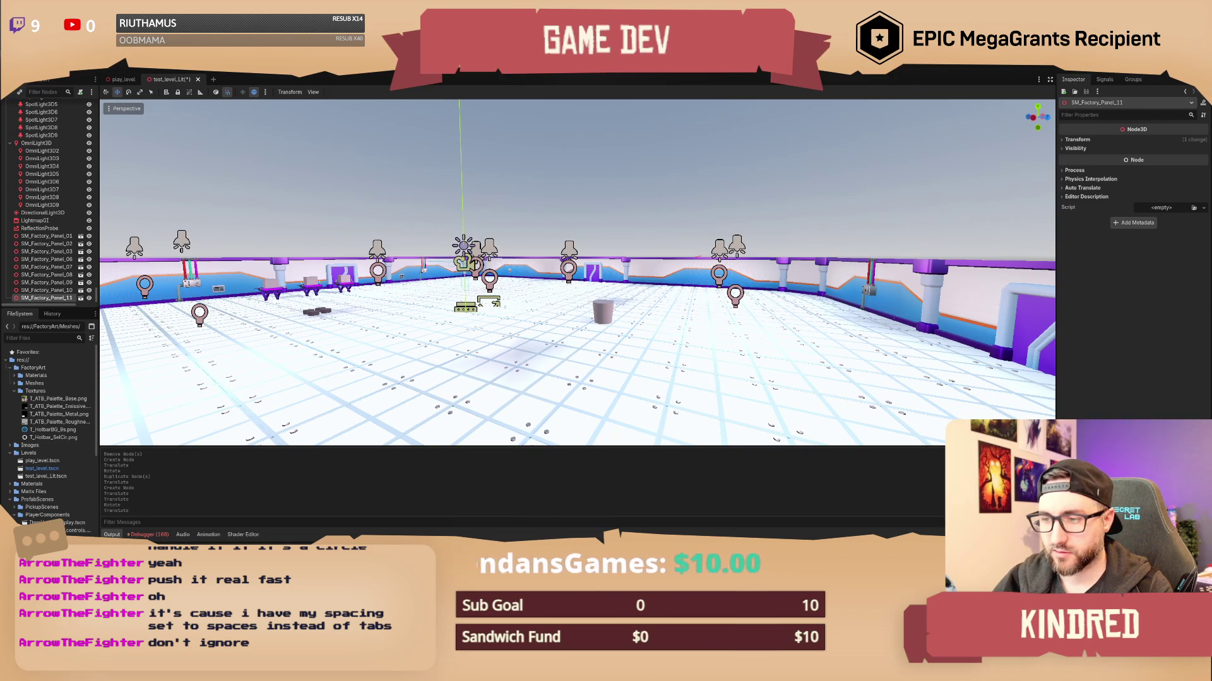
key("alt+Tab")
left_click(283, 252)
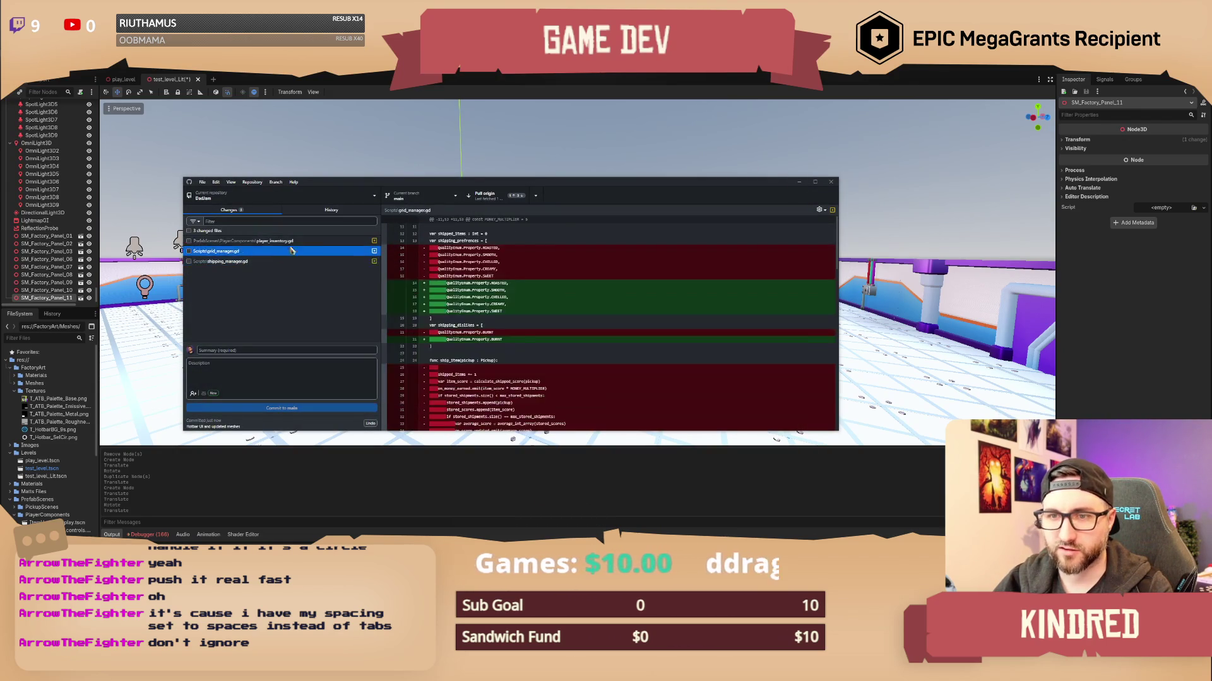
left_click(316, 261)
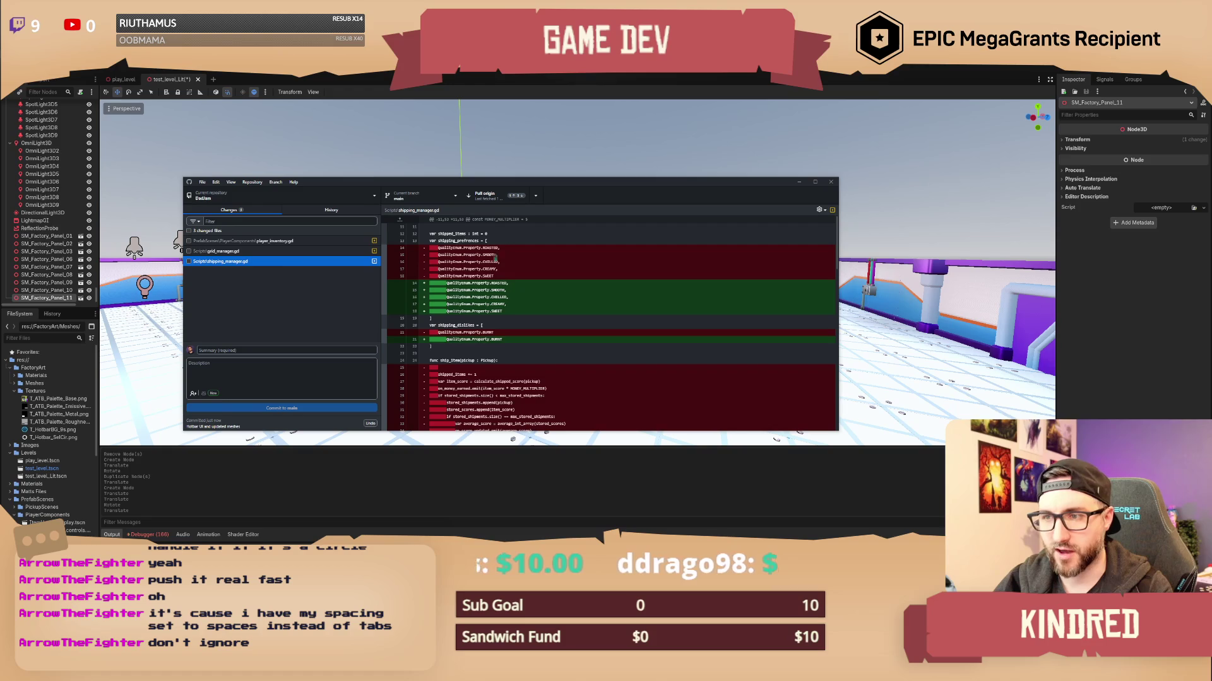
left_click(322, 256)
left_click(325, 243)
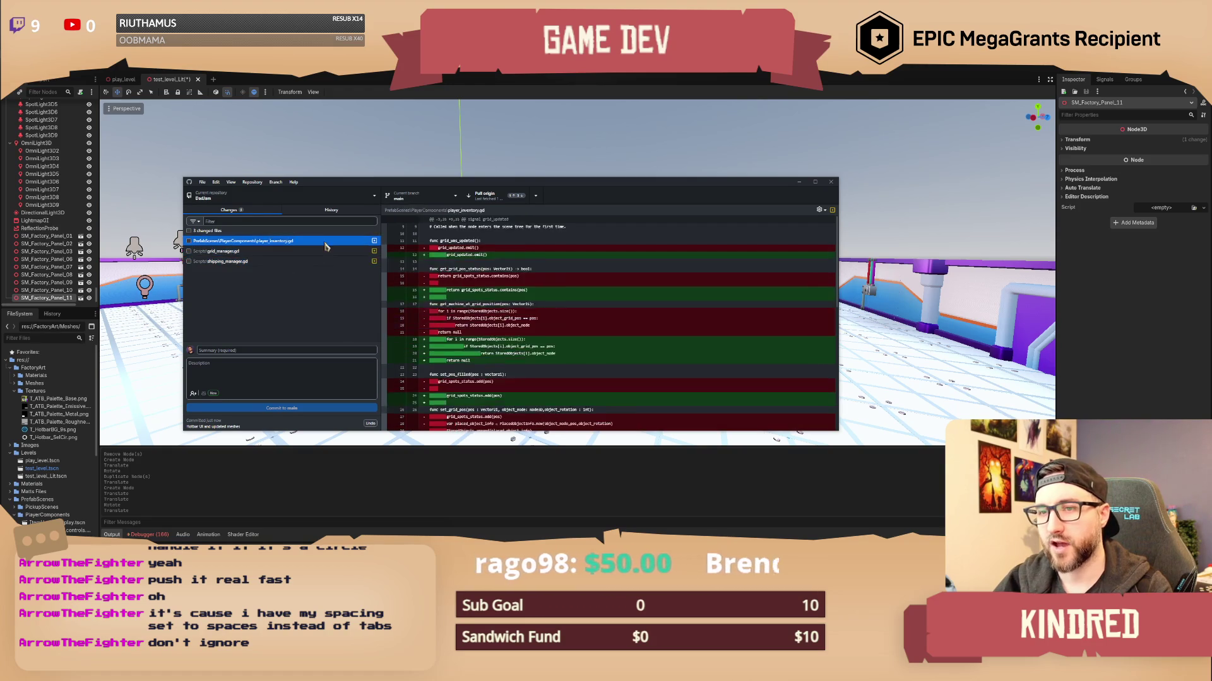
Tick all three scripts for the commit, then close the test level scene in Godot.
left_click(189, 241)
left_click(189, 251)
left_click(189, 262)
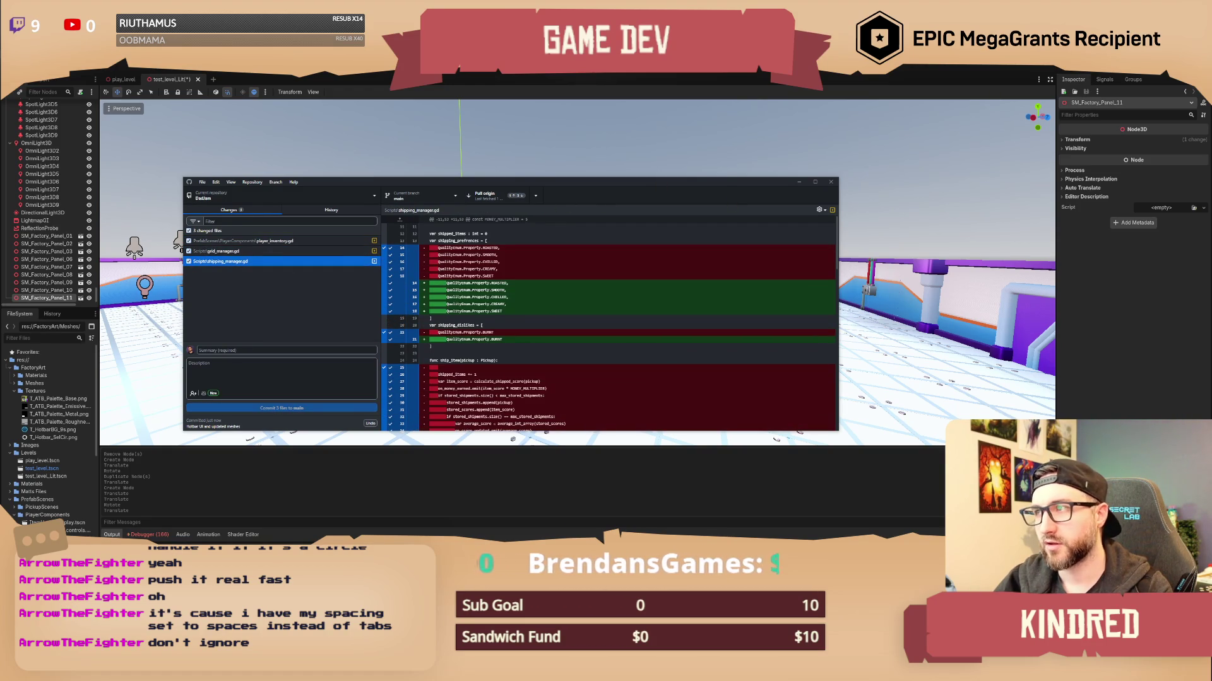
left_click(799, 182)
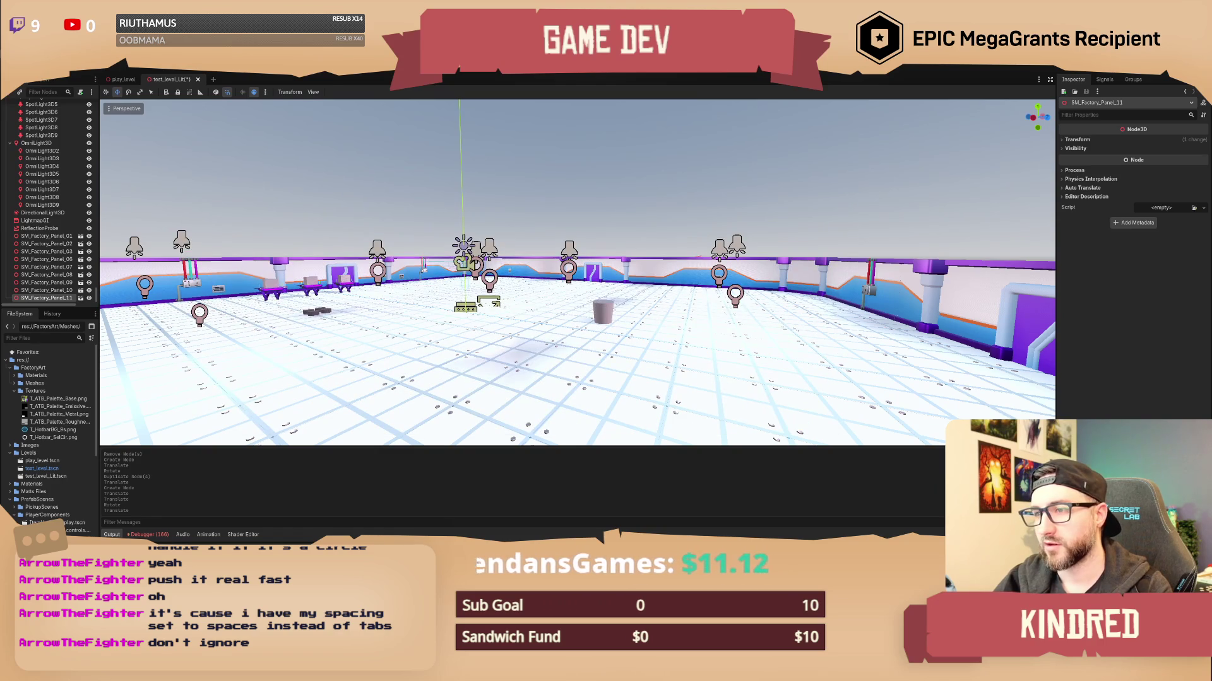
key("ctrl+shift+w")
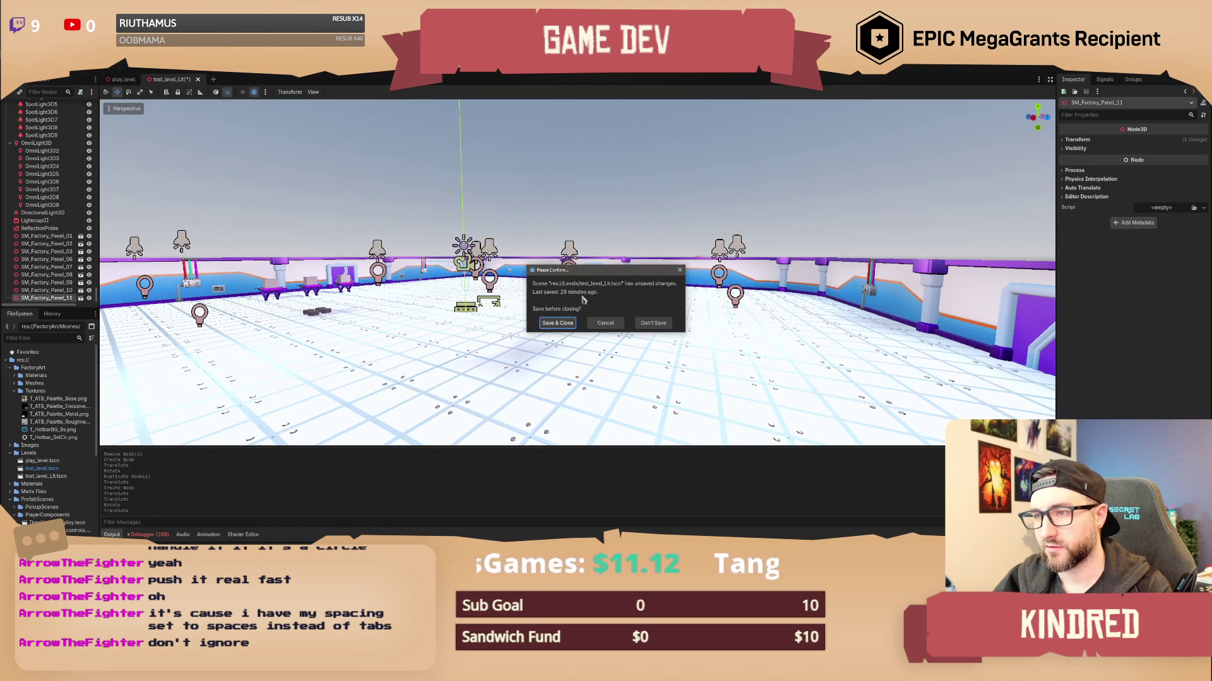
Save and close the test level, pull from origin, and untick the three scripts.
left_click(561, 326)
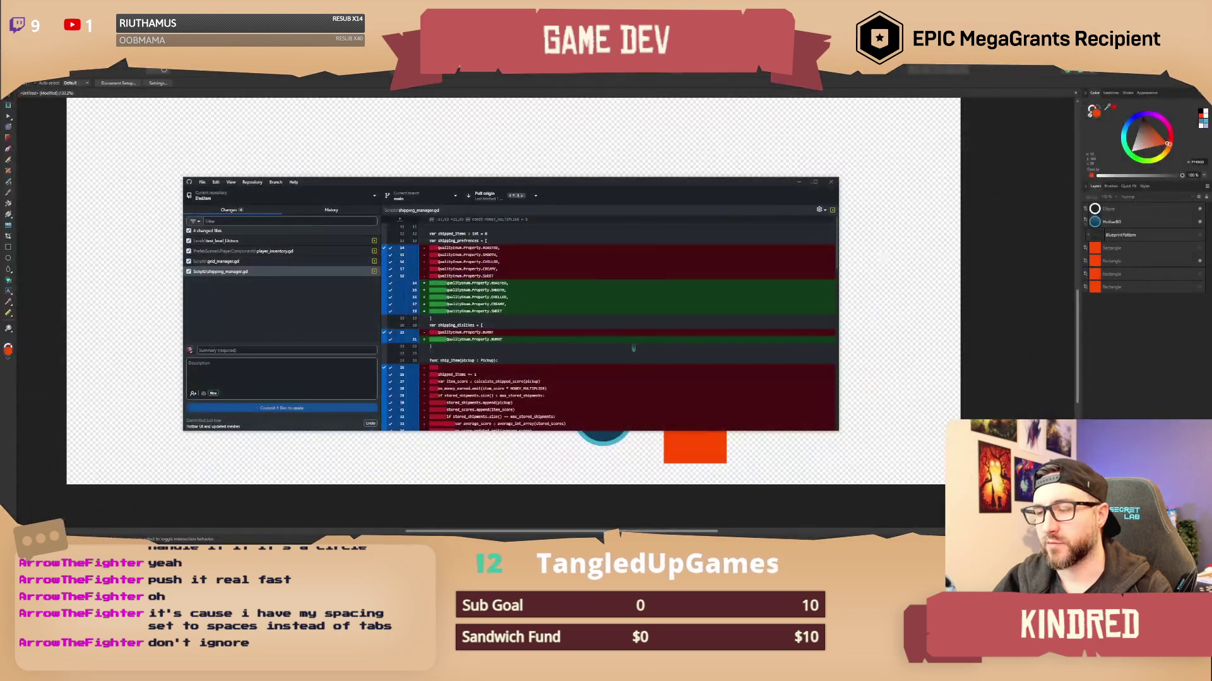
left_click(487, 201)
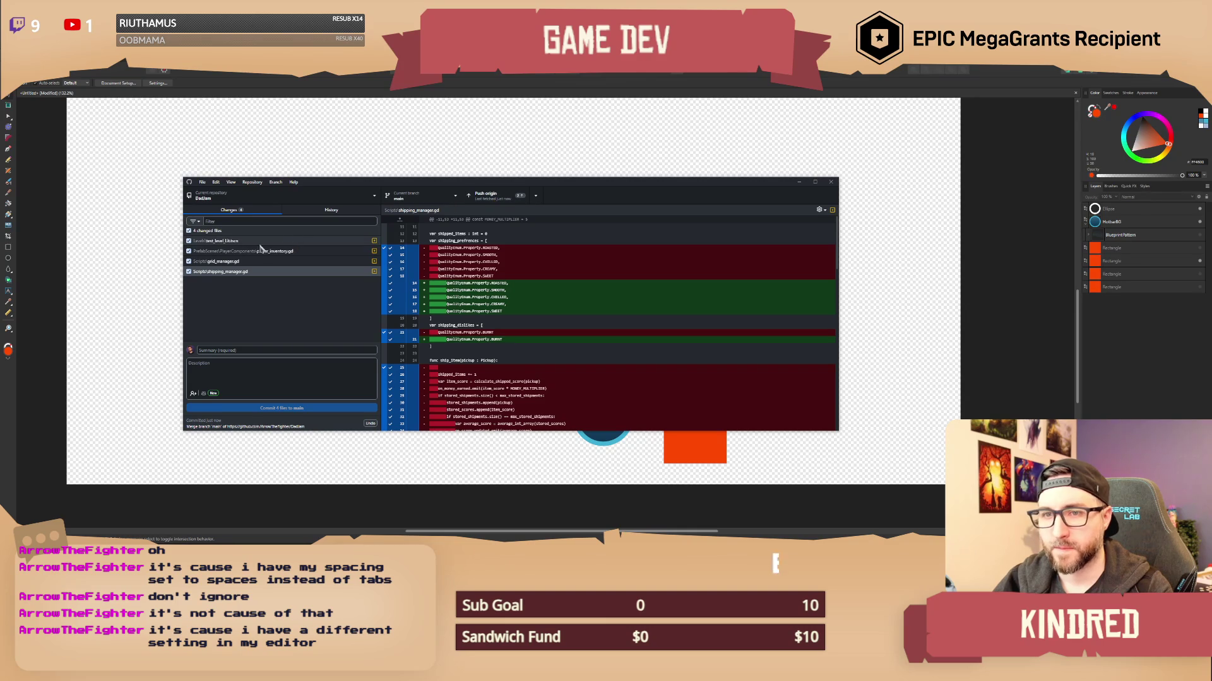
left_click(188, 251)
left_click(188, 262)
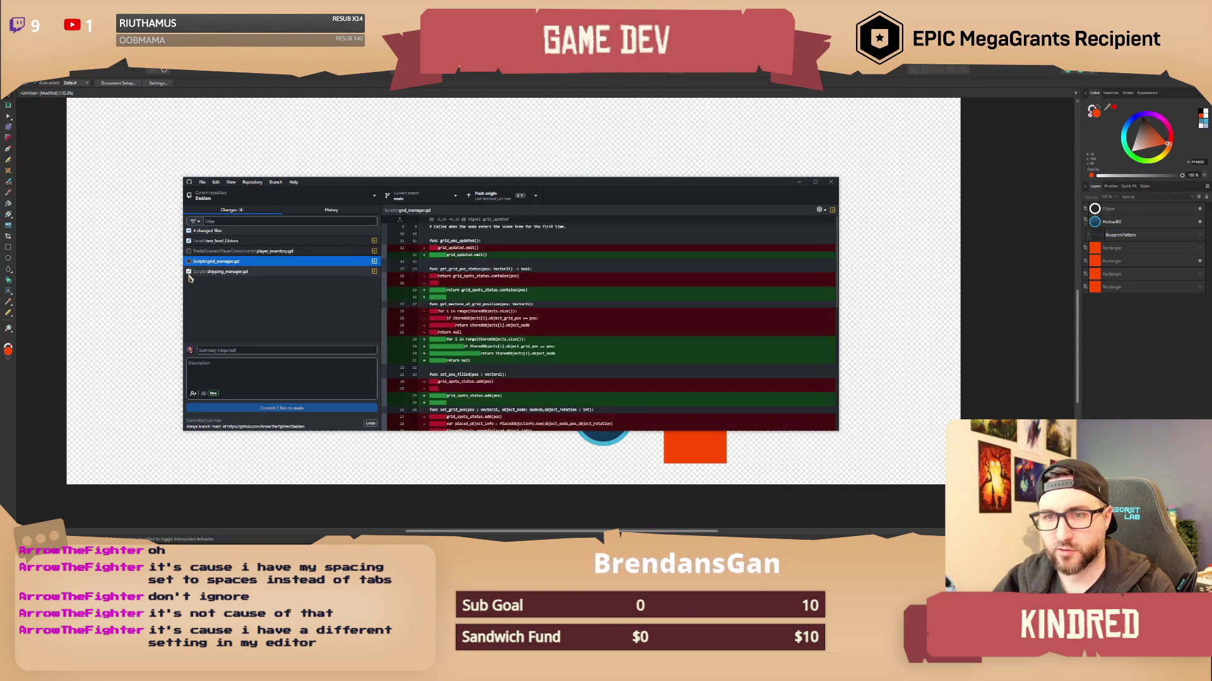
left_click(188, 272)
left_click(252, 350)
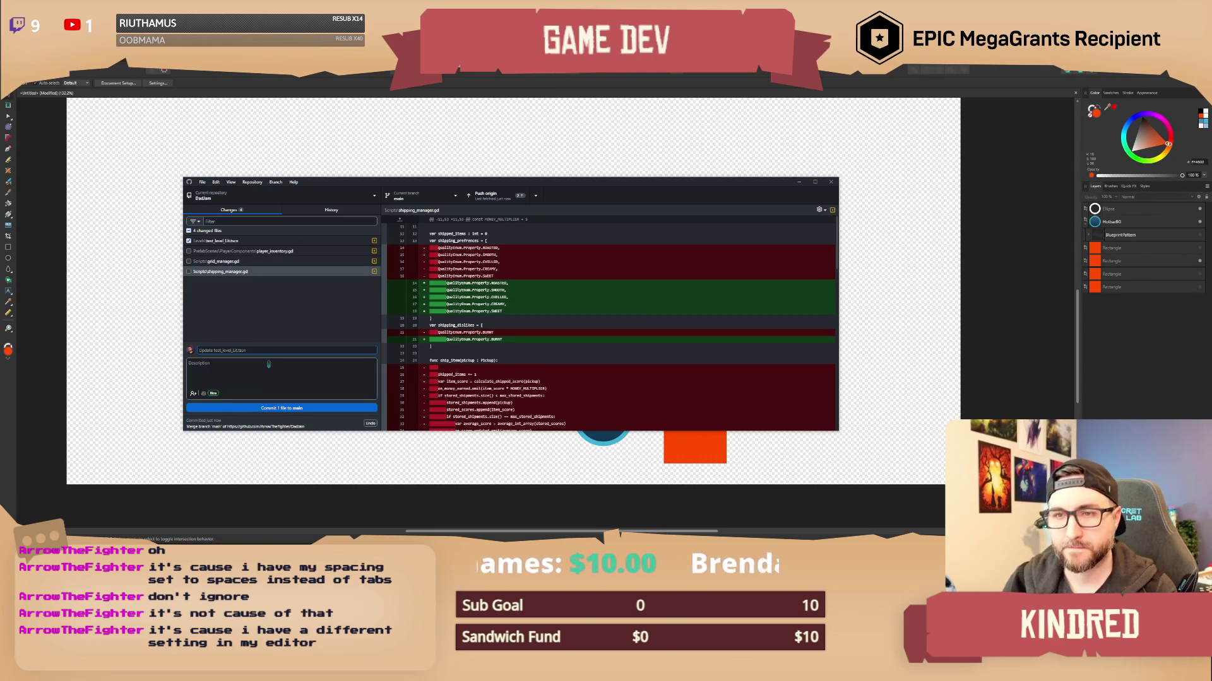
Commit to main as 'Added some panels to the lit scene' and push to origin.
type("Added some panels to the lit scene")
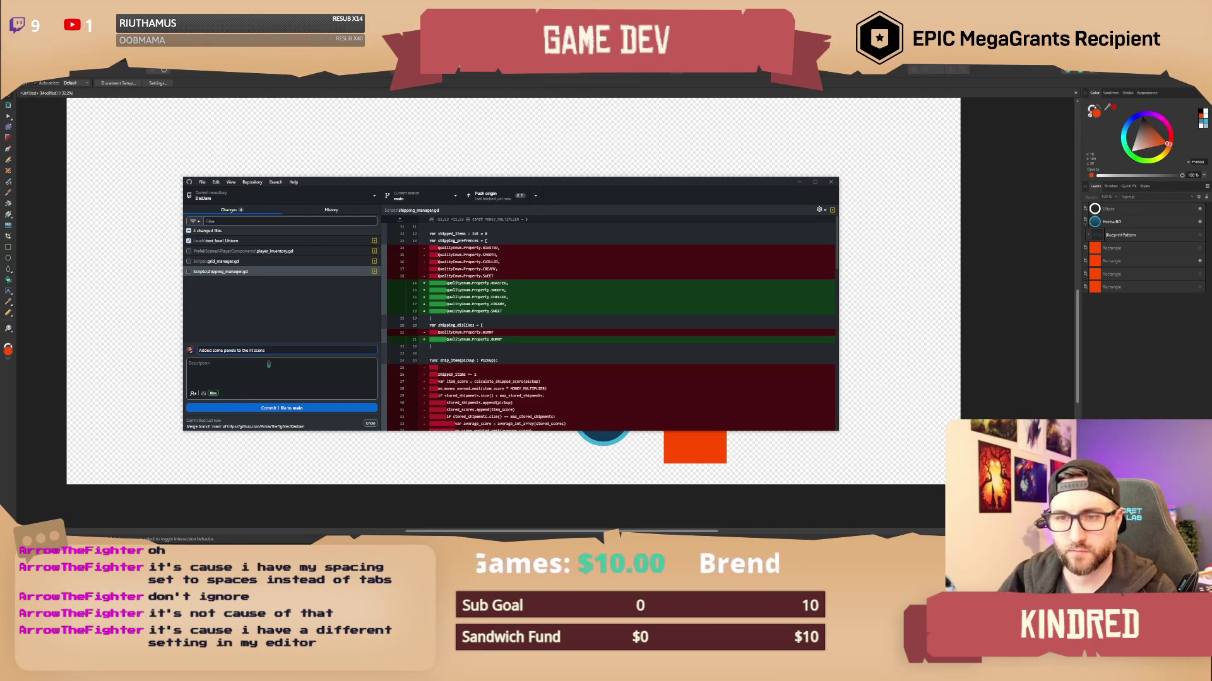
left_click(285, 408)
left_click(530, 194)
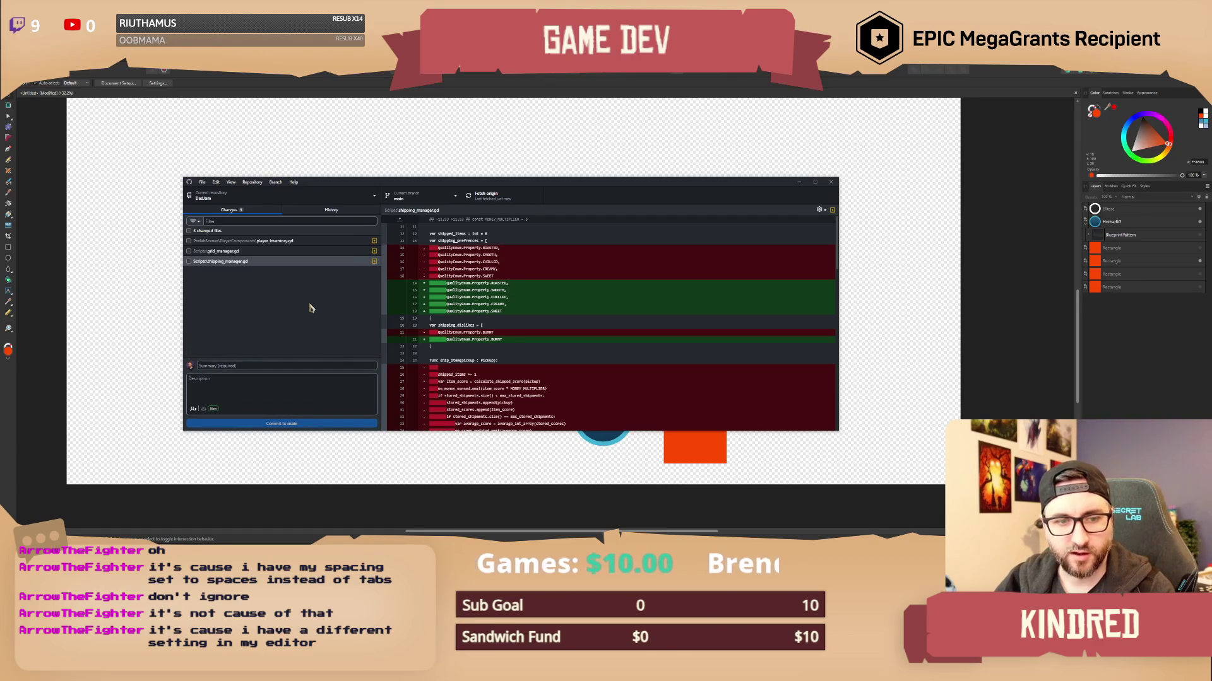
Select player_inventory.gd, grid_manager.gd and shipping_manager.gd and discard all their changes.
left_click(188, 241)
left_click(208, 251)
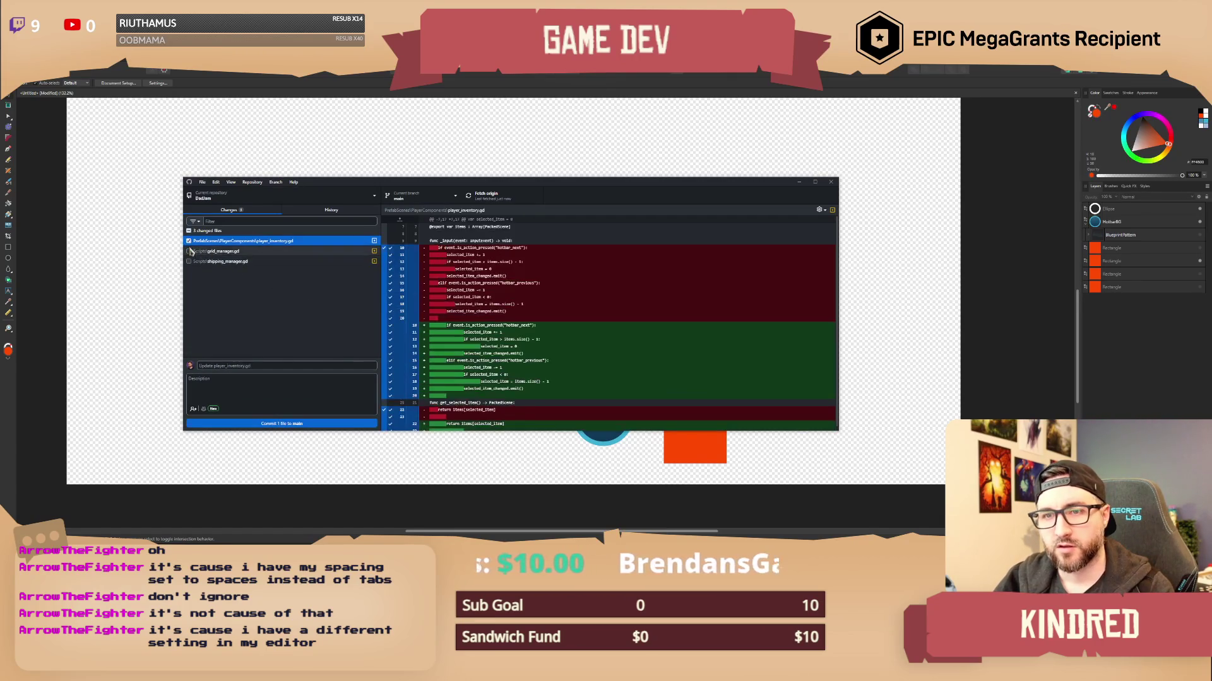
left_click(188, 252)
left_click(188, 261)
right_click(284, 253)
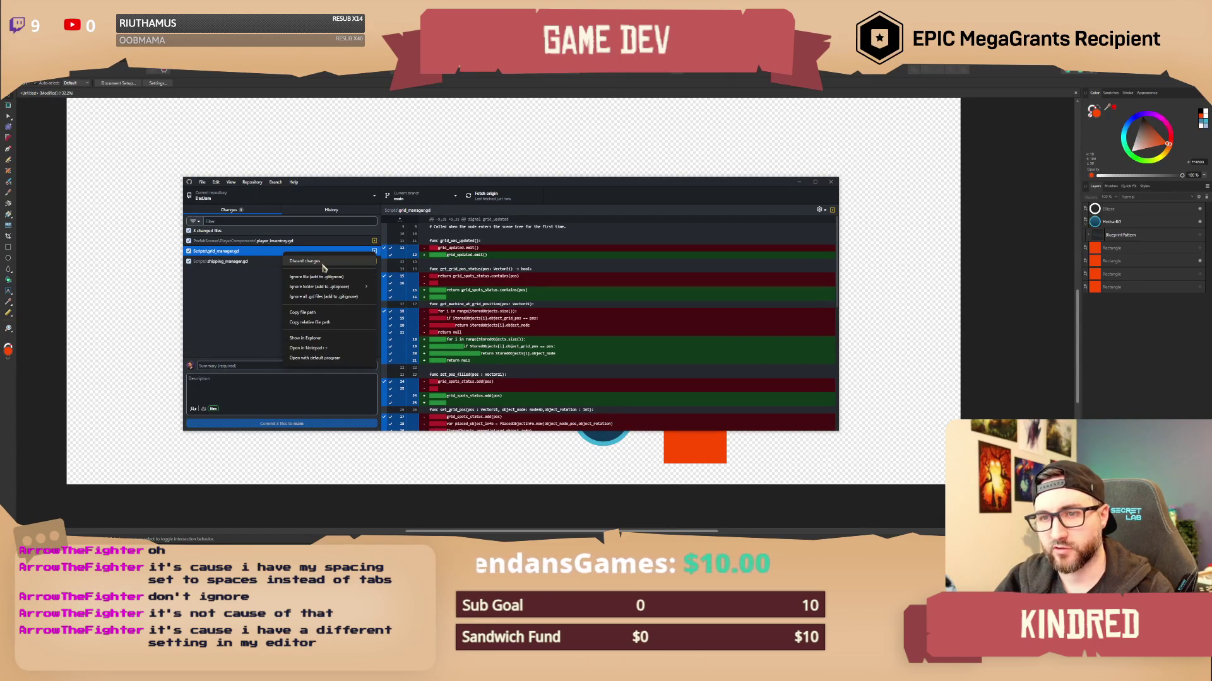
key("Escape")
key("ctrl+a")
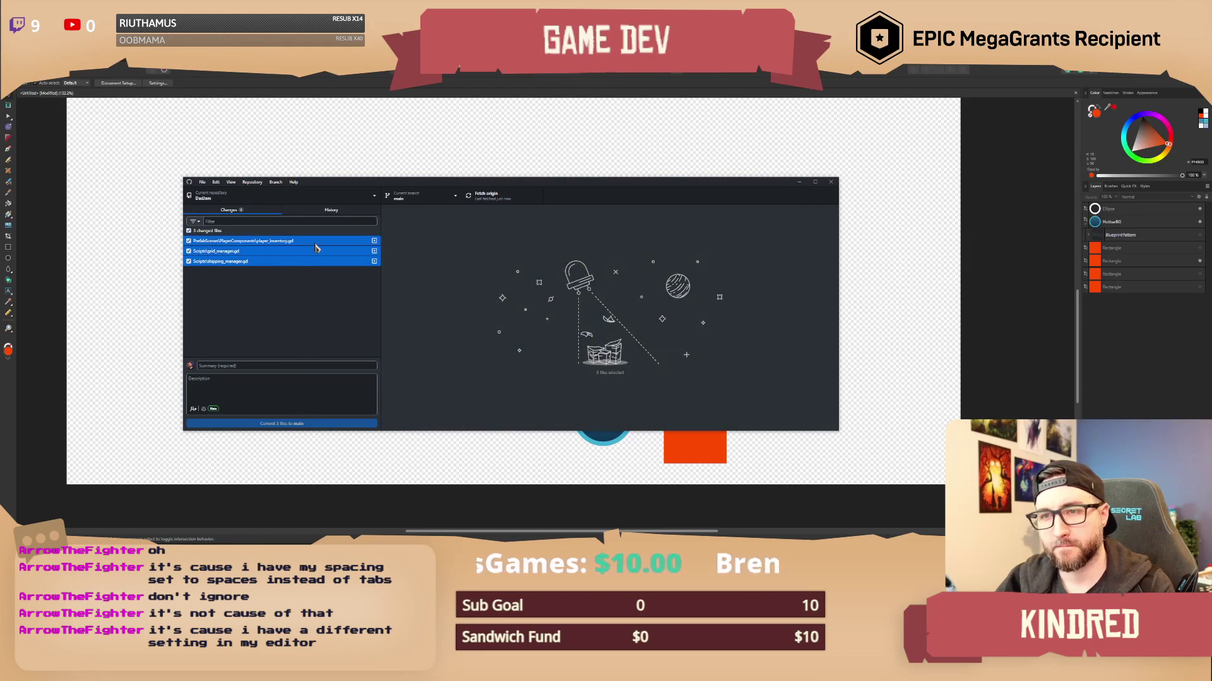
right_click(317, 246)
left_click(328, 254)
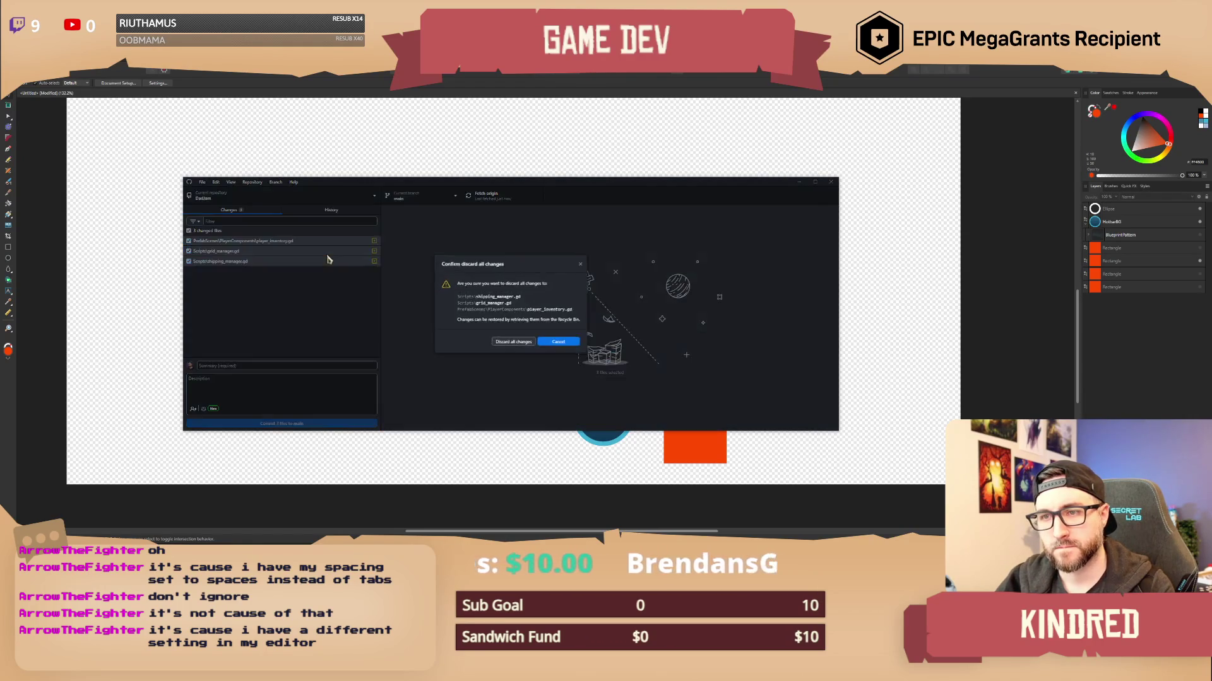
left_click(511, 345)
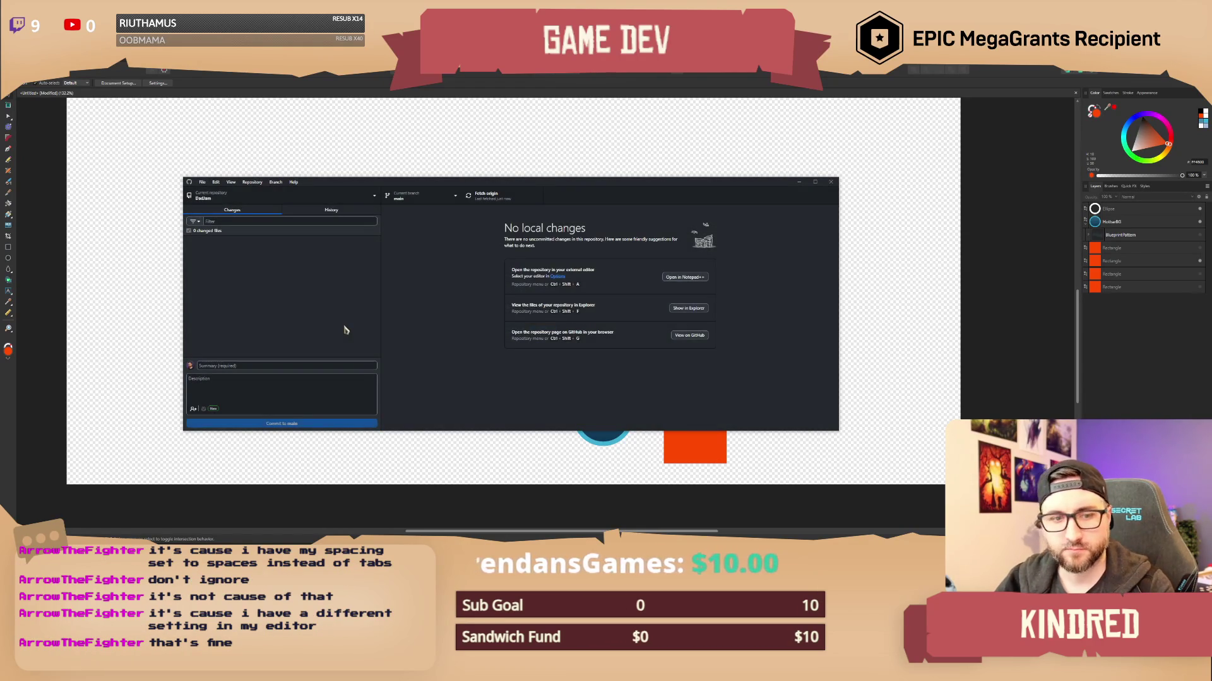
Fetch origin and minimize the GitHub Desktop window.
left_click(486, 201)
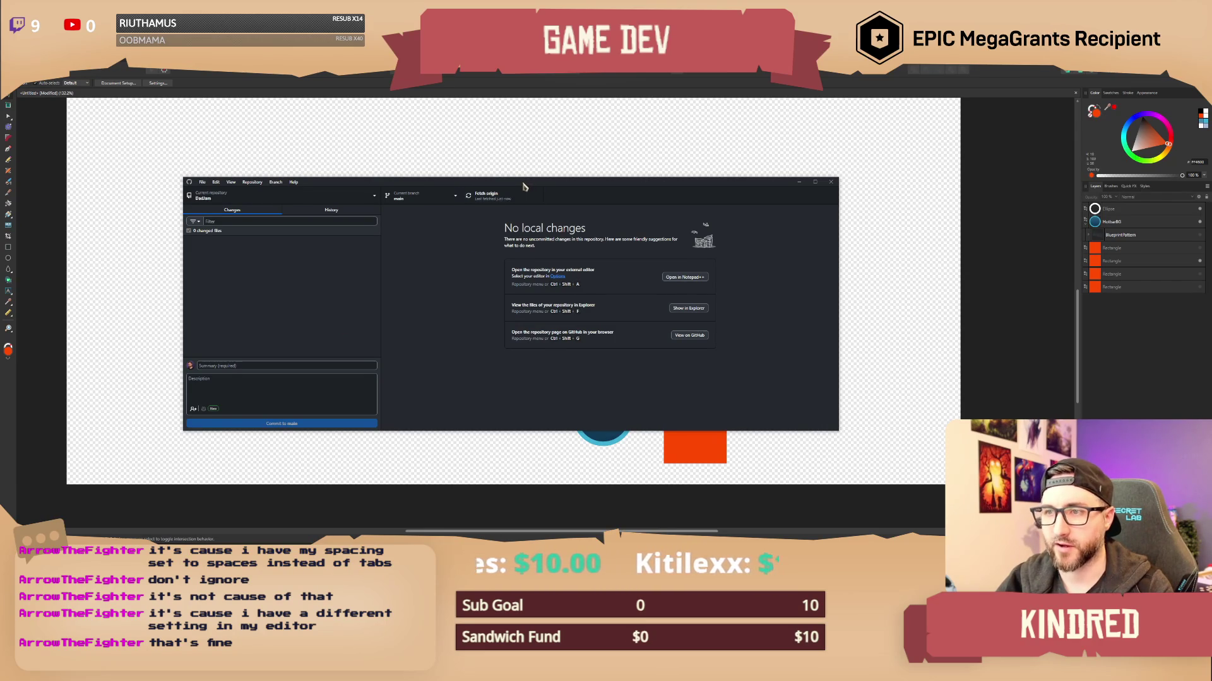
left_click_drag(529, 188, 499, 197)
left_click(769, 194)
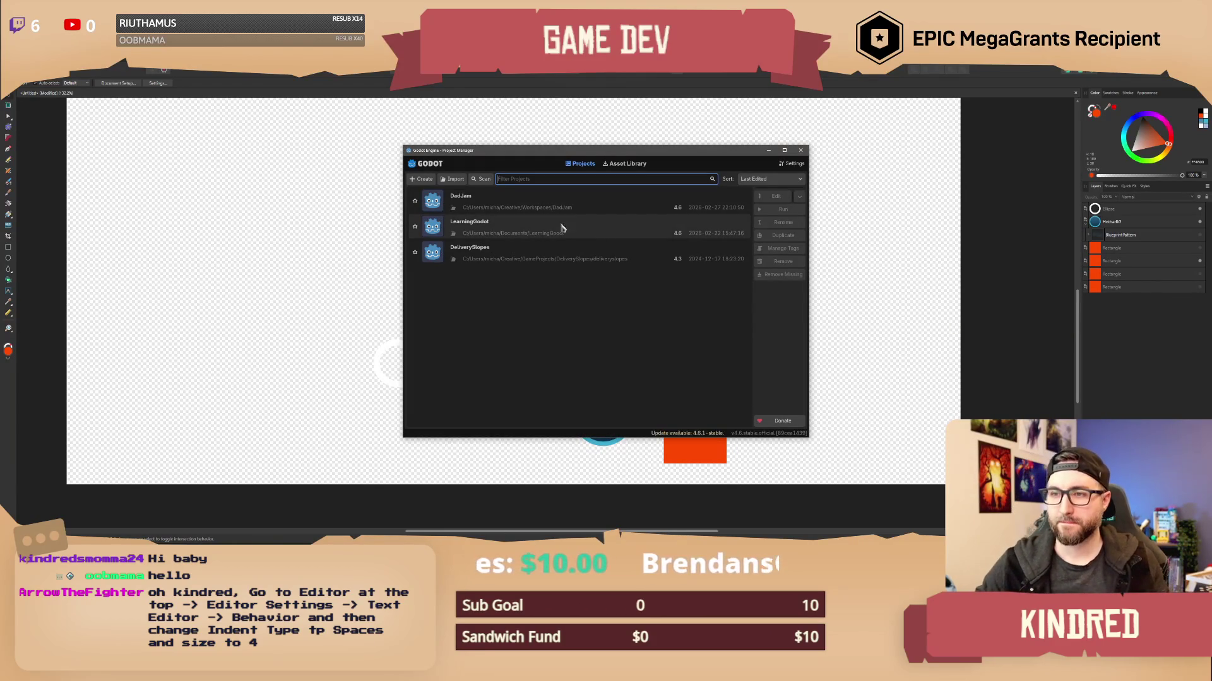
Open the DadJam project so the lit factory level loads in the 3D viewport.
double_click(564, 210)
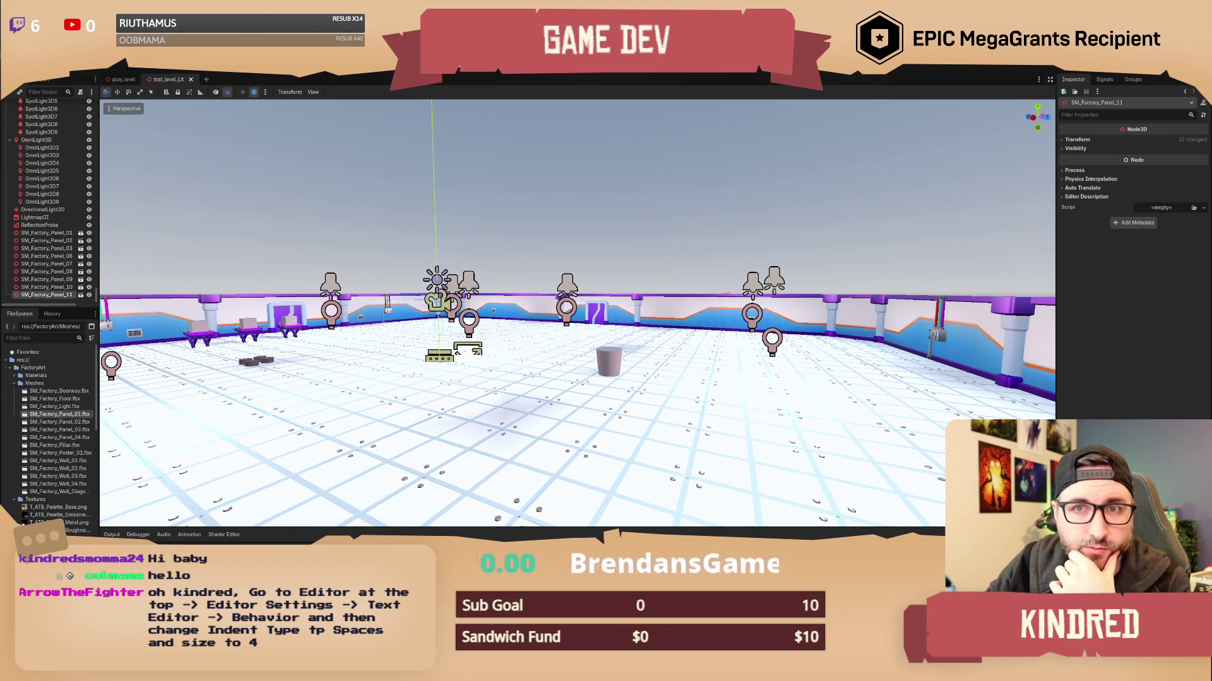
left_click(71, 73)
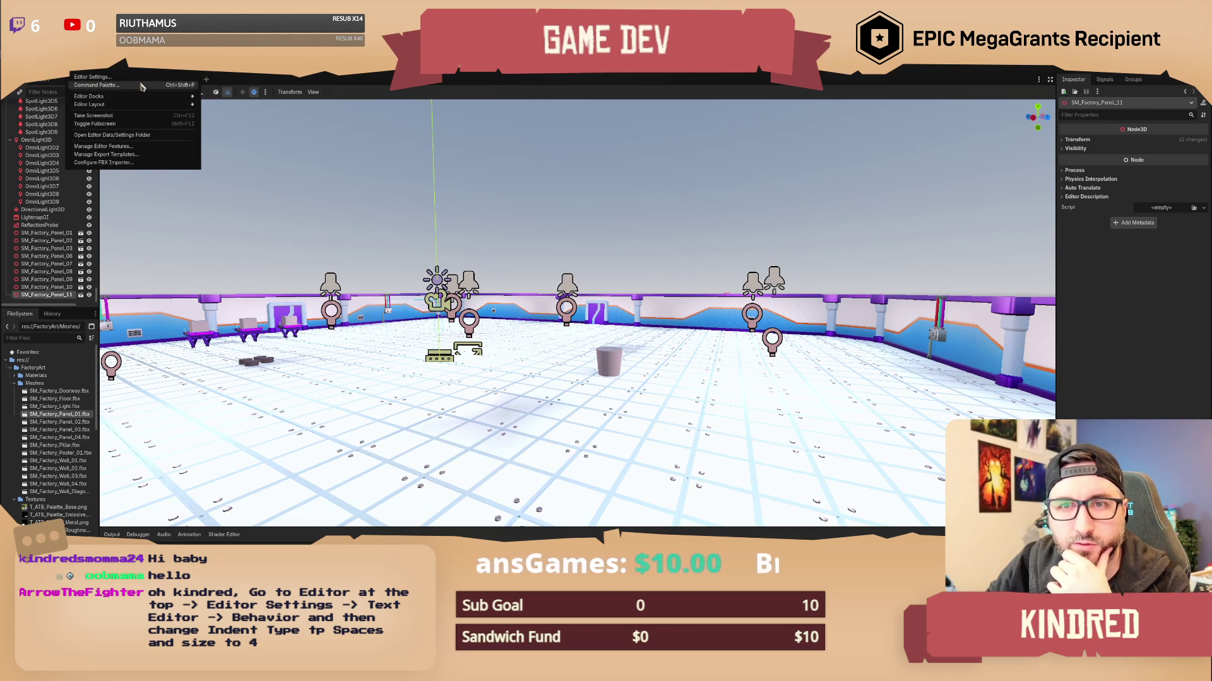
Set the Text Editor > Behavior indent type to Spaces in Editor Settings.
left_click(93, 76)
mouse_move(546, 180)
left_mouse_down()
mouse_move(241, 176)
mouse_move(235, 155)
left_mouse_up()
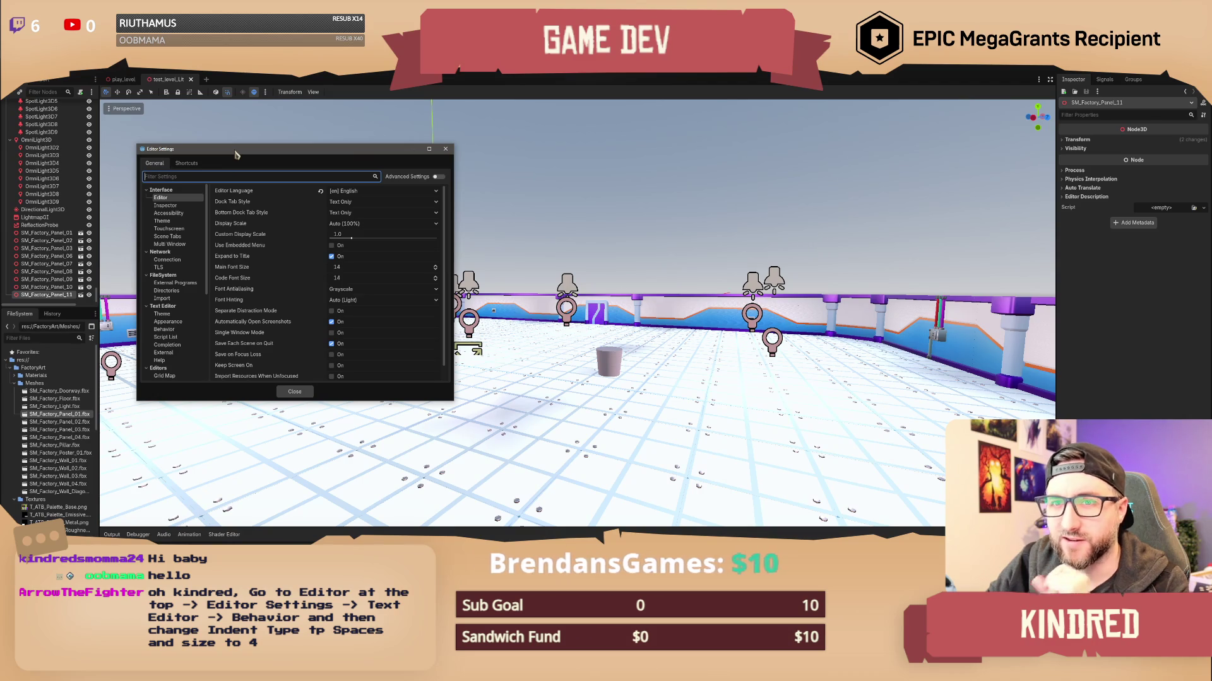
left_click_drag(235, 154, 232, 149)
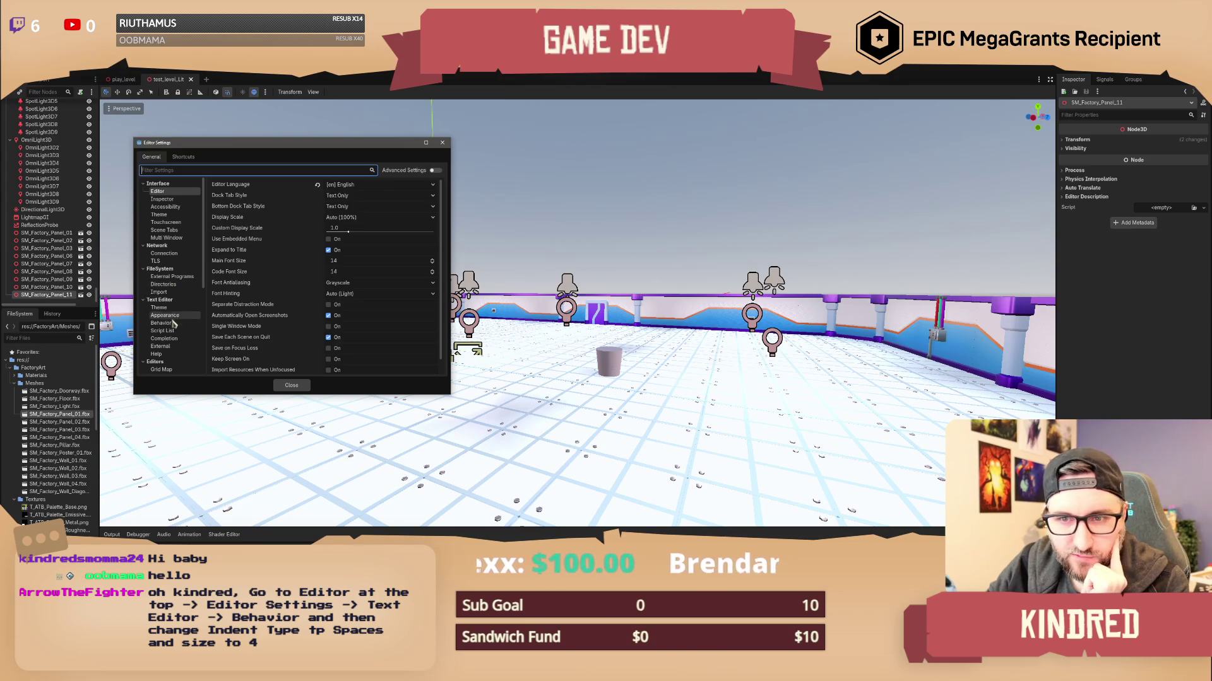
left_click(173, 323)
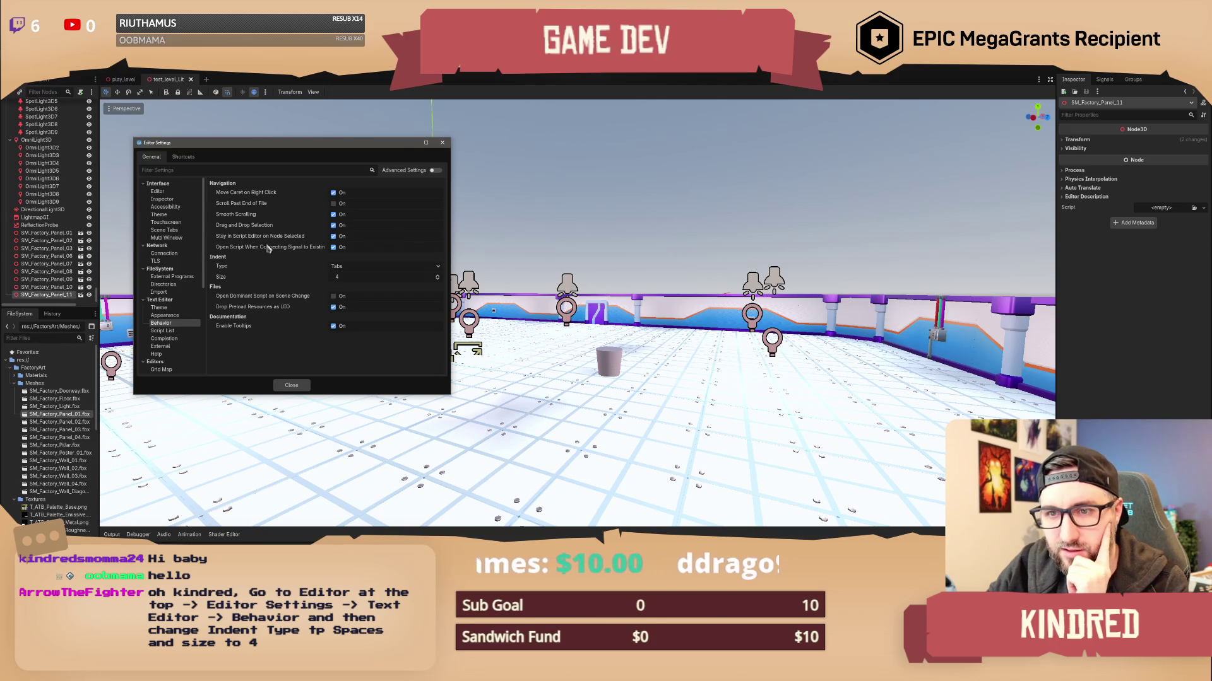
left_click(344, 271)
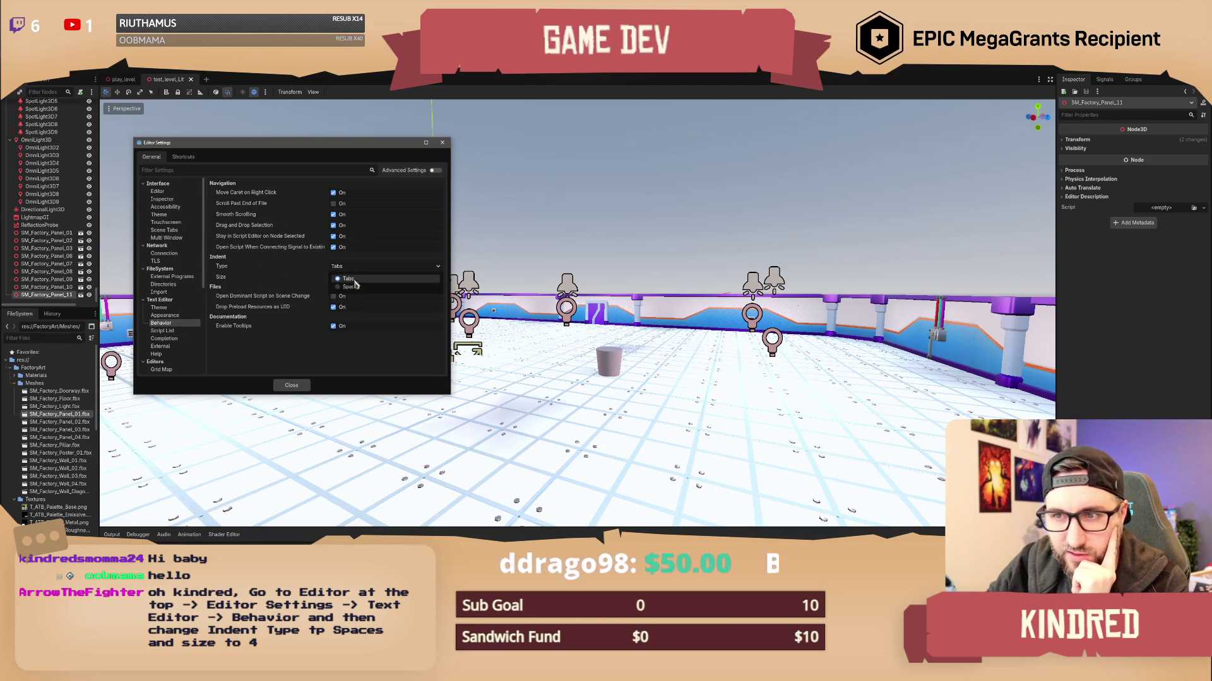
left_click(353, 290)
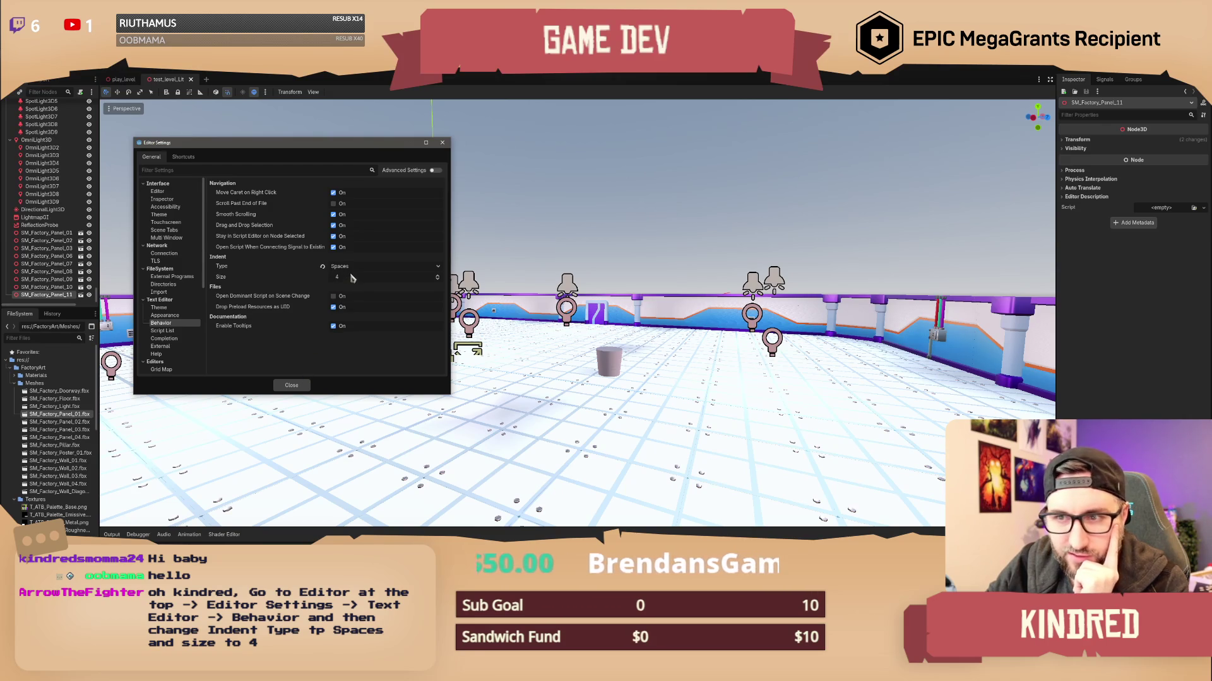
left_click(301, 386)
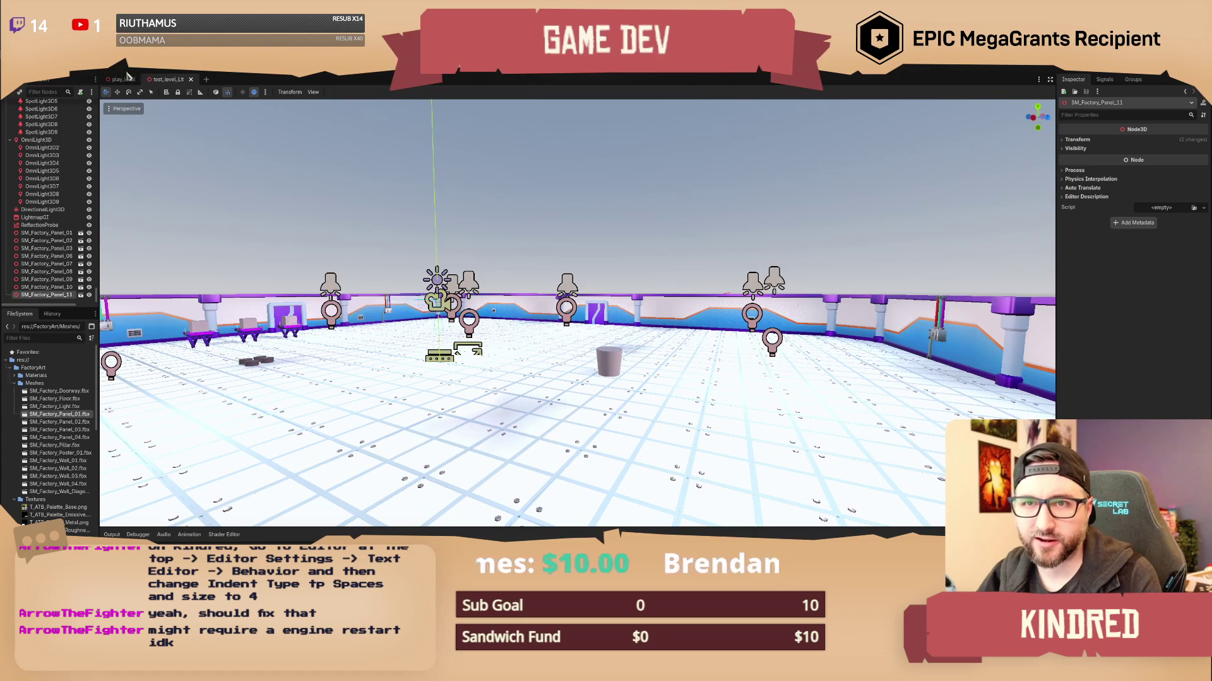
Close the play_level scene, leaving only test_level_Lit open.
left_click(123, 79)
left_click(168, 80)
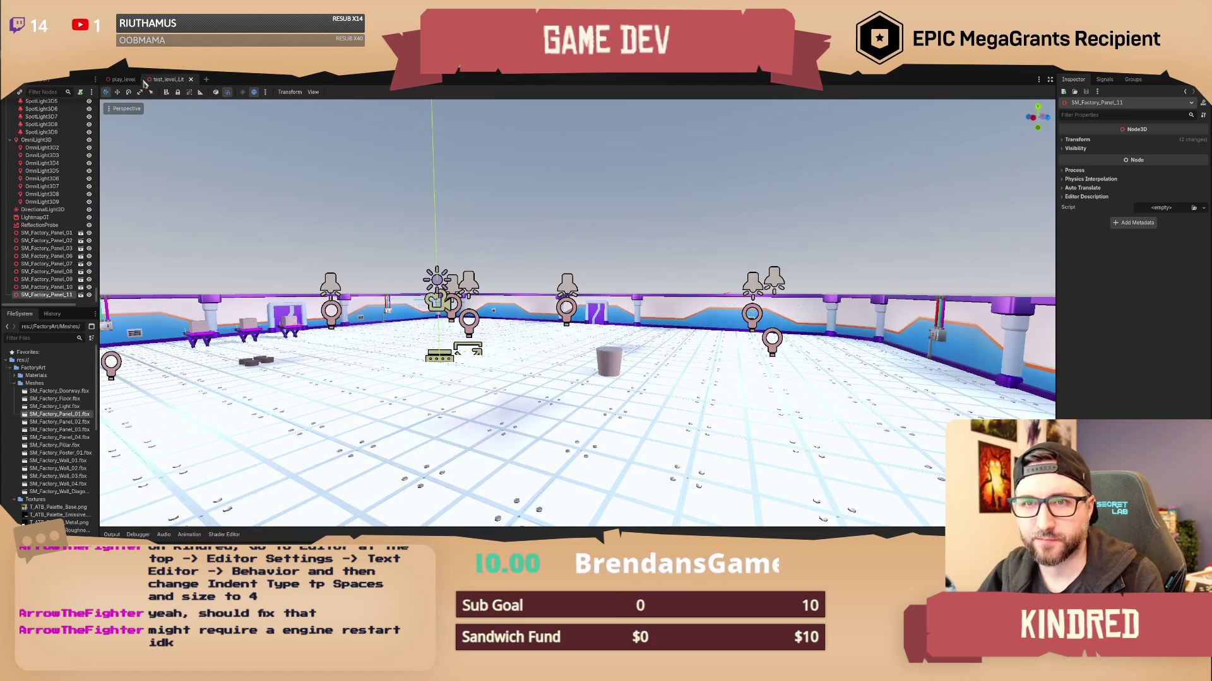
left_click(134, 80)
left_click(143, 79)
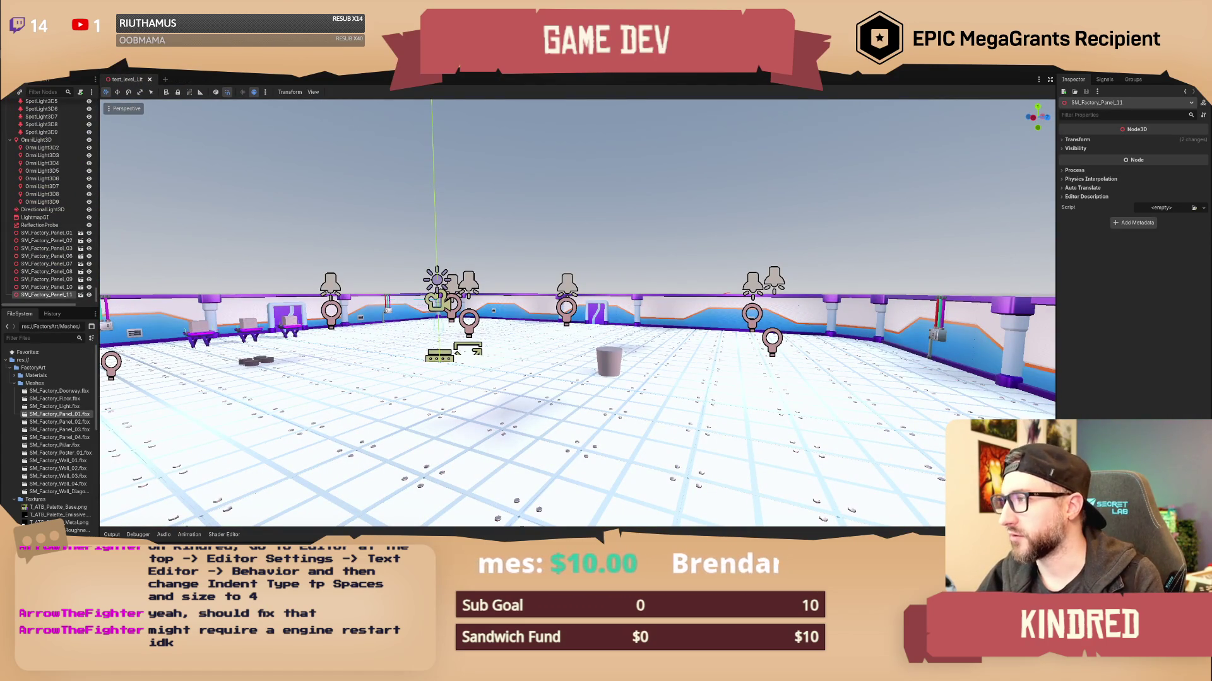
key("alt+Tab")
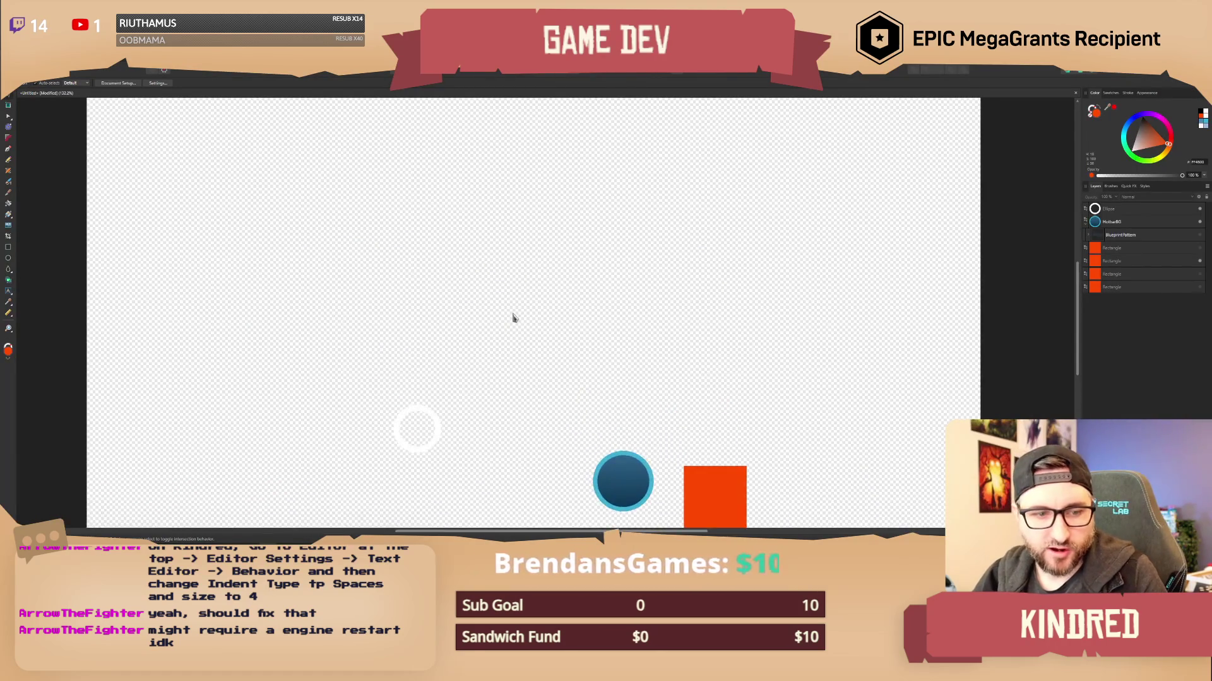
Bring up Affinity Designer and frame the artboard with the white ring, blue circle and orange square.
scroll(514, 320, "down", 4)
key("alt+Tab")
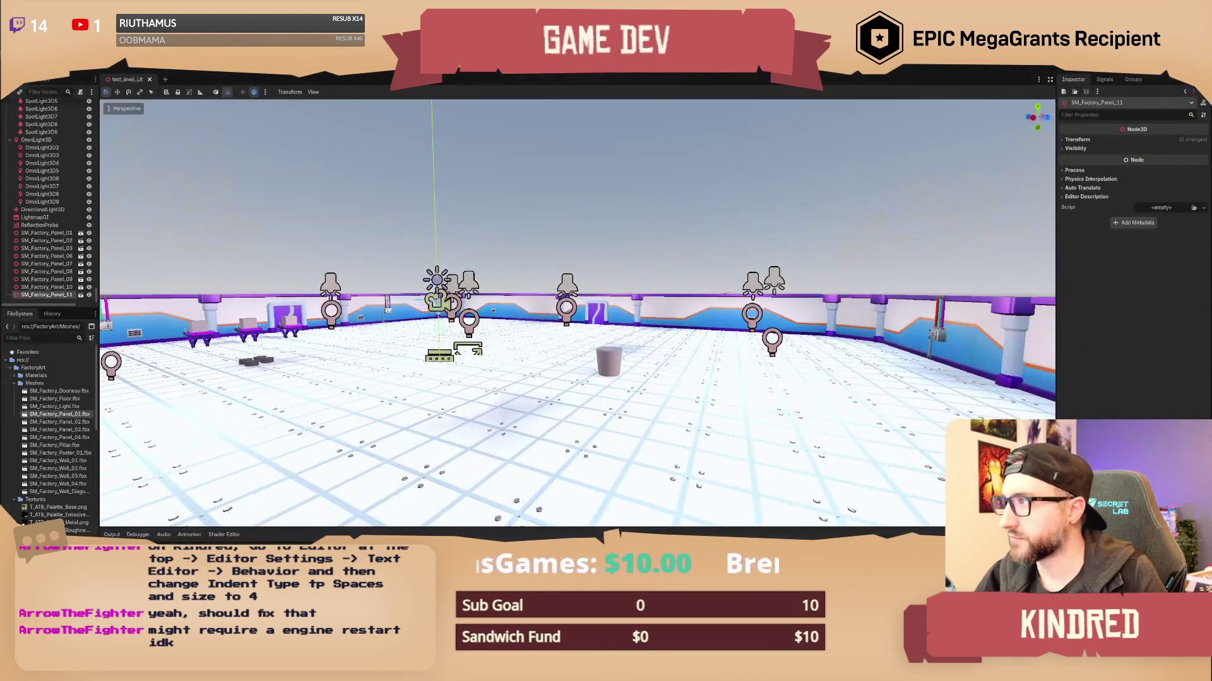
key("alt+Tab")
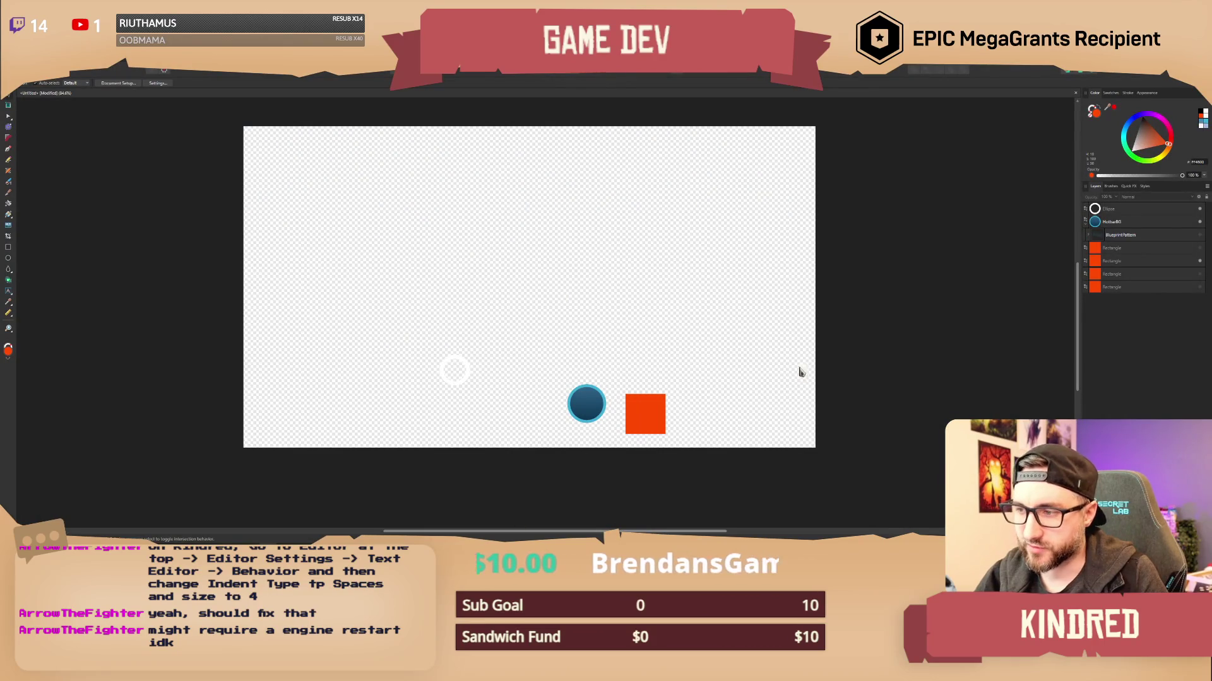
scroll(621, 309, "up", 2)
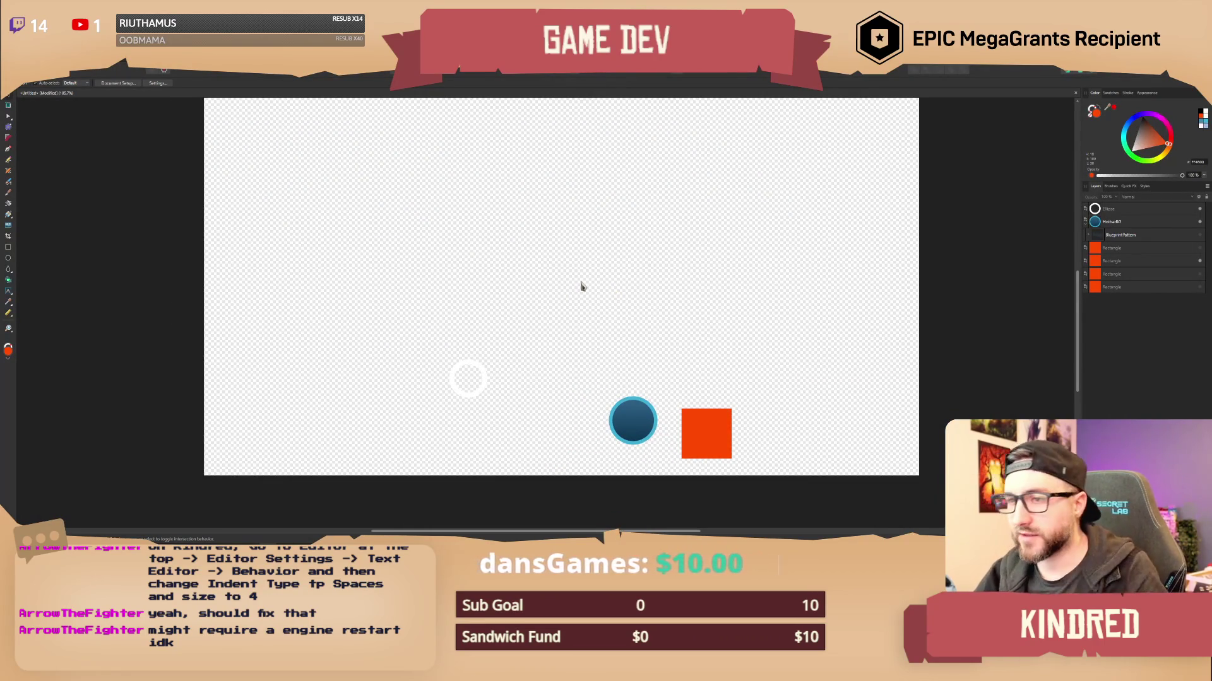
scroll(550, 262, "right", 1)
scroll(547, 270, "right", 2)
scroll(543, 278, "down", 2)
scroll(543, 278, "up", 2)
scroll(536, 284, "down", 1)
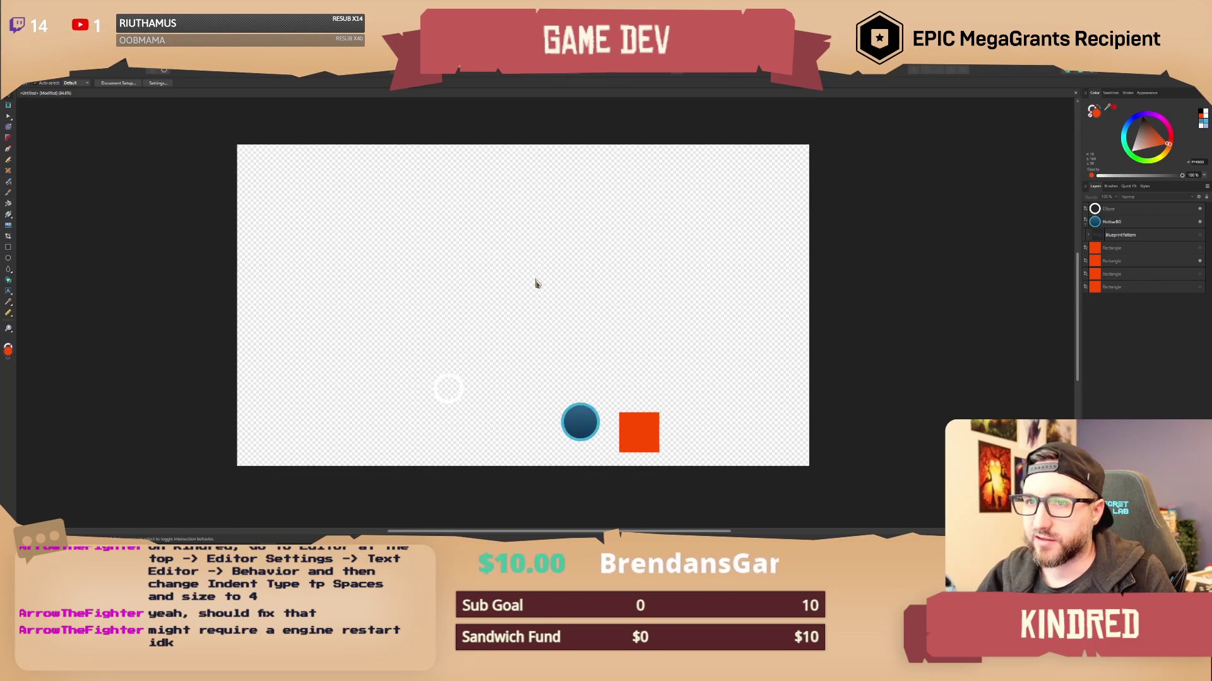
left_click_drag(536, 283, 538, 279)
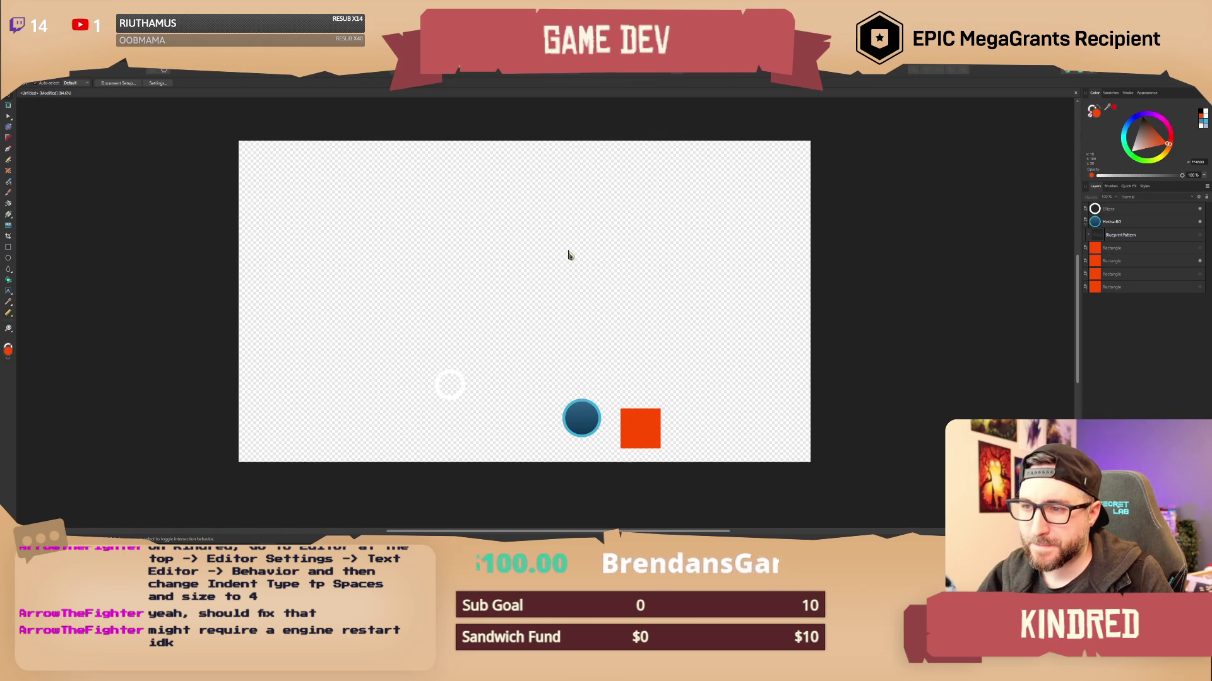
left_click(8, 247)
Draw a large rectangle above the shapes with Rounded corners at 4%.
mouse_move(453, 199)
left_mouse_down()
mouse_move(489, 287)
mouse_move(621, 392)
left_mouse_up()
left_click(265, 83)
left_click(265, 104)
left_click(295, 82)
left_click_drag(296, 93, 286, 93)
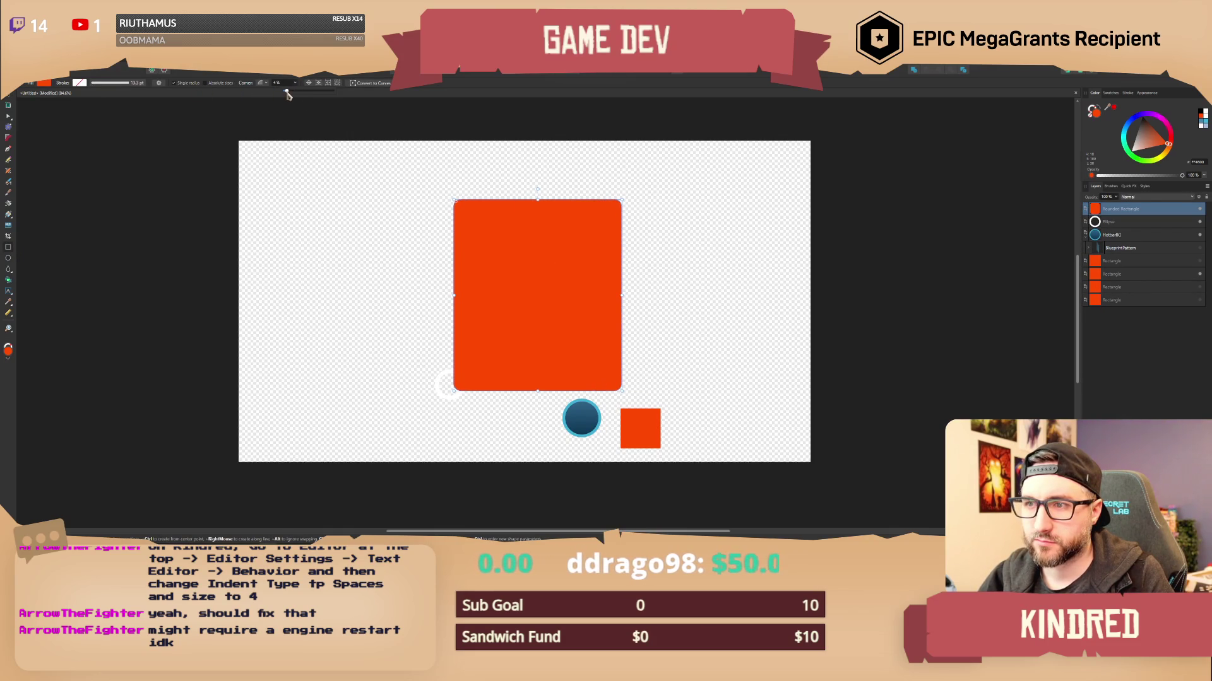
Reposition the ring and blue circle, then widen and centre the rounded rectangle over the artboard.
left_click(8, 103)
left_click_drag(514, 303, 529, 287)
left_click_drag(463, 390, 408, 448)
left_click_drag(577, 424, 562, 439)
left_click_drag(588, 345, 562, 347)
left_click_drag(608, 283, 659, 278)
left_click_drag(586, 313, 566, 311)
left_click_drag(633, 282, 662, 277)
left_click_drag(580, 317, 559, 315)
Give the rectangle a teal fill at 78% opacity and a cyan 9.9 pt outline.
left_click(1127, 92)
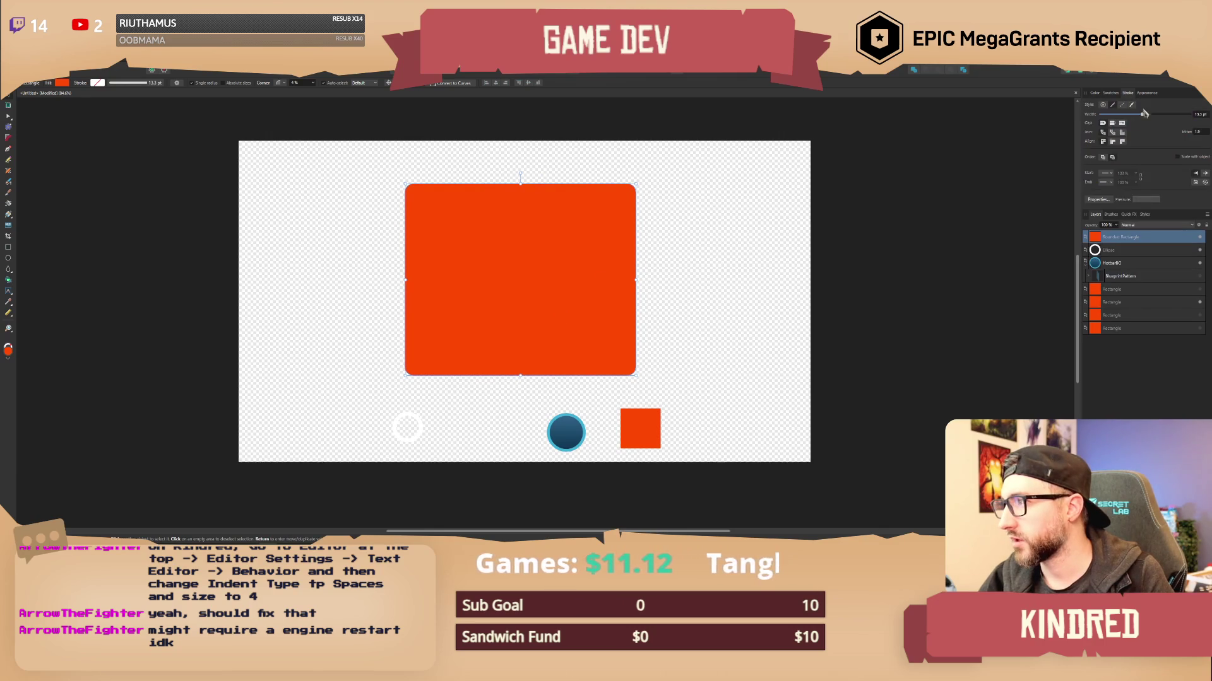
left_click_drag(1139, 117, 1140, 120)
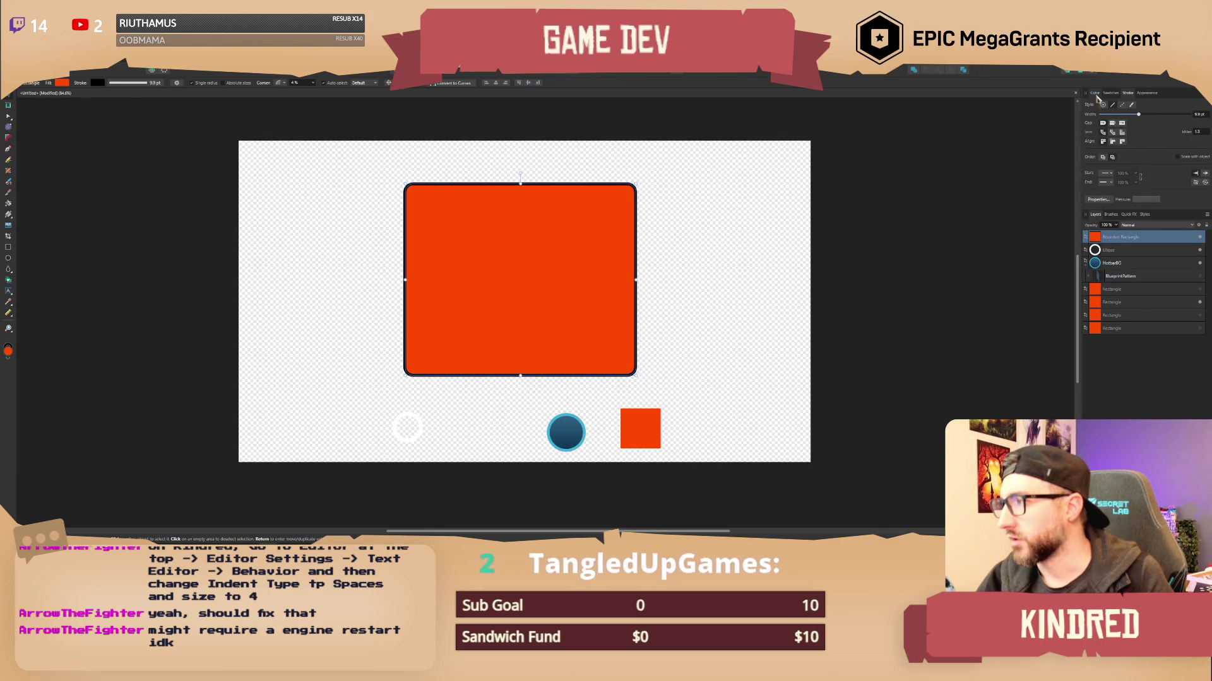
left_click(1095, 92)
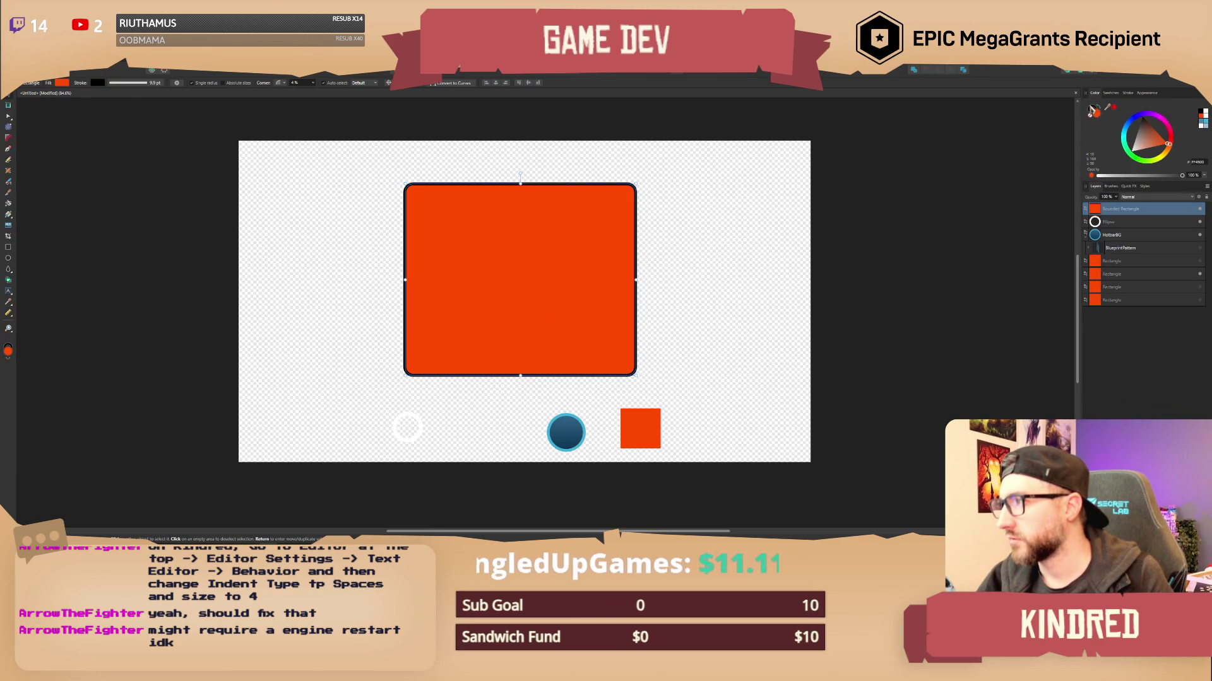
mouse_move(1133, 126)
left_mouse_down()
mouse_move(1128, 143)
mouse_move(1153, 148)
mouse_move(1125, 137)
left_mouse_up()
left_click_drag(1174, 179, 1165, 178)
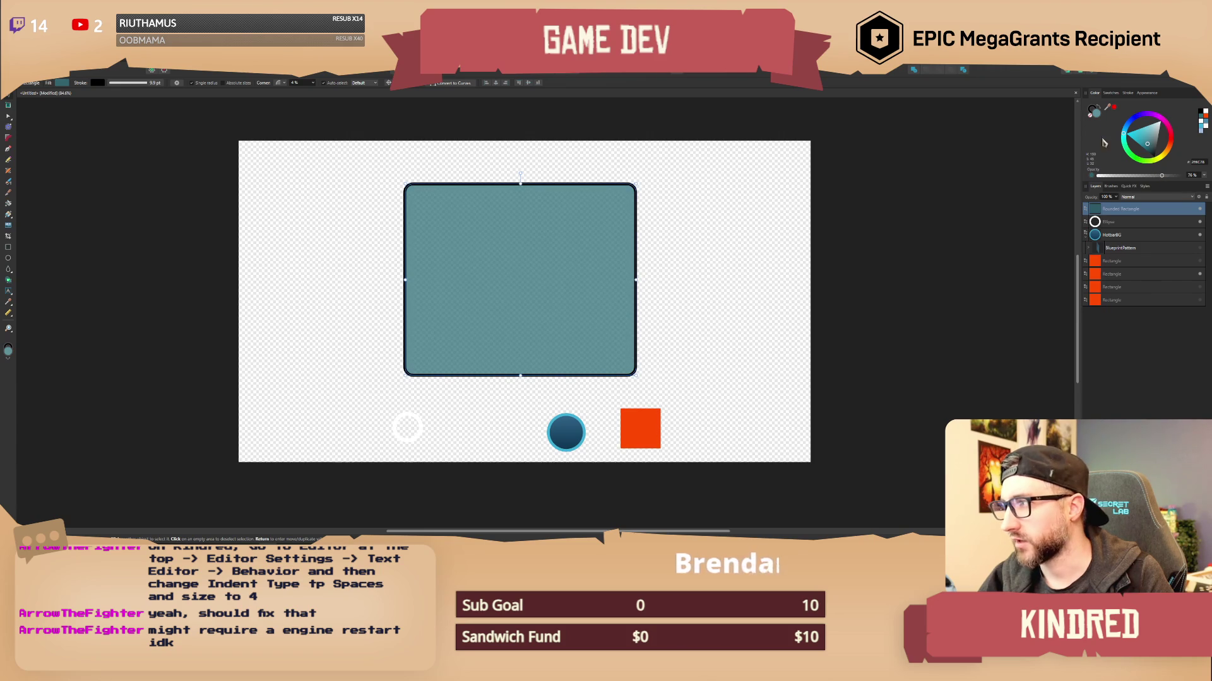
left_click(1091, 108)
left_click(1127, 134)
left_click_drag(1143, 143, 1141, 138)
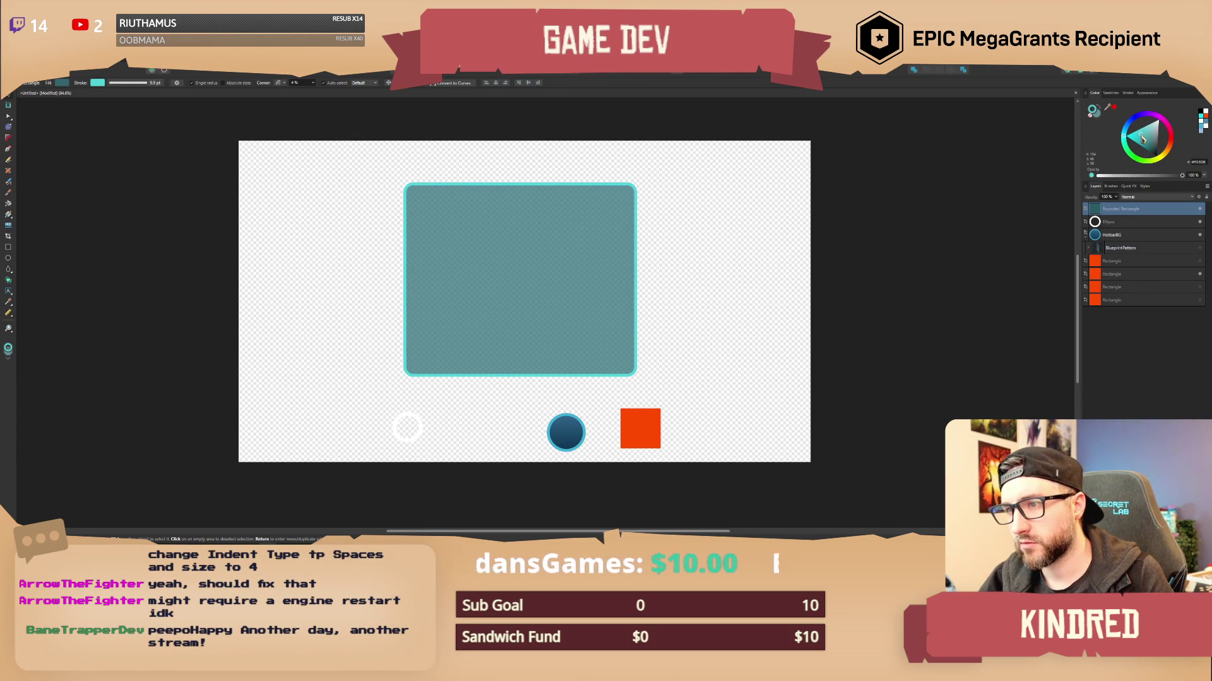
left_click(673, 235)
scroll(622, 260, "up", 2)
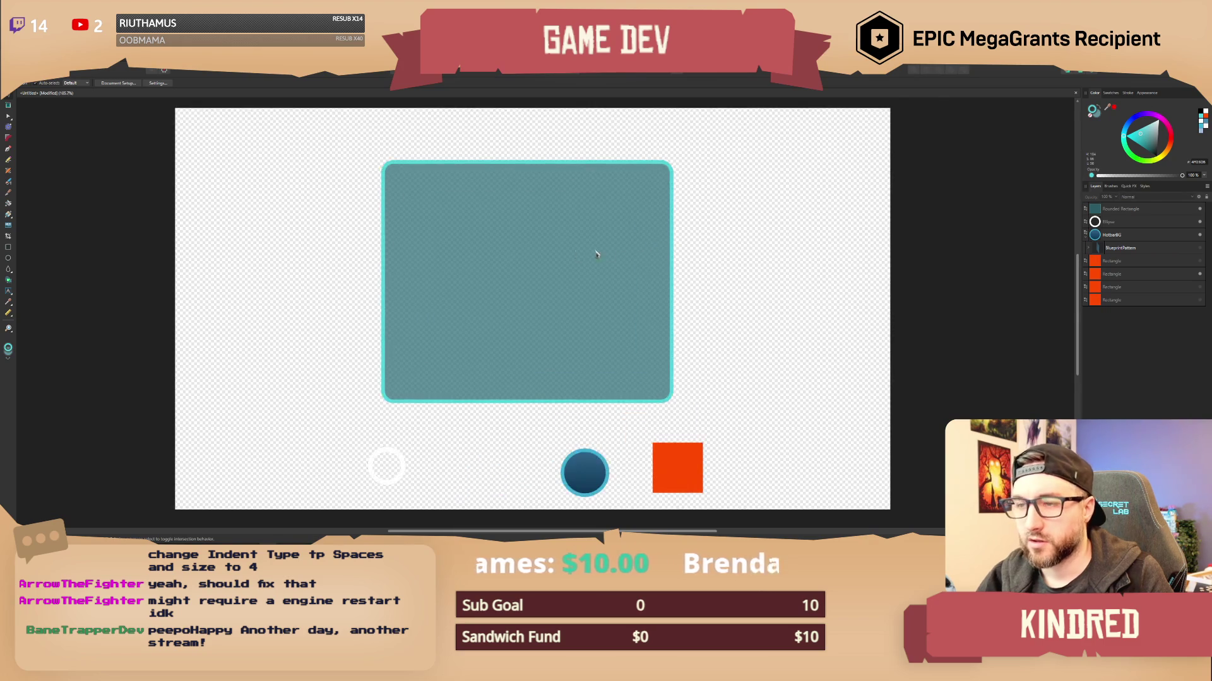
Shift the teal rounded panel a few pixels right and down, then pan the canvas slightly.
scroll(478, 278, "up", 1)
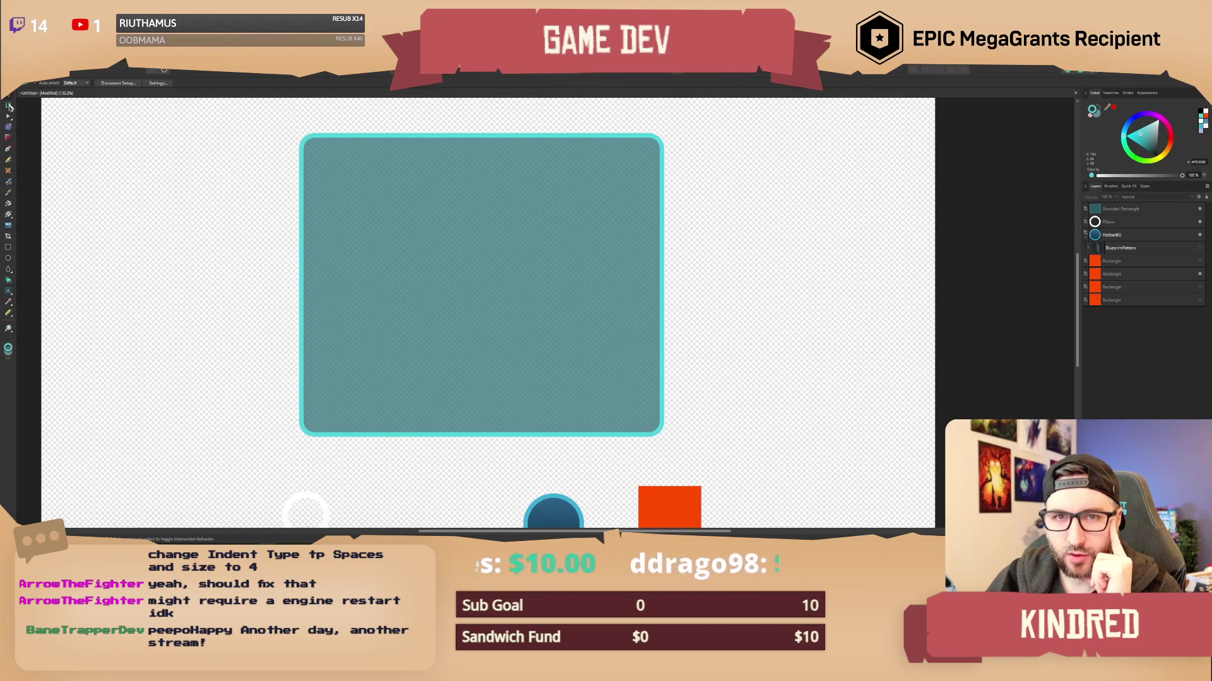
left_click_drag(489, 221, 505, 224)
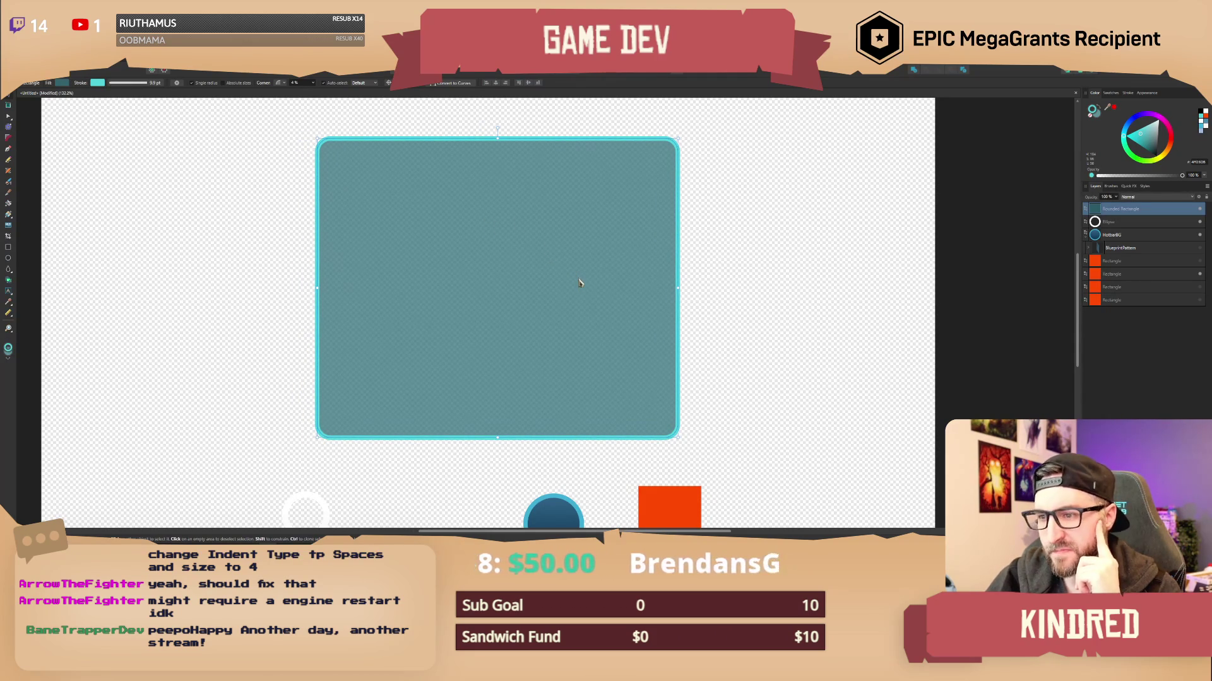
mouse_move(511, 273)
left_mouse_down()
mouse_move(527, 274)
mouse_move(530, 291)
left_mouse_up()
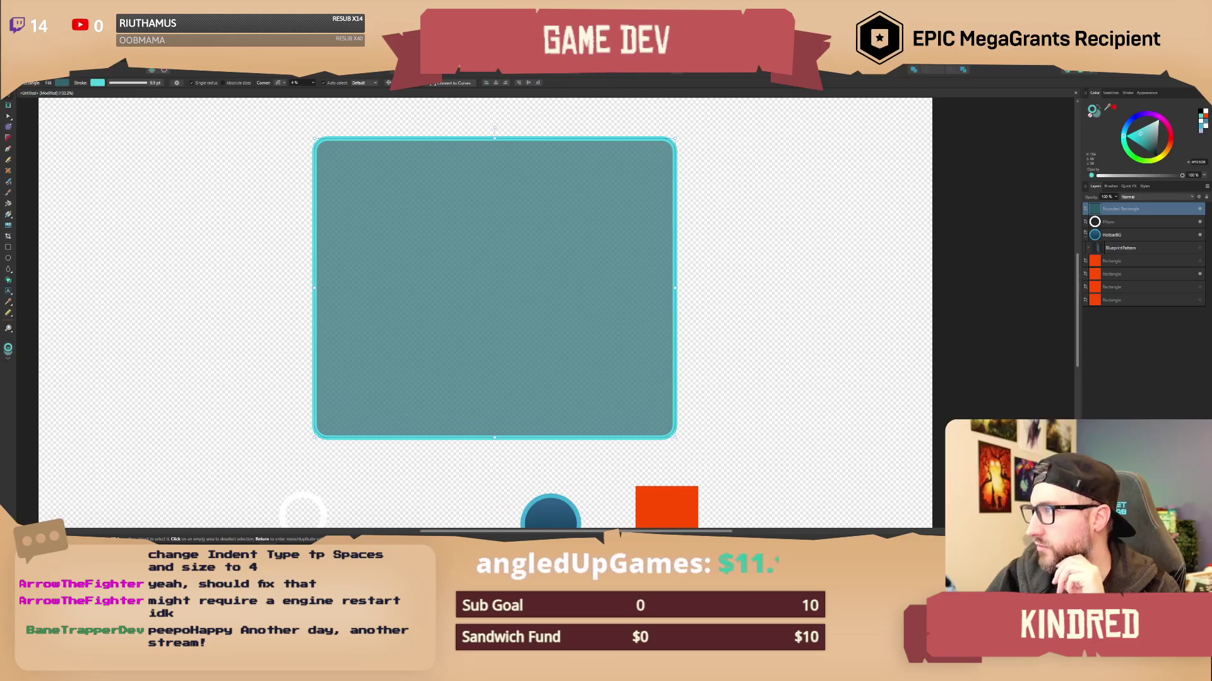
Draw a wide bar across the panel's bottom and give both it and the outer panel Straight corners.
left_click(9, 257)
left_click_drag(340, 354, 651, 422)
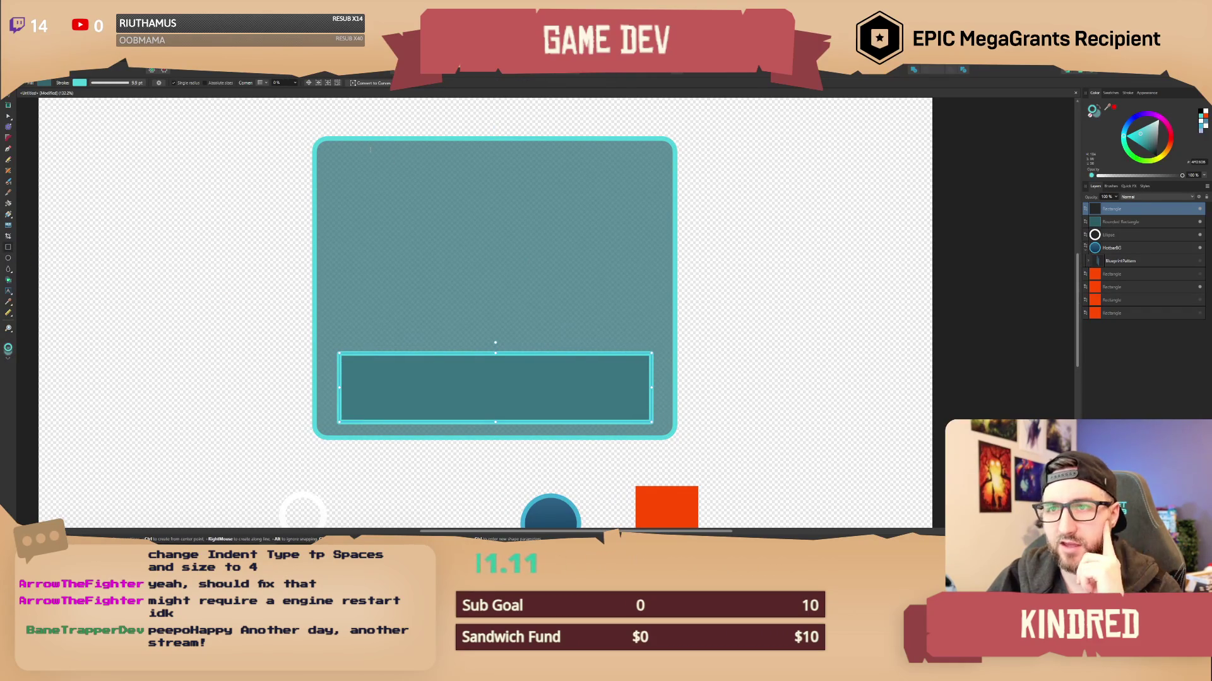
left_click(264, 83)
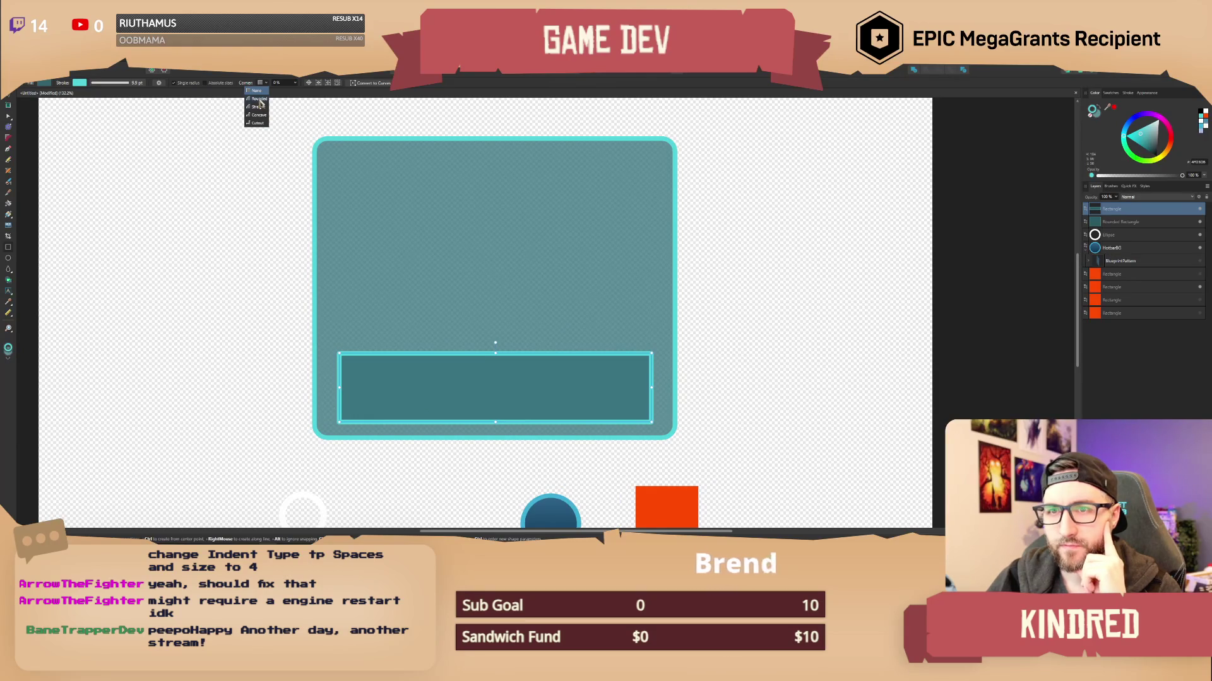
left_click(257, 107)
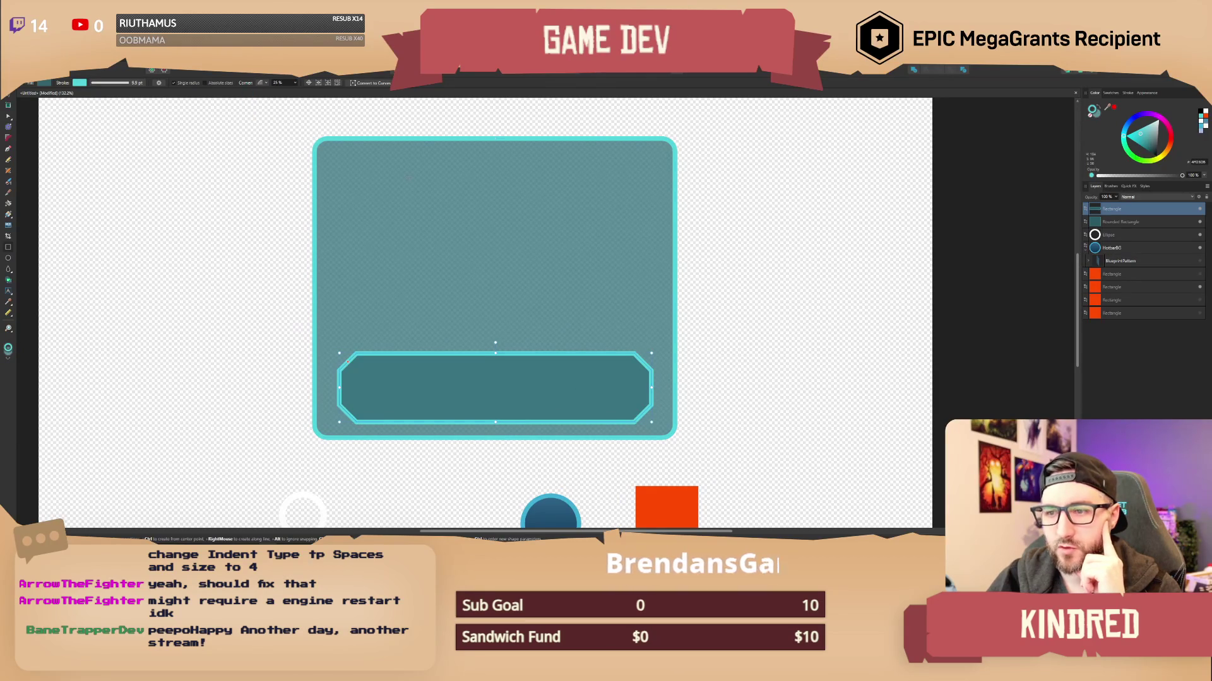
left_click(409, 177)
left_click(261, 82)
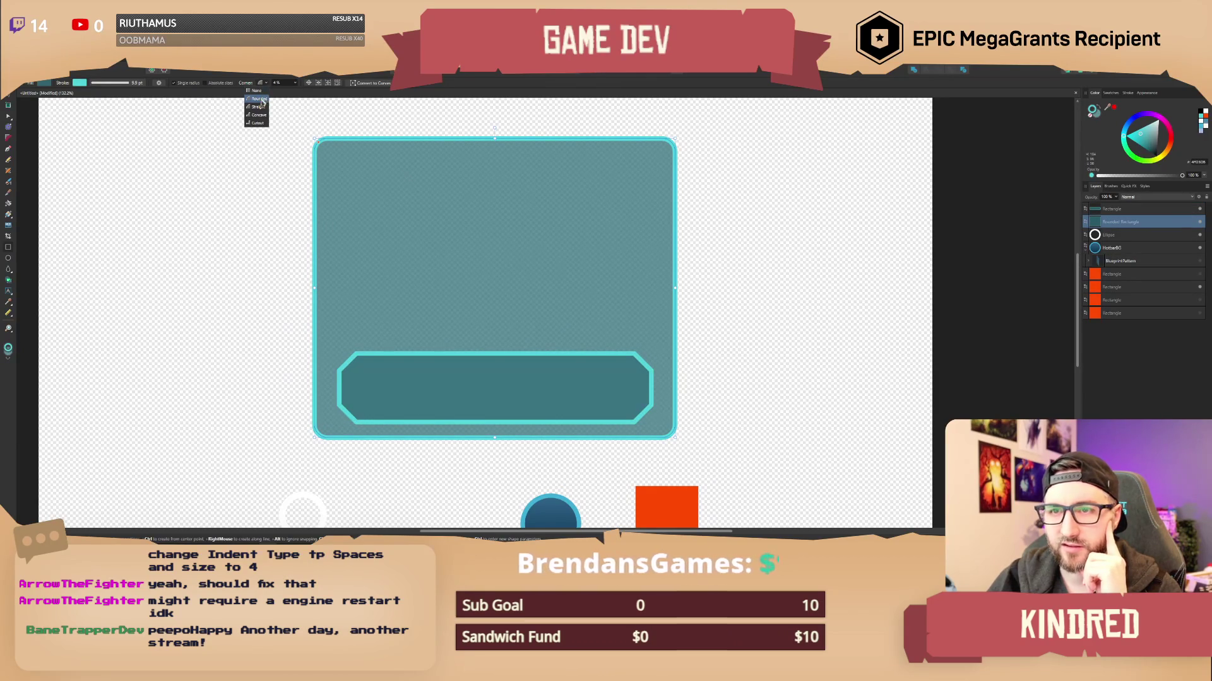
left_click(259, 107)
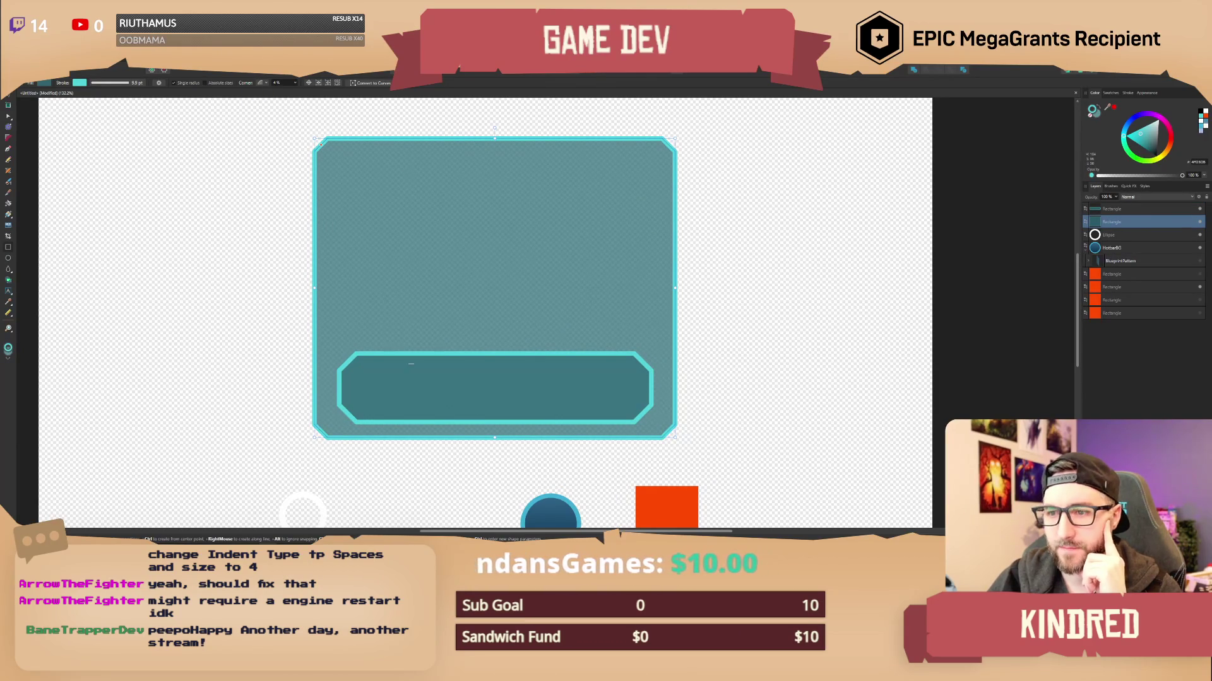
Reduce the bar's corner cut from 25% to 16%, then reposition and widen it inside the panel.
left_click(413, 358)
left_click(295, 83)
left_click_drag(295, 98, 291, 96)
key("v")
mouse_move(413, 394)
left_mouse_down()
mouse_move(362, 400)
mouse_move(370, 412)
mouse_move(492, 400)
mouse_move(486, 352)
mouse_move(483, 397)
left_mouse_up()
left_click_drag(642, 389, 661, 389)
left_click(730, 397)
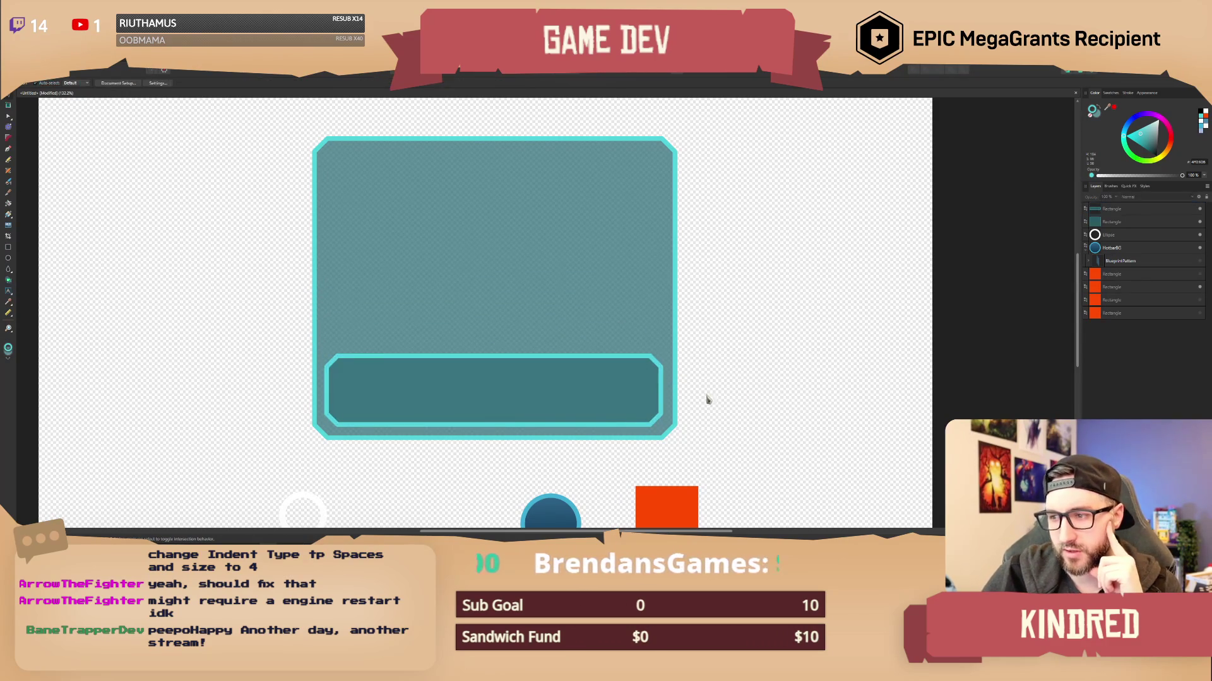
left_click(378, 392)
left_click_drag(326, 390, 327, 392)
left_click(715, 390)
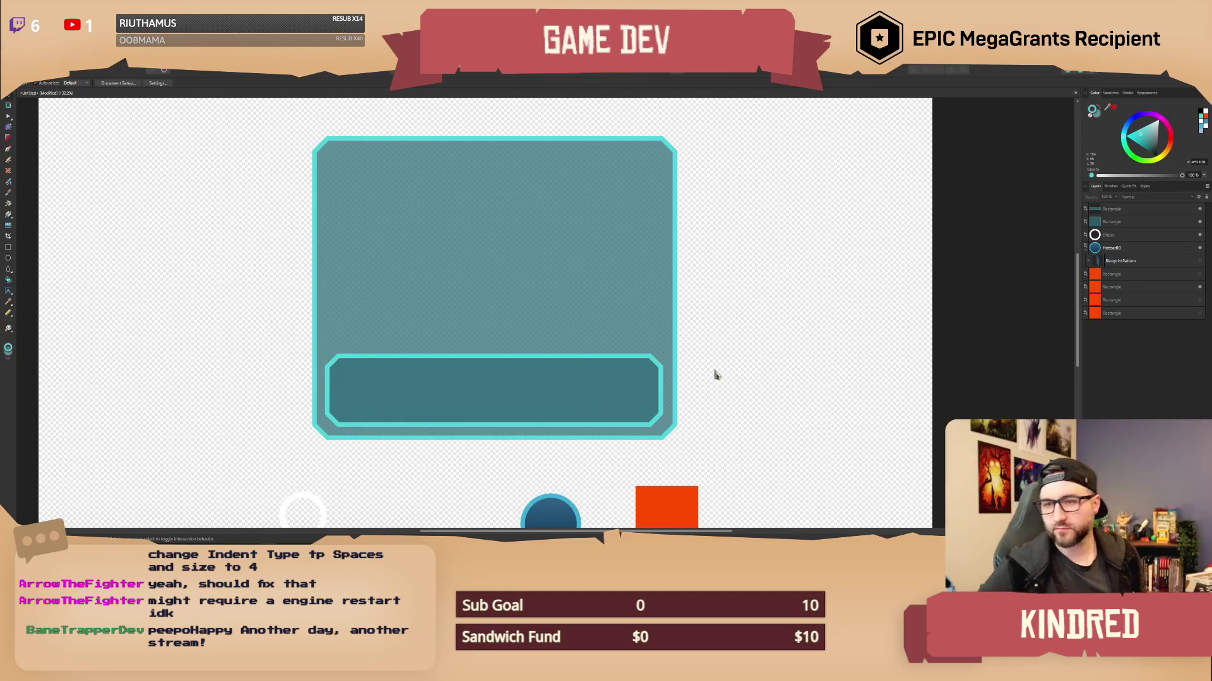
Lower the bottom bar's corner size from 16% to 10%, leaving the outer panel unchanged.
left_click(626, 371)
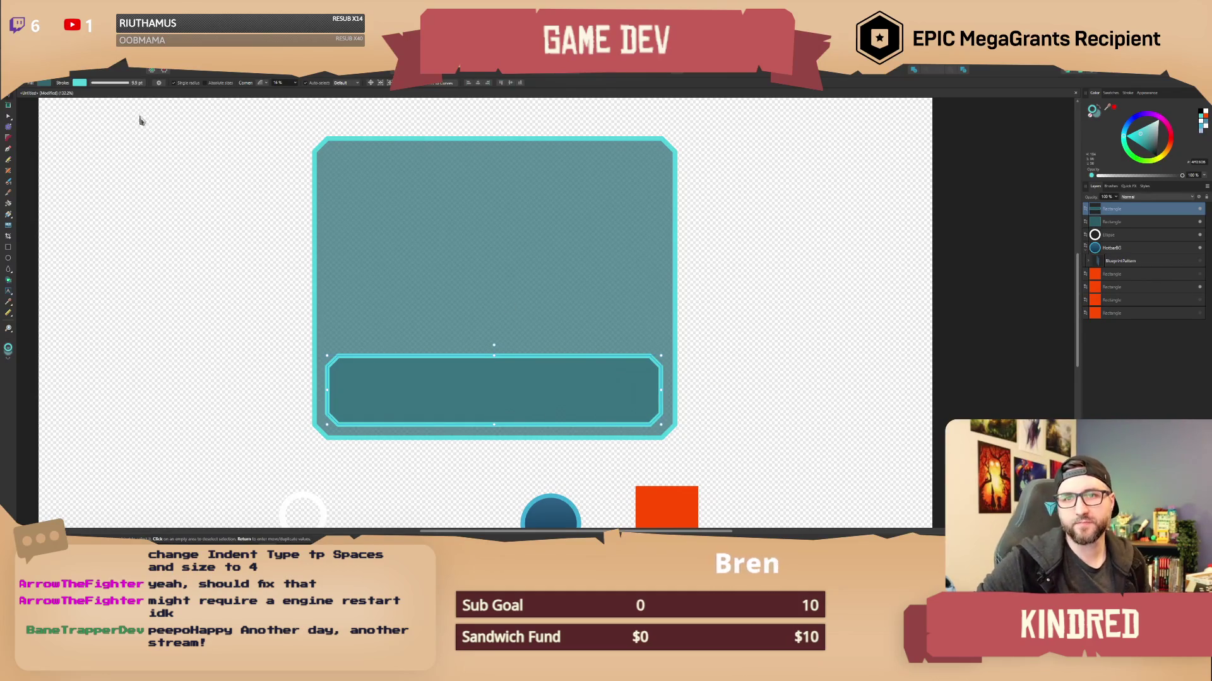
left_click(295, 83)
left_click_drag(297, 93, 294, 93)
left_click(365, 168)
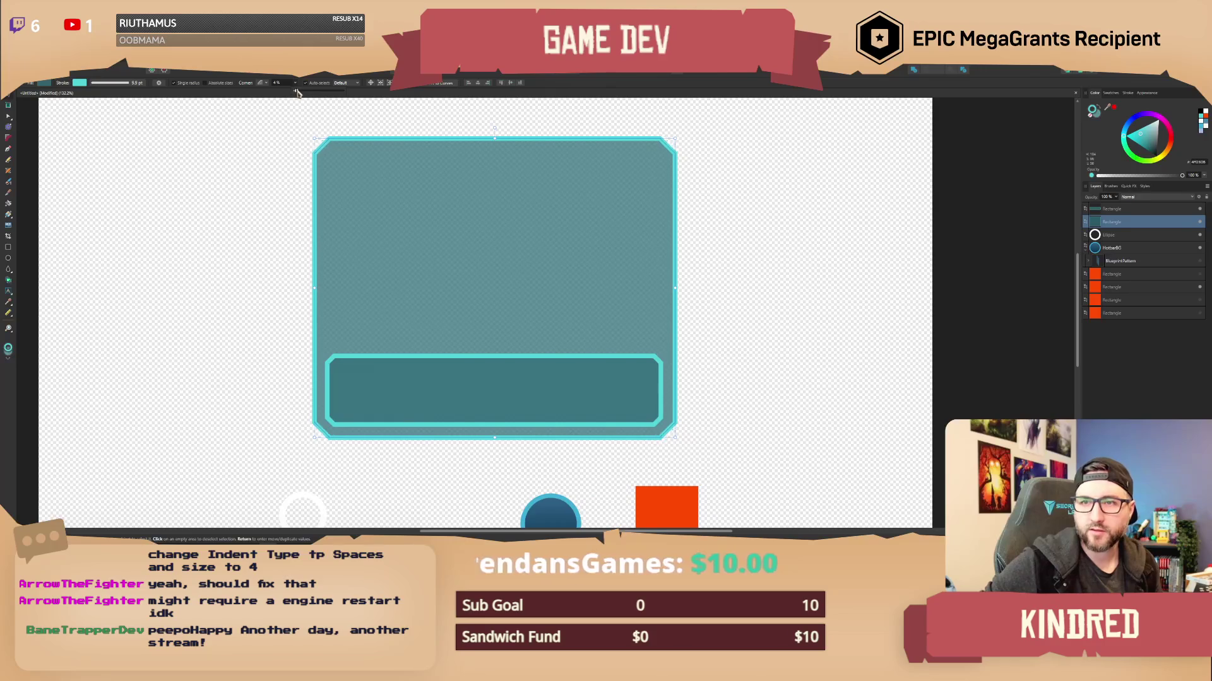
left_click(732, 237)
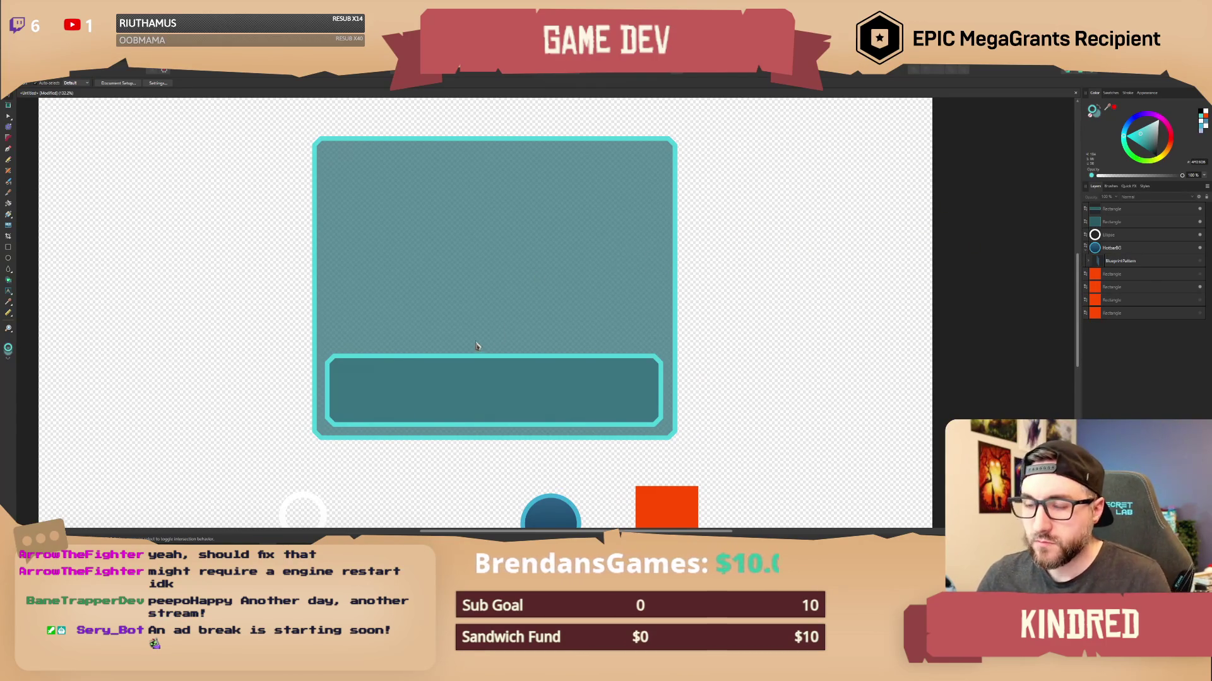
left_click_drag(476, 346, 488, 310)
left_click_drag(387, 329, 391, 348)
left_click_drag(198, 328, 187, 327)
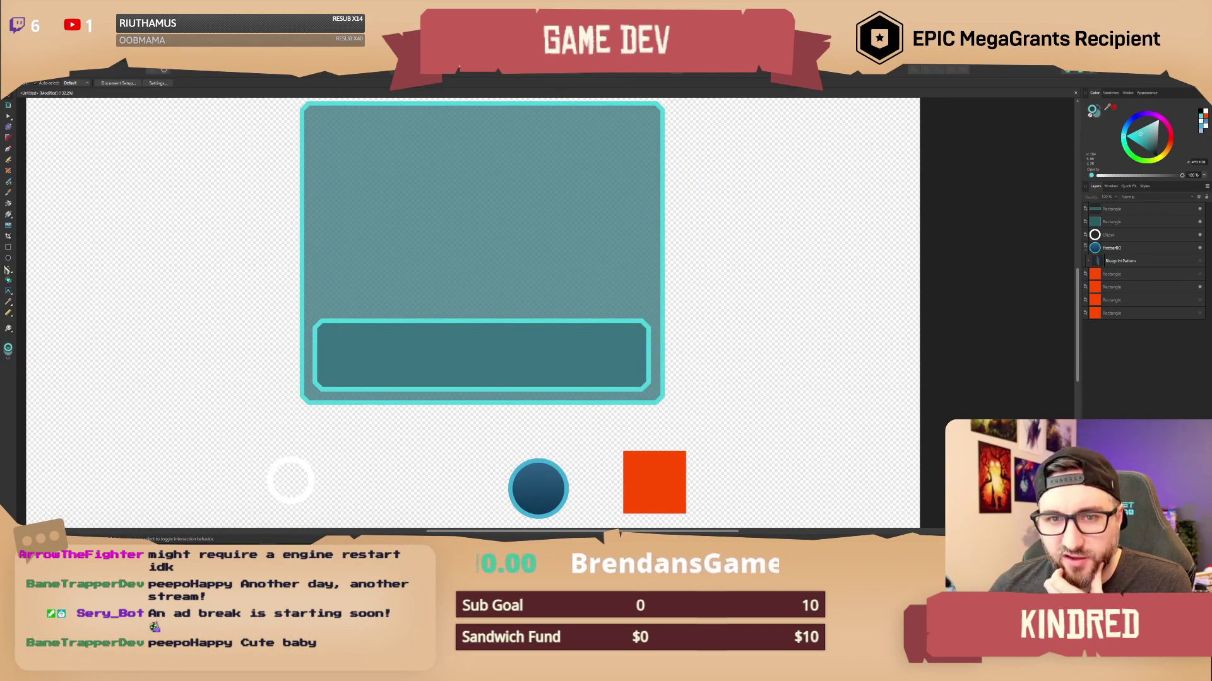
Draw a small box above the bar's left end with a pale cyan outline and 78%-opacity purple fill.
left_click(10, 251)
left_click_drag(325, 306, 426, 335)
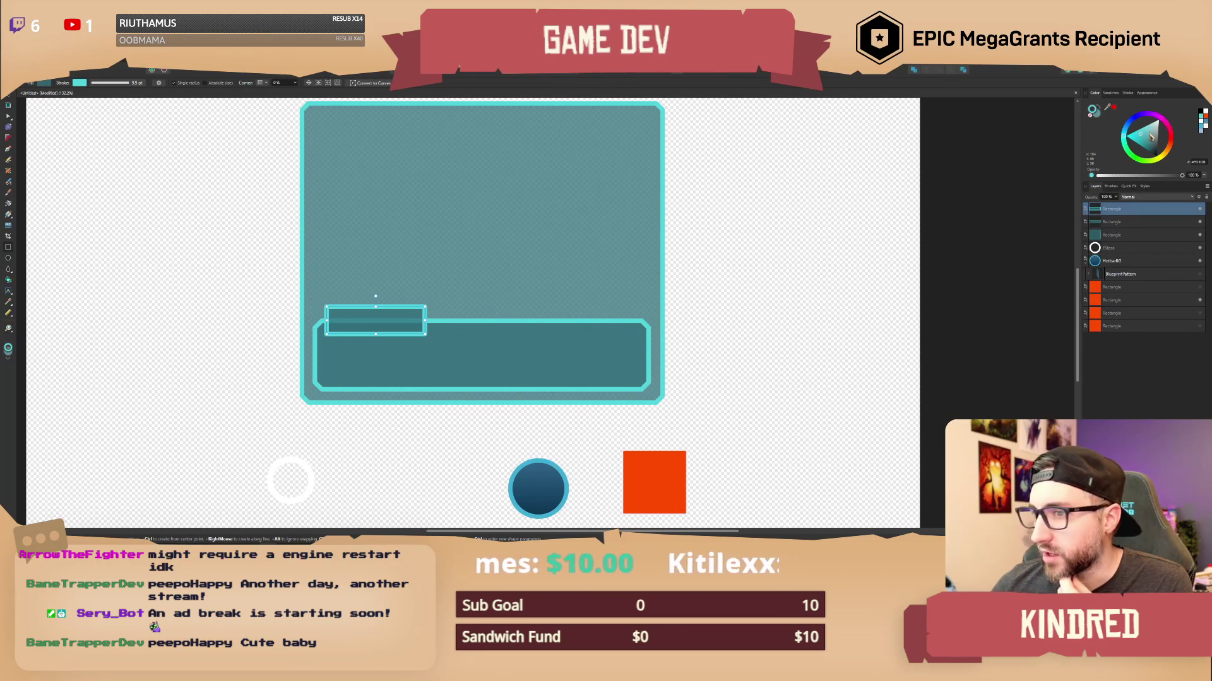
left_click_drag(1150, 134, 1154, 127)
left_click(1094, 111)
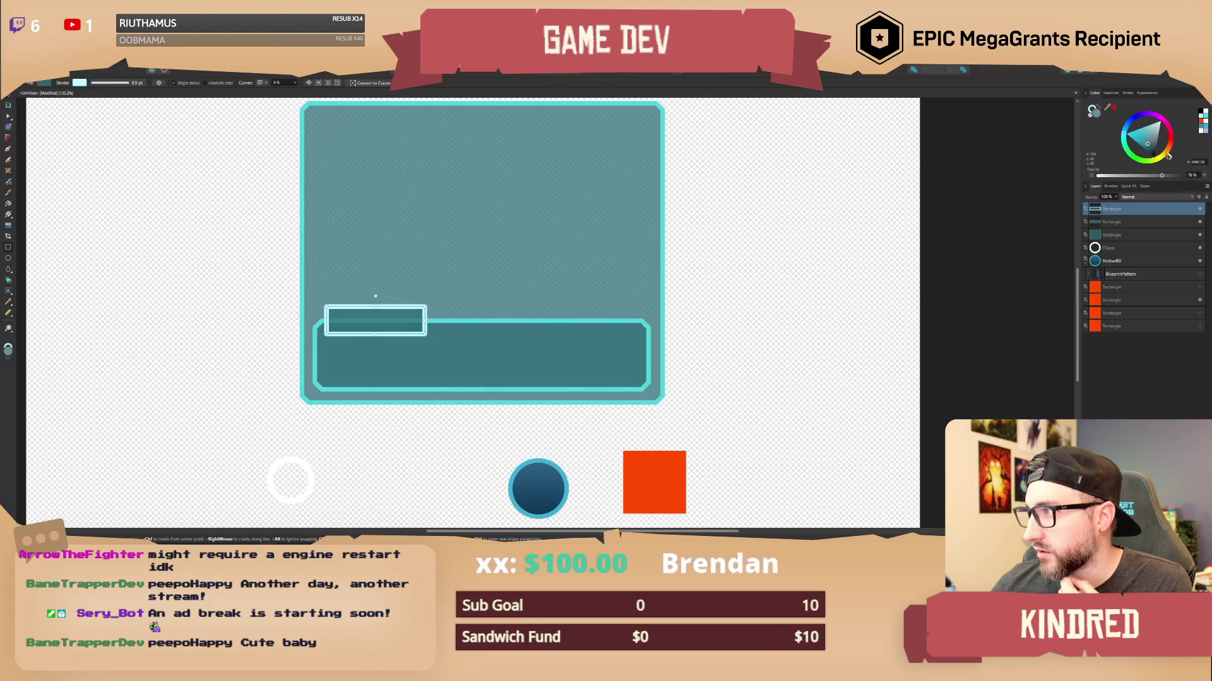
left_click(1168, 155)
mouse_move(1170, 156)
left_mouse_down()
mouse_move(1160, 164)
mouse_move(1171, 141)
mouse_move(1156, 118)
left_mouse_up()
left_click(1161, 176)
mouse_move(1160, 177)
left_mouse_down()
mouse_move(1173, 177)
mouse_move(1162, 177)
left_mouse_up()
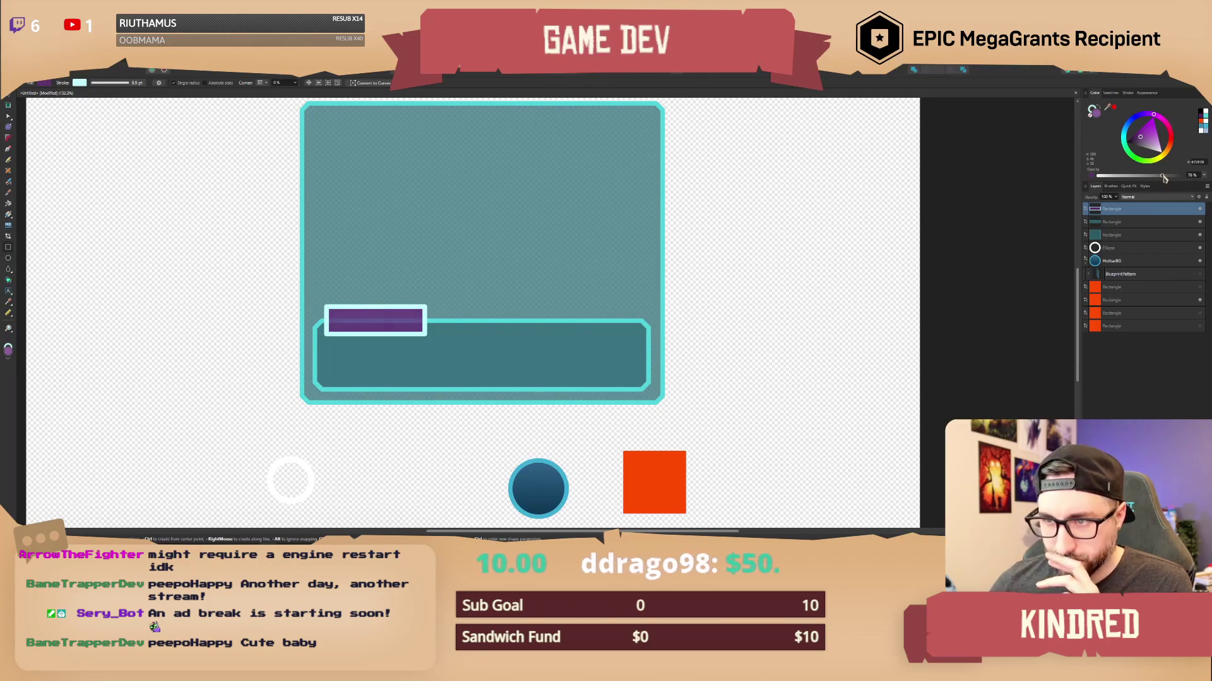
Nudge the purple box up so it sits on the bar's top-left edge.
left_click(8, 105)
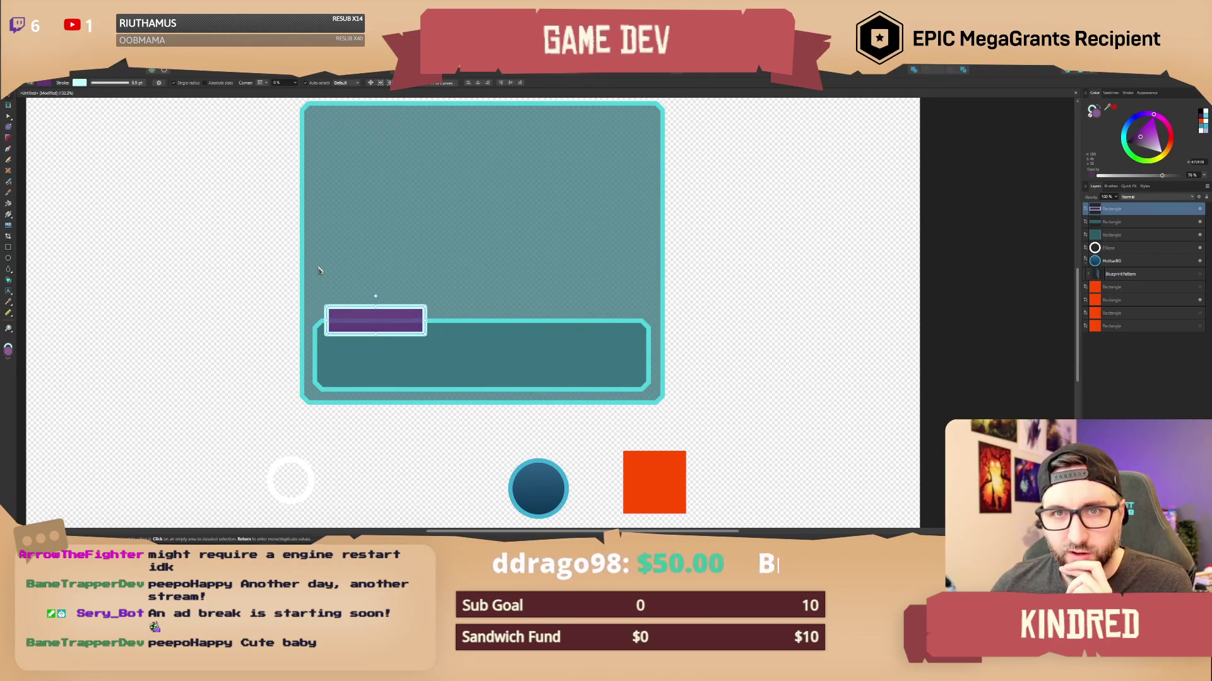
left_click_drag(352, 321, 351, 317)
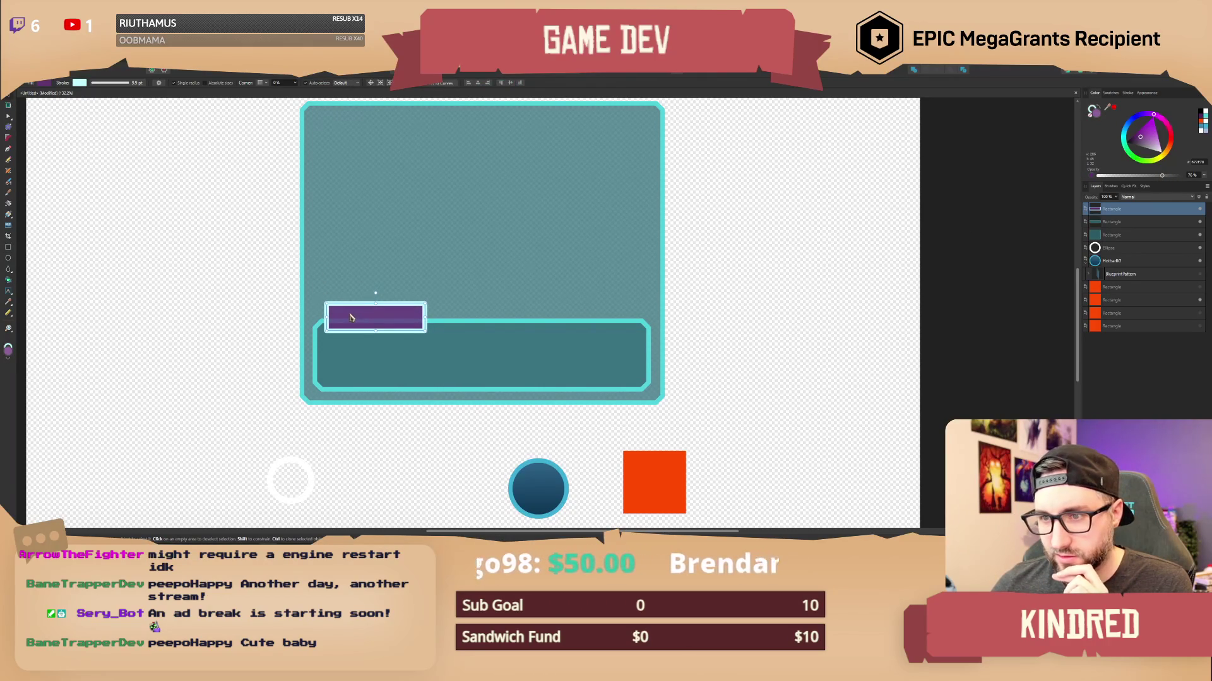
left_click(511, 375)
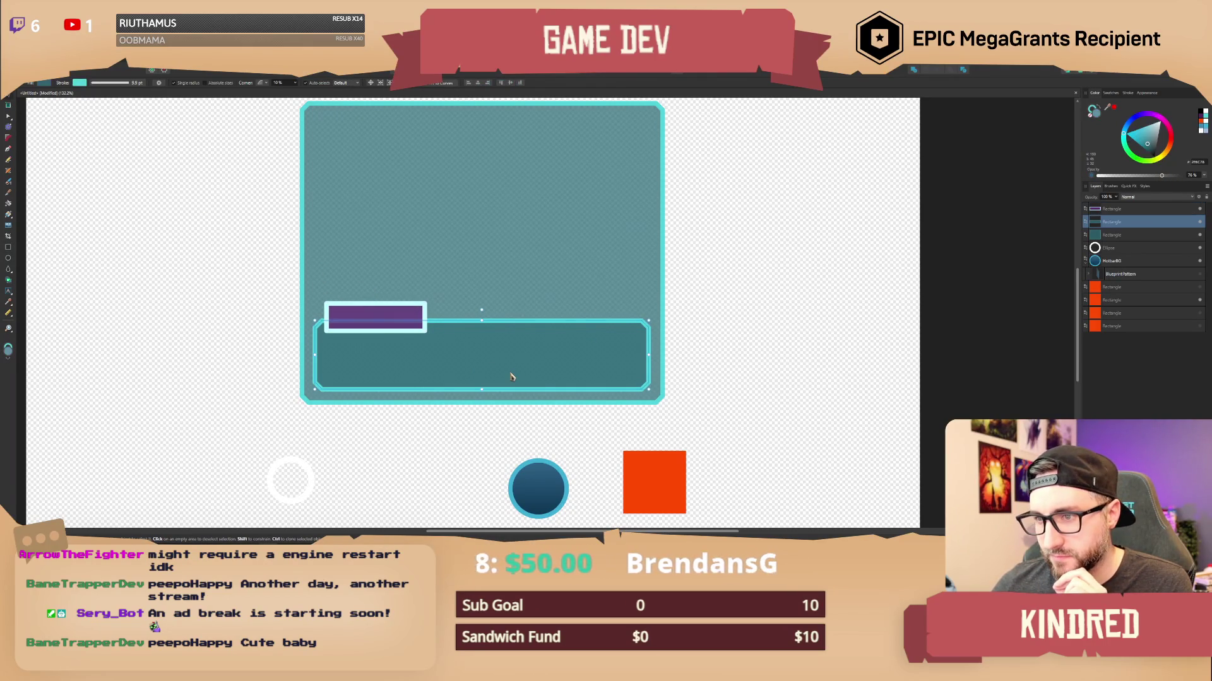
left_click(406, 305)
left_click(9, 291)
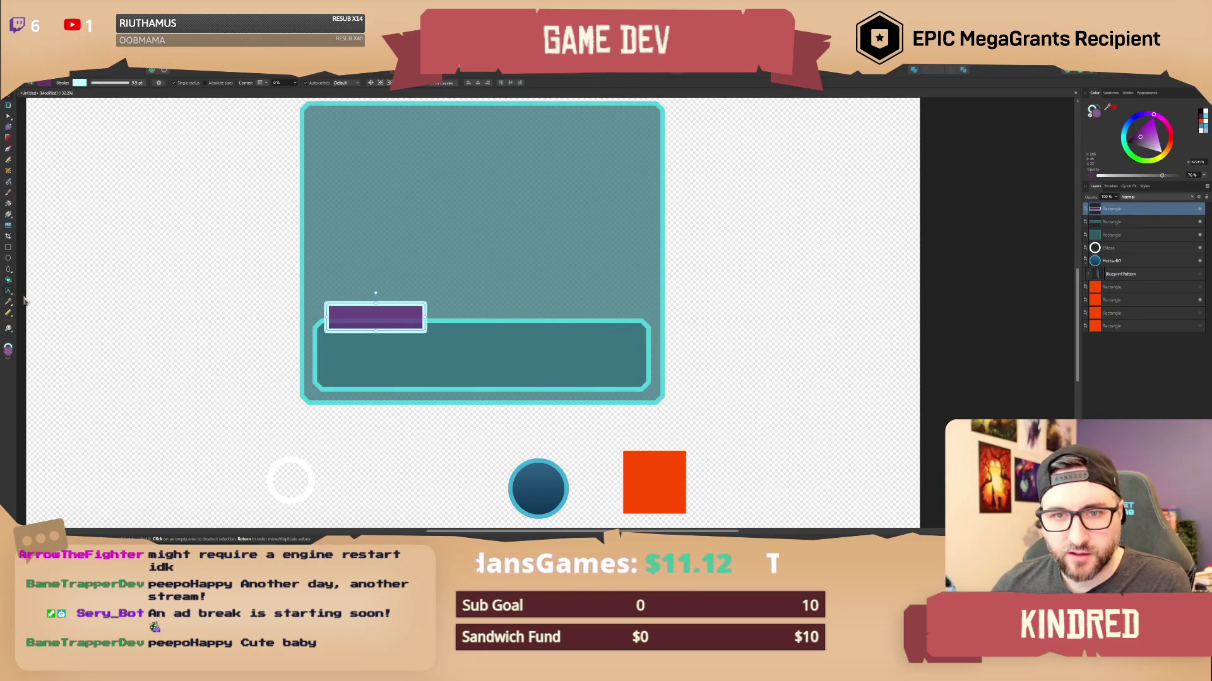
Type the label text 'Customer Review' inside the purple box.
left_click(345, 314)
type("Customer")
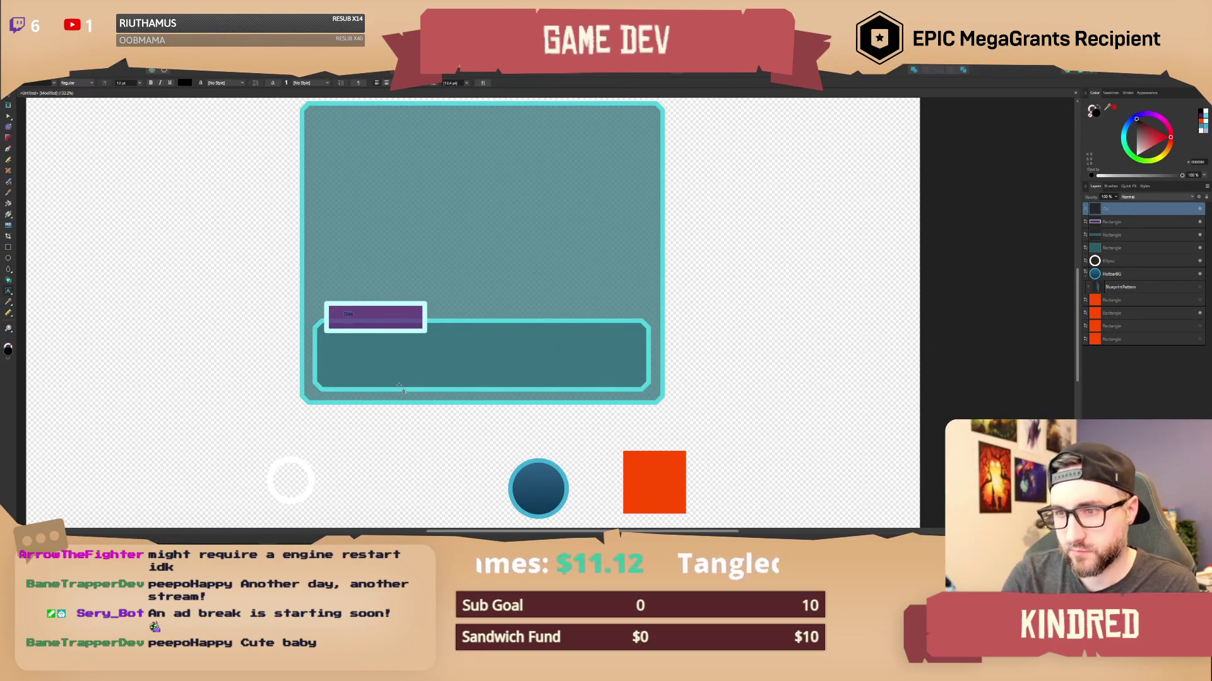
key("BackSpace")
key("BackSpace")
key("BackSpace")
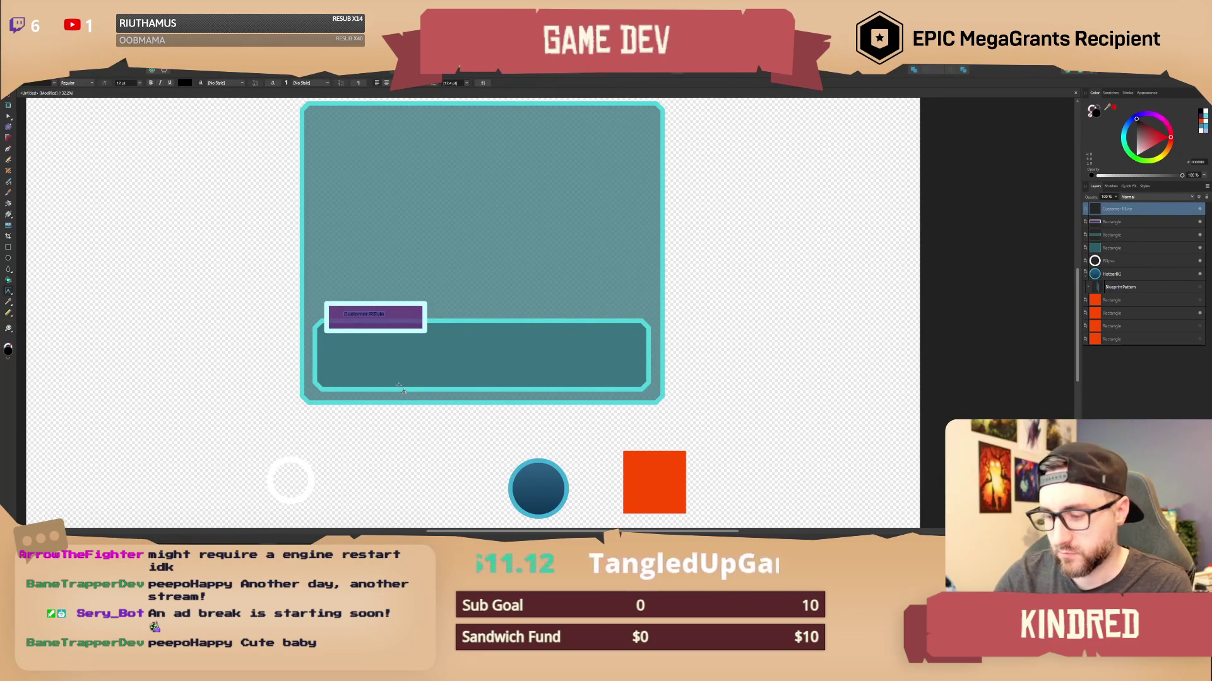
type("evi")
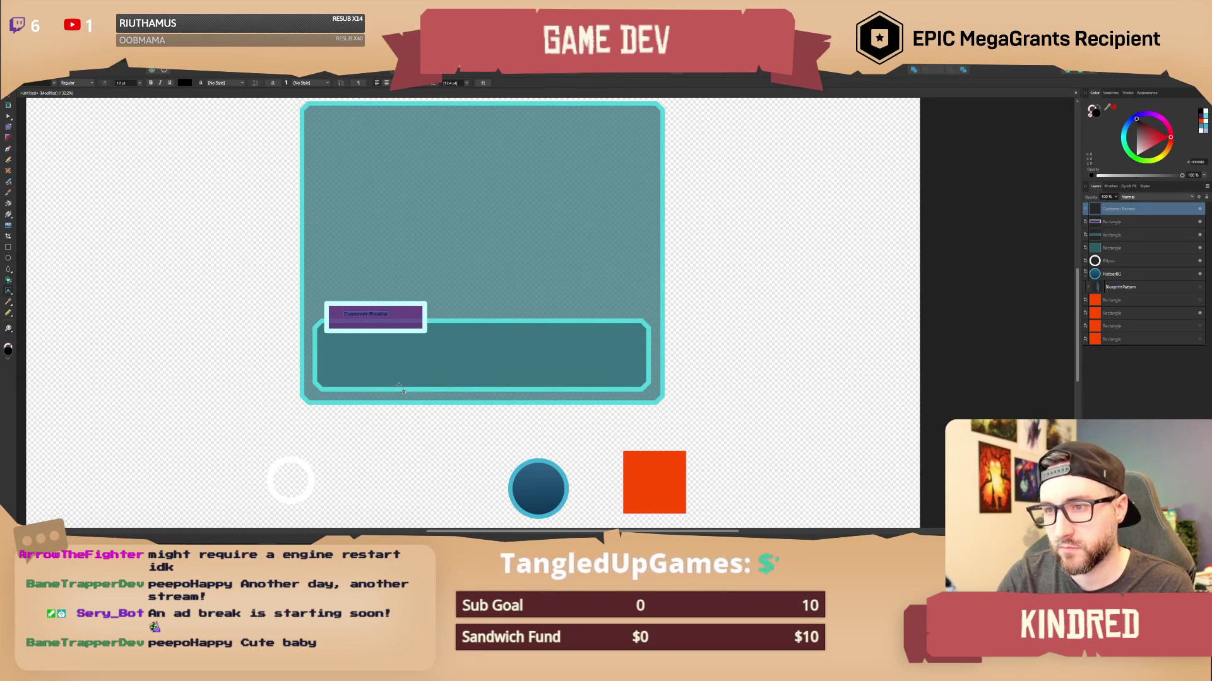
Set the whole Customer Review text in the KG Crossing A Line font.
key("ctrl+a")
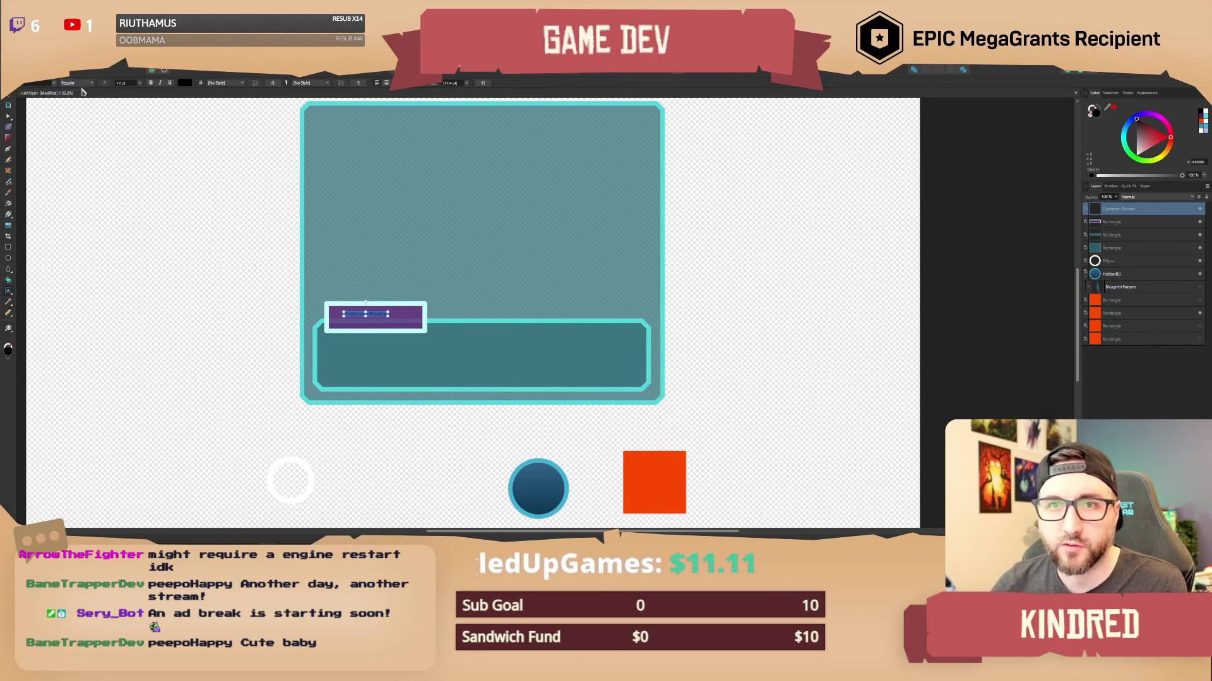
left_click(54, 82)
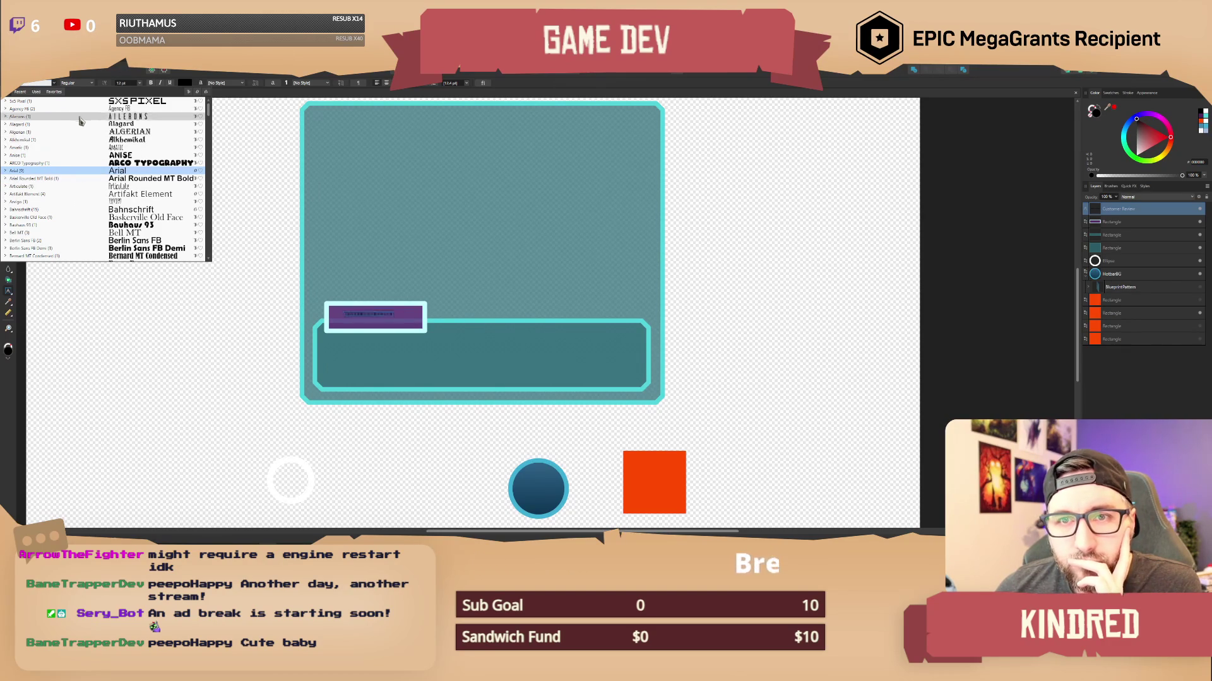
scroll(84, 205, "down", 3)
scroll(85, 208, "down", 4)
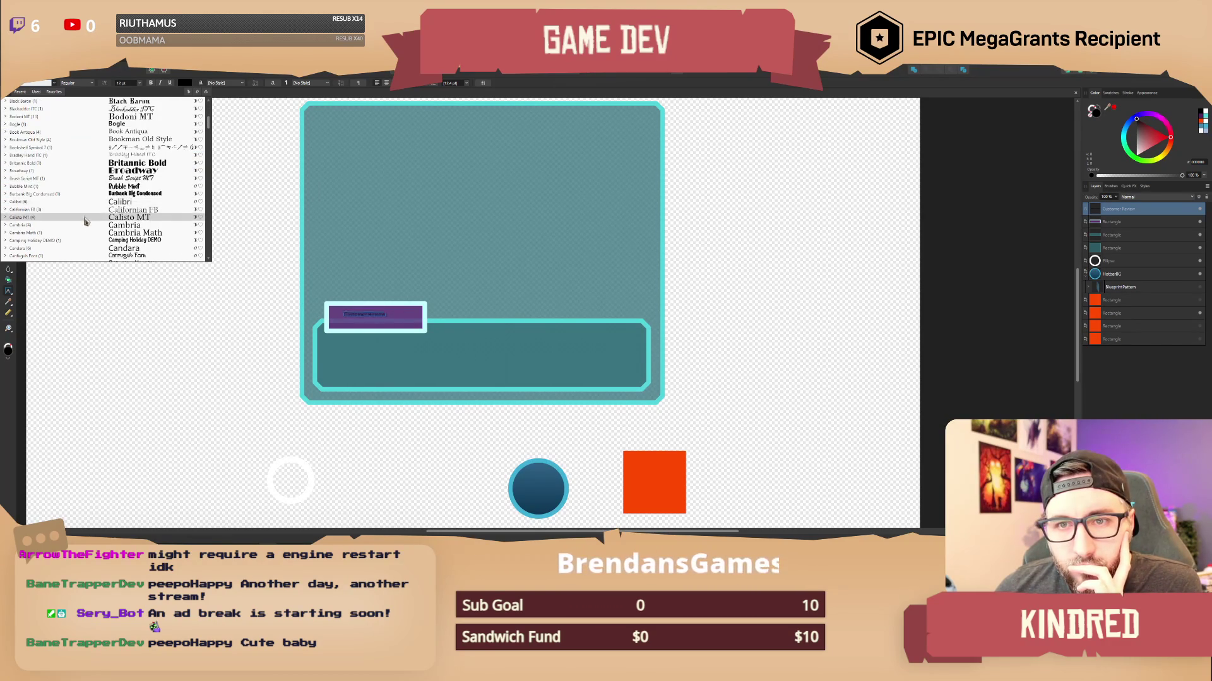
scroll(82, 220, "down", 4)
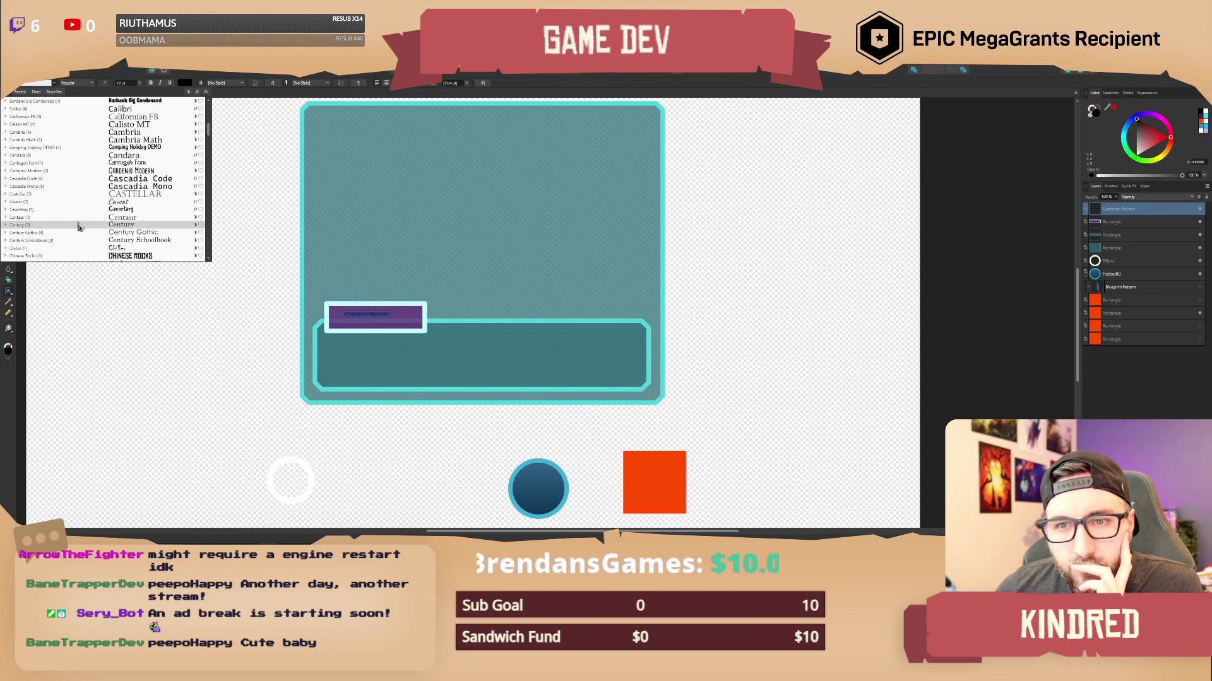
scroll(79, 224, "down", 1)
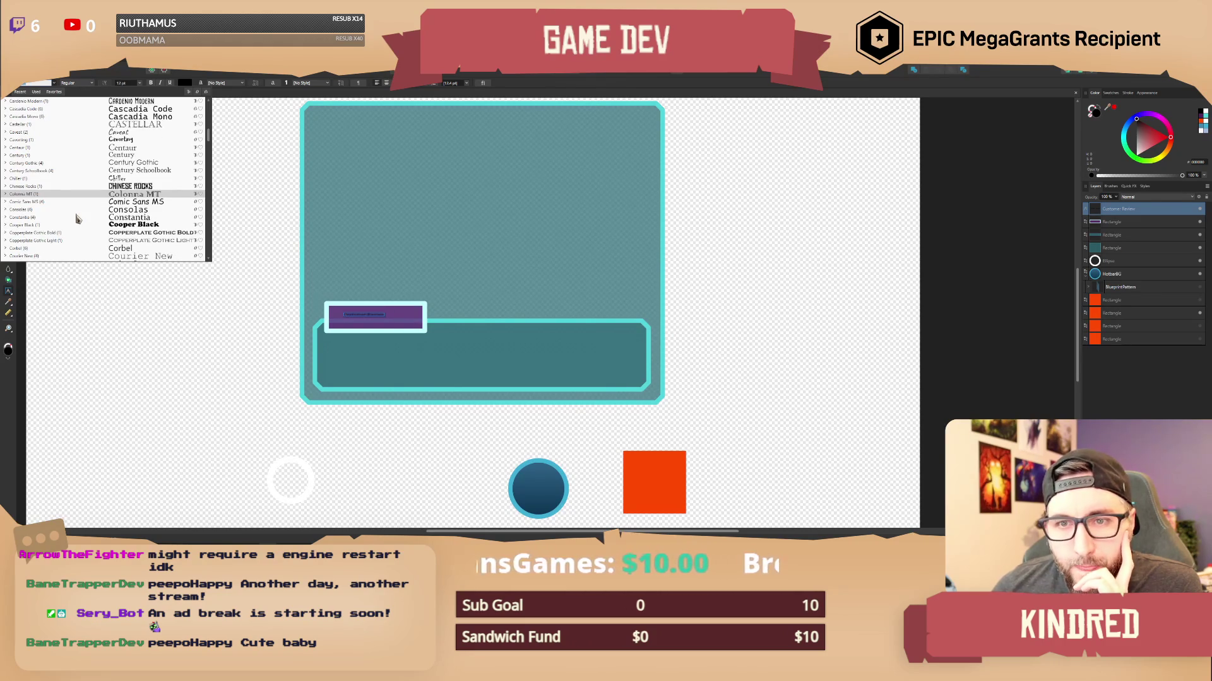
scroll(76, 219, "up", 5)
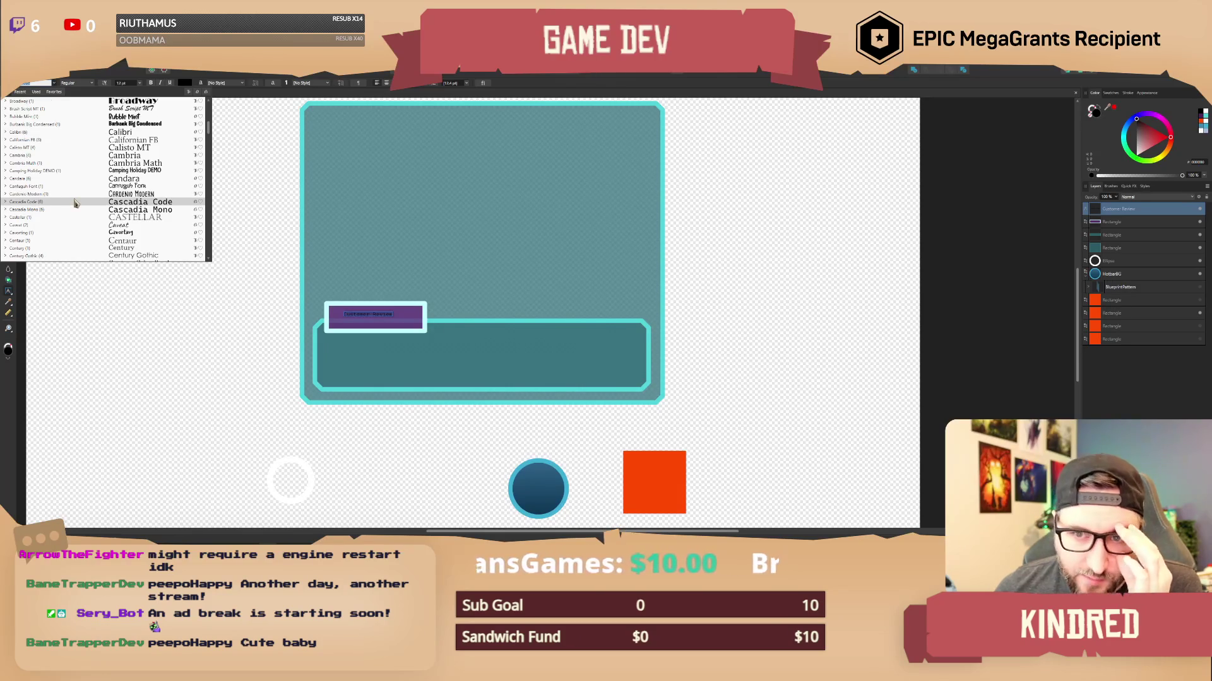
scroll(74, 202, "up", 5)
scroll(74, 203, "up", 4)
scroll(74, 202, "up", 1)
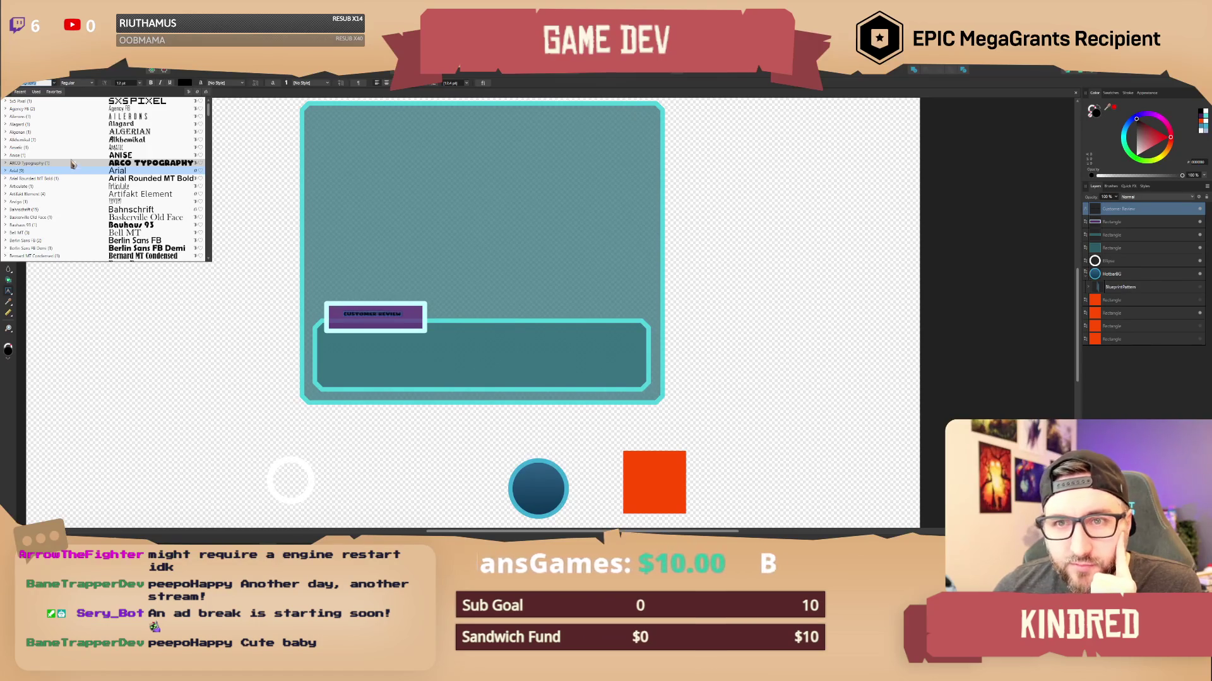
scroll(78, 220, "down", 10)
scroll(79, 229, "down", 4)
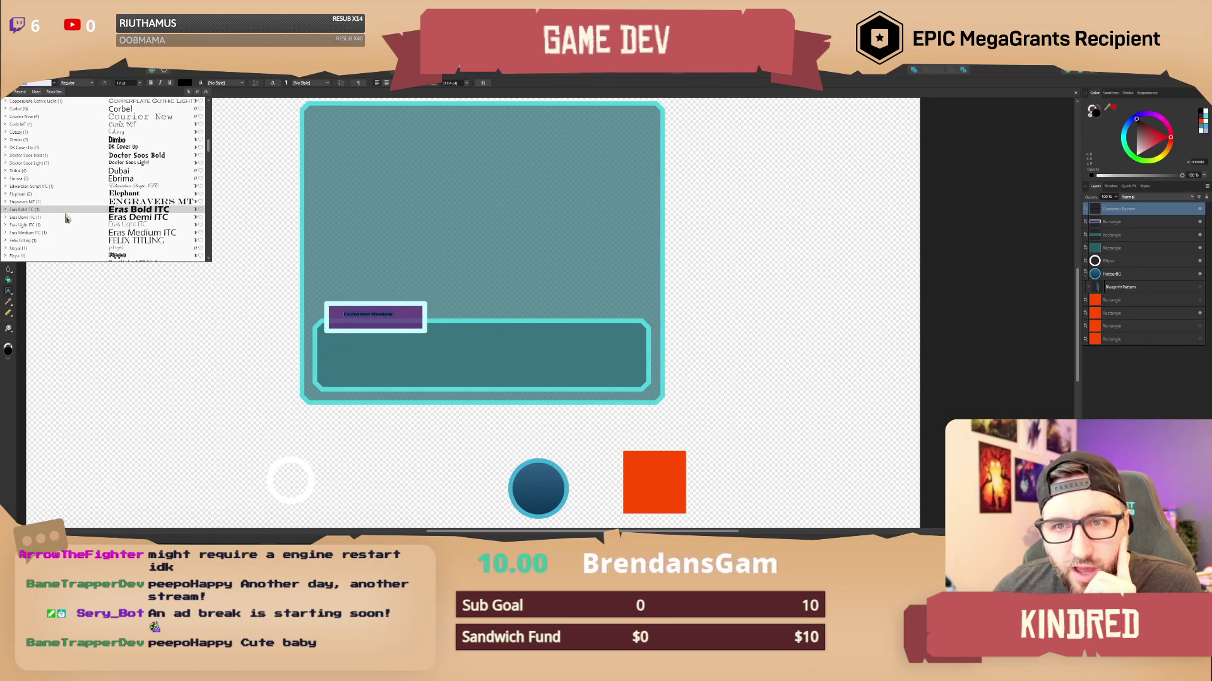
scroll(66, 218, "down", 4)
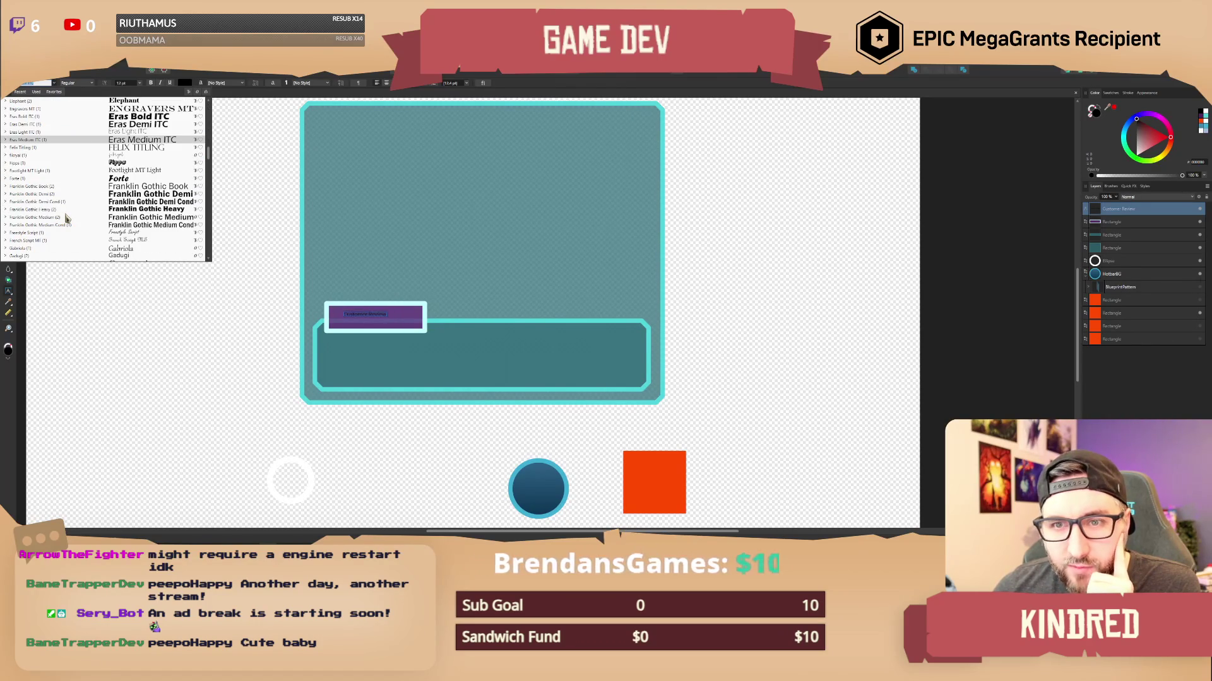
scroll(66, 218, "down", 5)
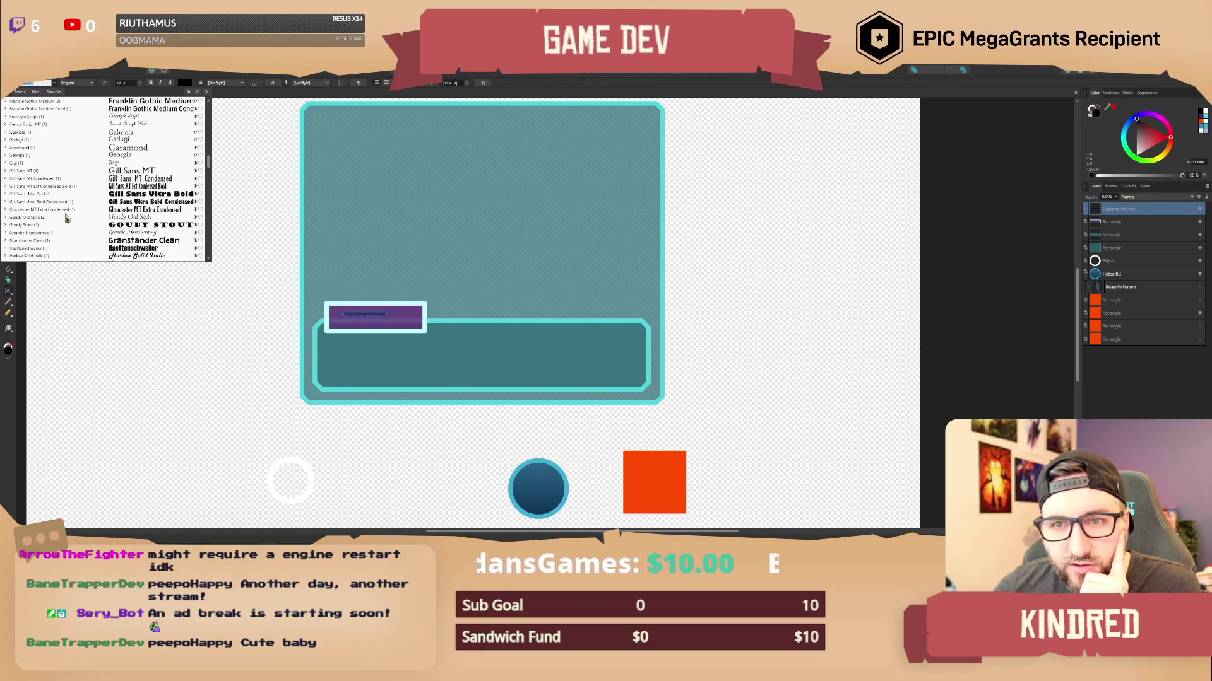
scroll(66, 218, "down", 4)
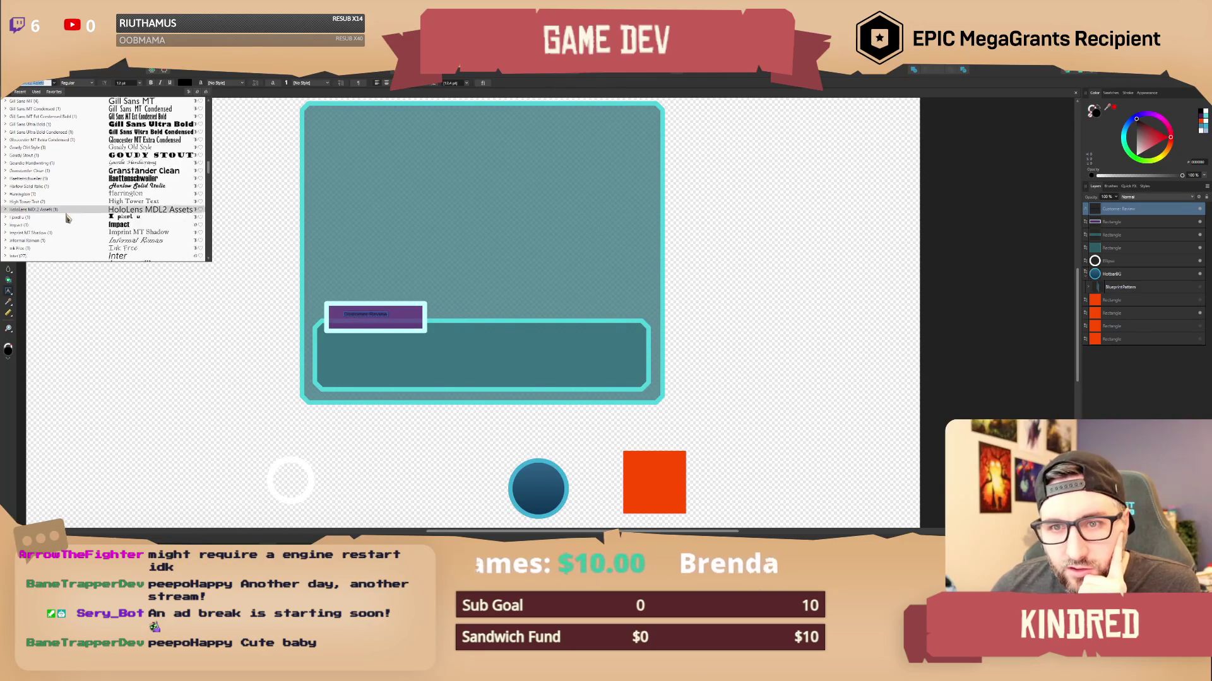
scroll(66, 218, "down", 2)
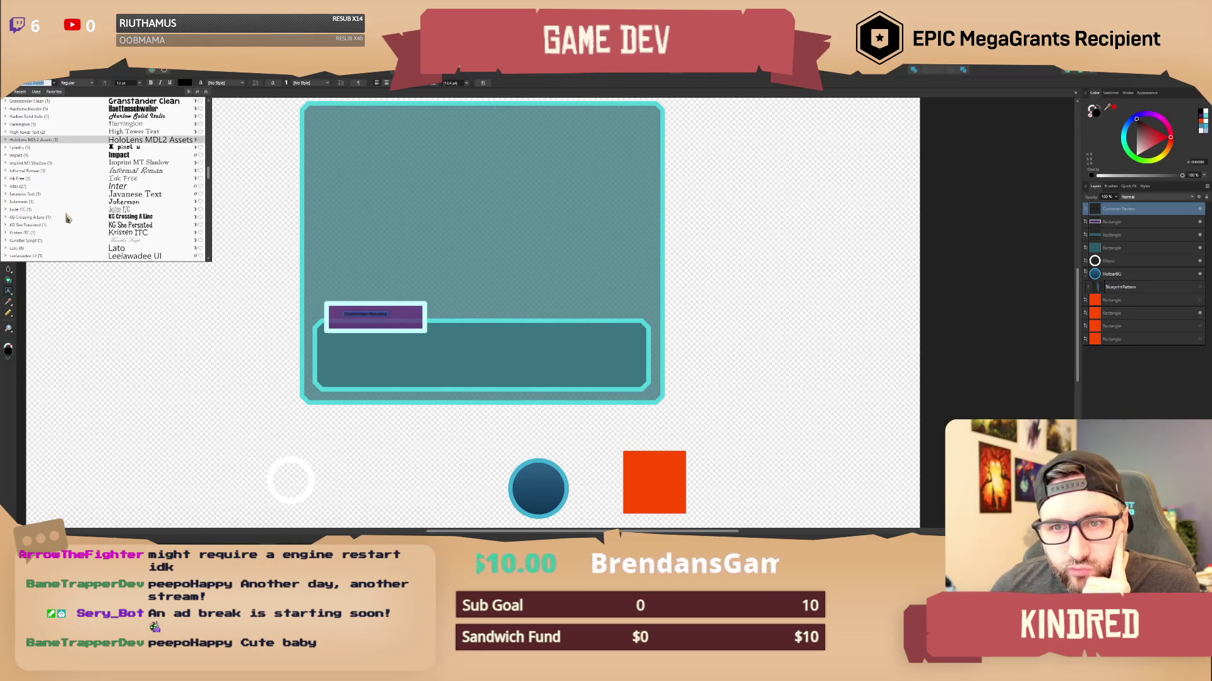
scroll(66, 218, "down", 2)
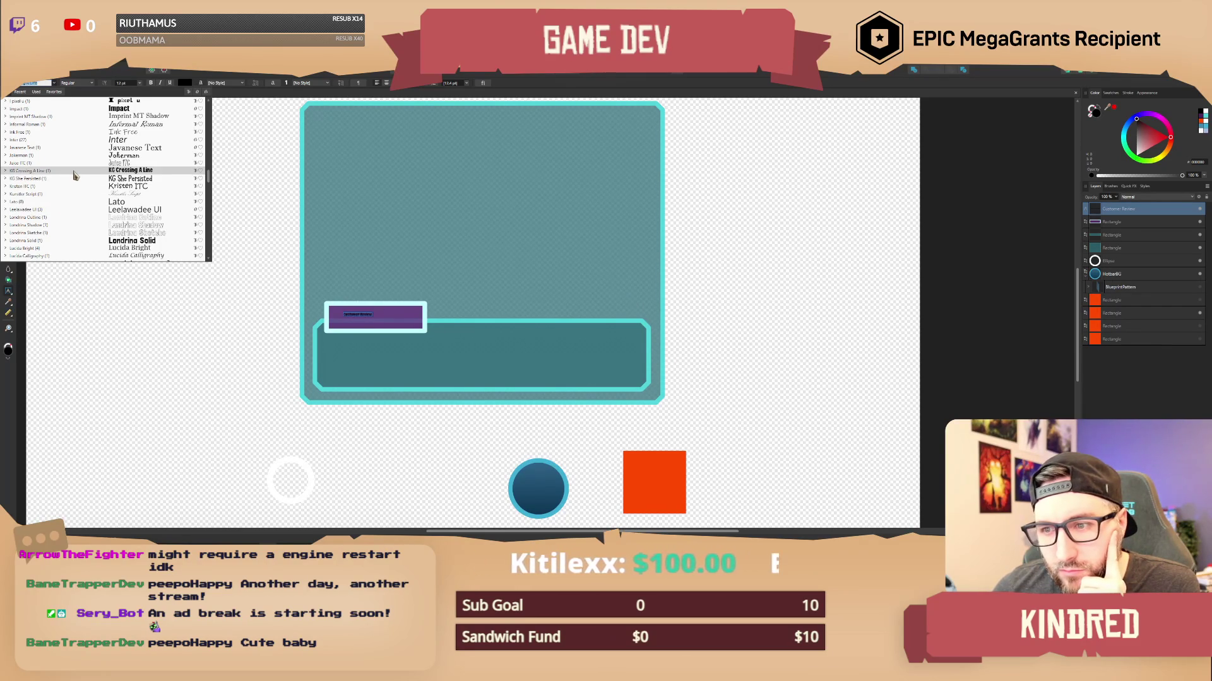
left_click(74, 171)
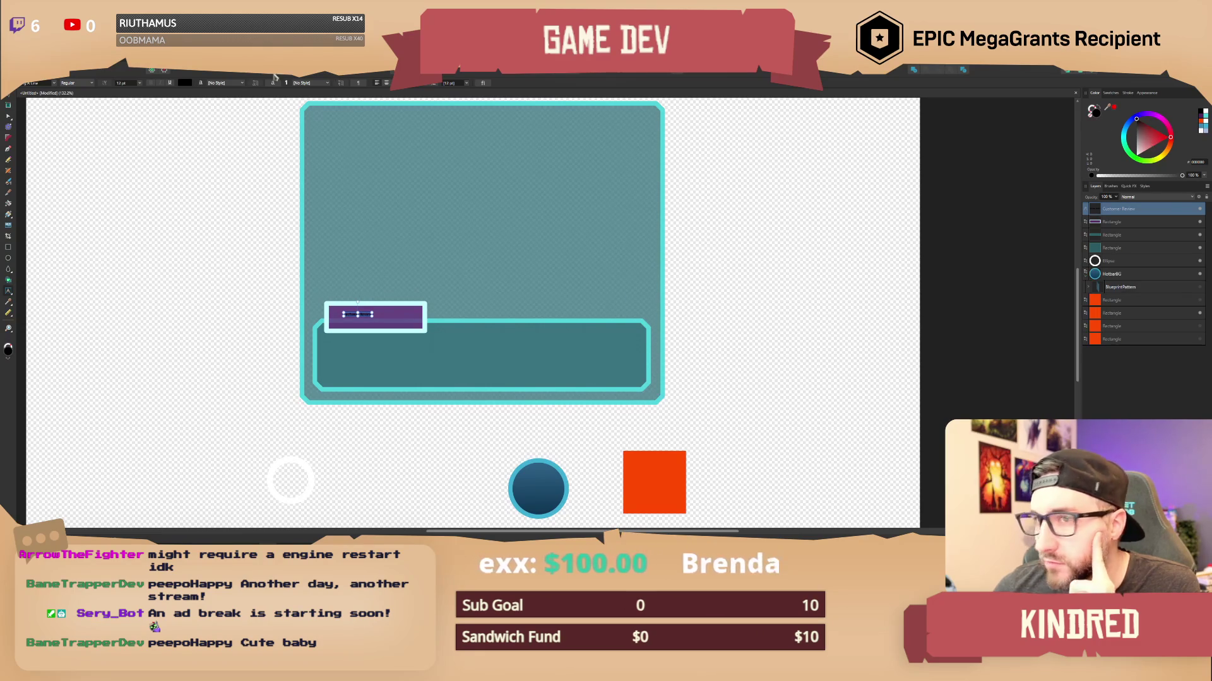
Make the Customer Review text white, enlarge it, and widen the purple label behind it.
left_click(186, 83)
left_click_drag(187, 149, 172, 126)
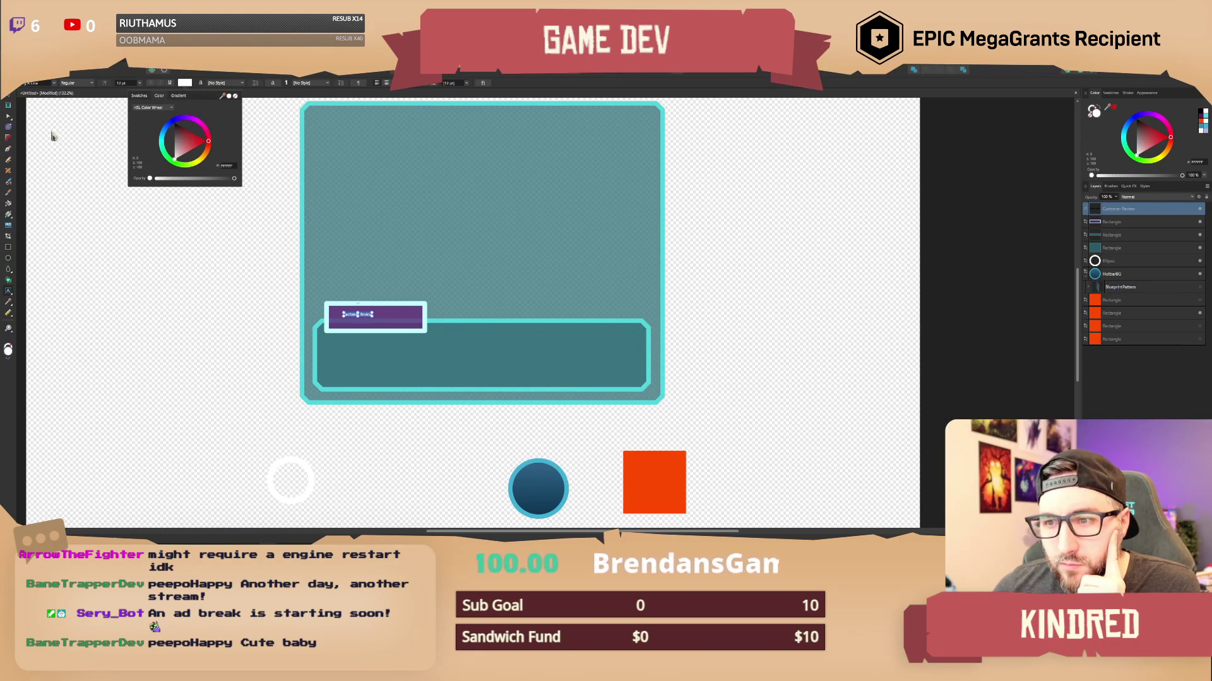
left_click(8, 105)
mouse_move(378, 326)
left_mouse_down()
mouse_move(428, 323)
mouse_move(438, 334)
mouse_move(424, 321)
mouse_move(438, 305)
left_mouse_up()
left_click(424, 308)
key("ctrl+d")
scroll(437, 306, "up", 2)
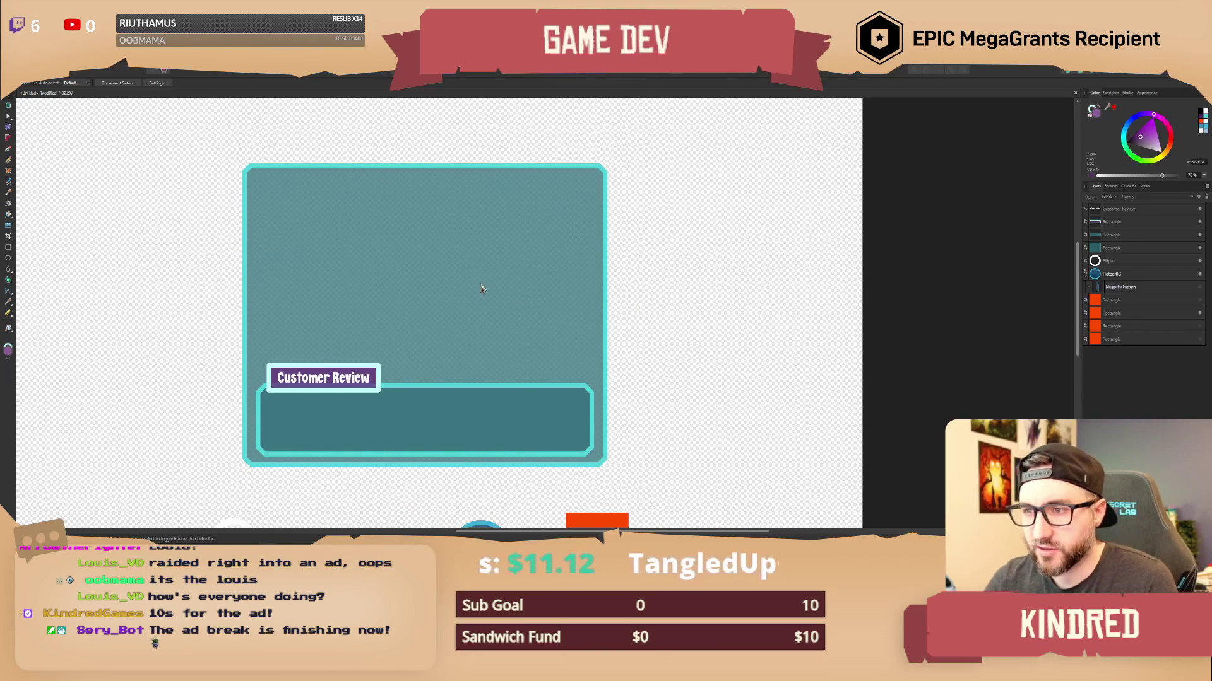
Adjust the label's corner rounding, then drag a copy of the whole label to the panel top.
left_click_drag(492, 289, 522, 319)
left_click_drag(223, 357, 415, 423)
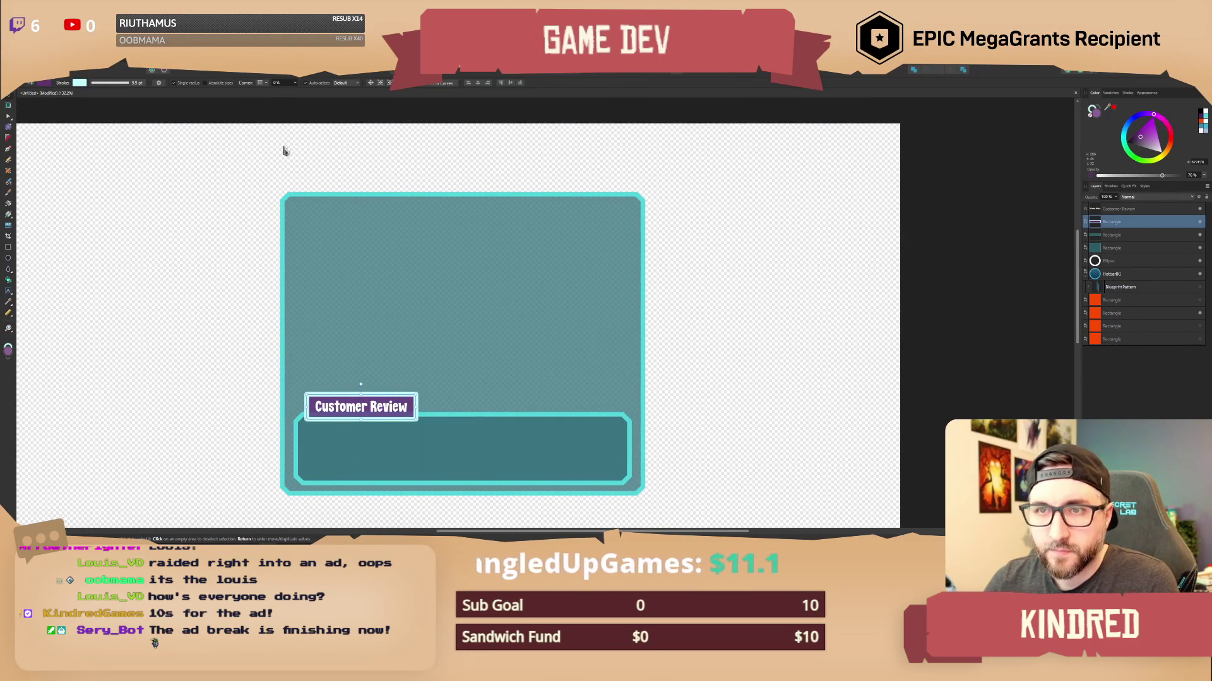
left_click(267, 86)
left_click(266, 104)
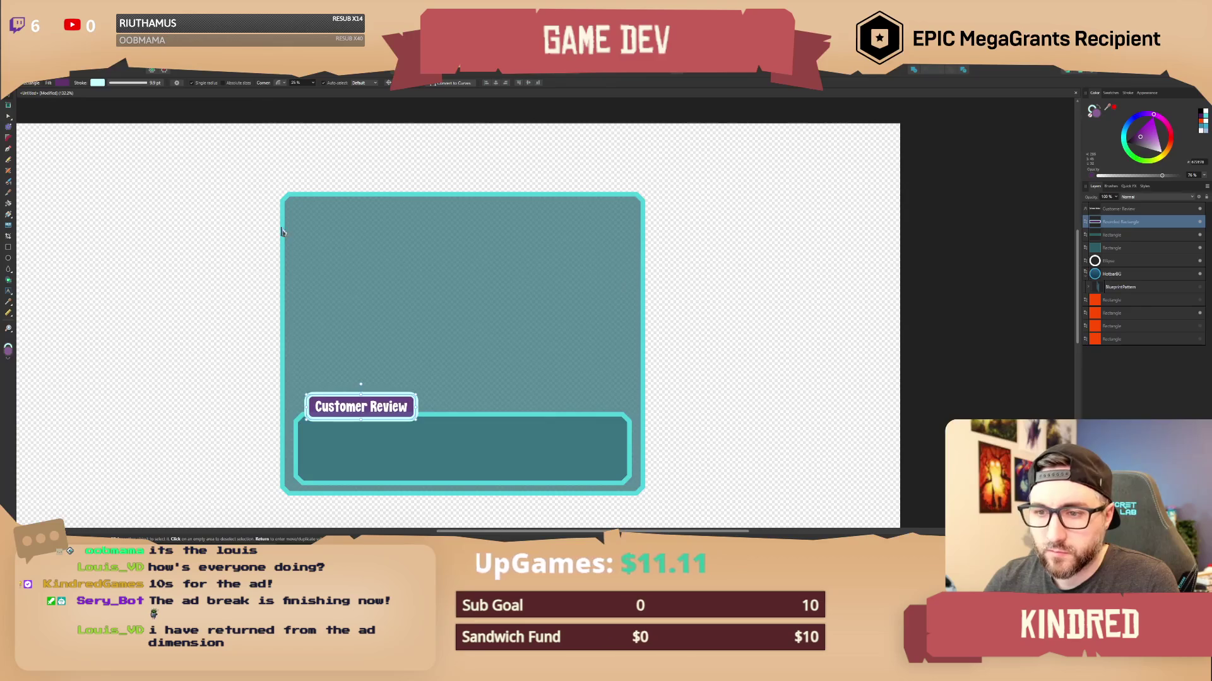
left_click(289, 173)
mouse_move(214, 357)
left_mouse_down()
mouse_move(465, 414)
mouse_move(460, 441)
left_mouse_up()
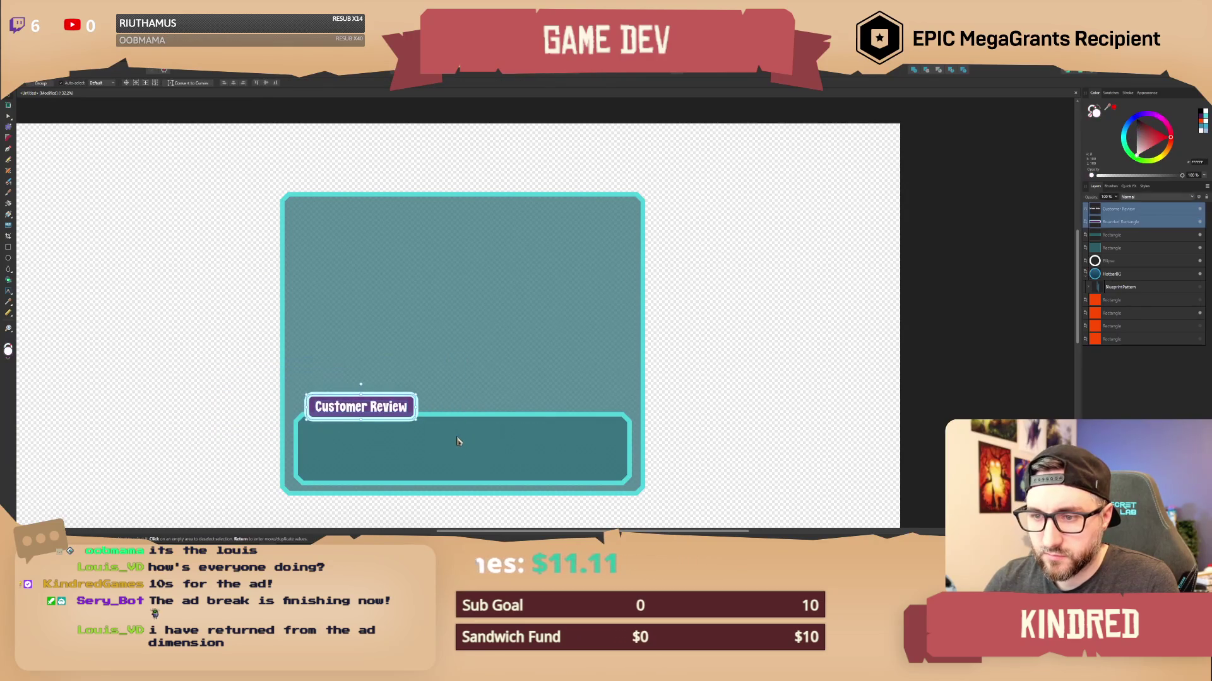
mouse_move(359, 407)
left_mouse_down("ctrl")
mouse_move(411, 349)
mouse_move(480, 178)
mouse_move(559, 172)
mouse_move(523, 197)
mouse_move(525, 185)
left_mouse_up("ctrl")
Move the copied label to the panel's top and change its text to 'Planetary Review'.
key("ctrl+d")
double_click(554, 184)
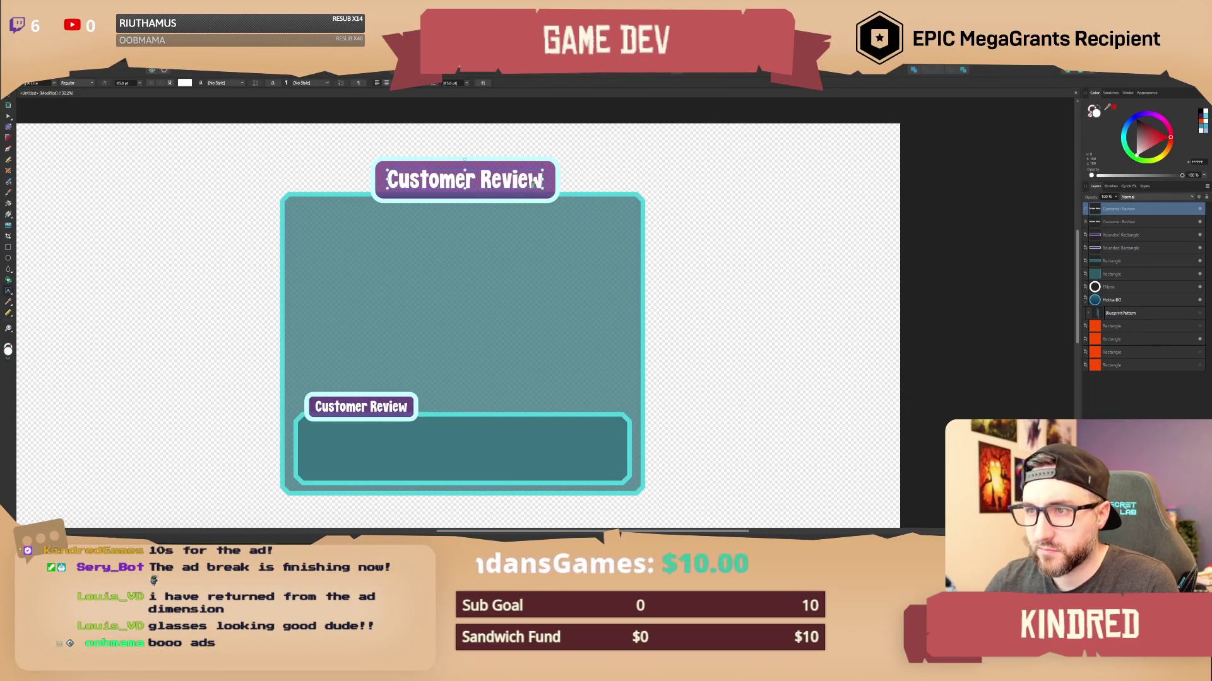
triple_click(535, 182)
type("P")
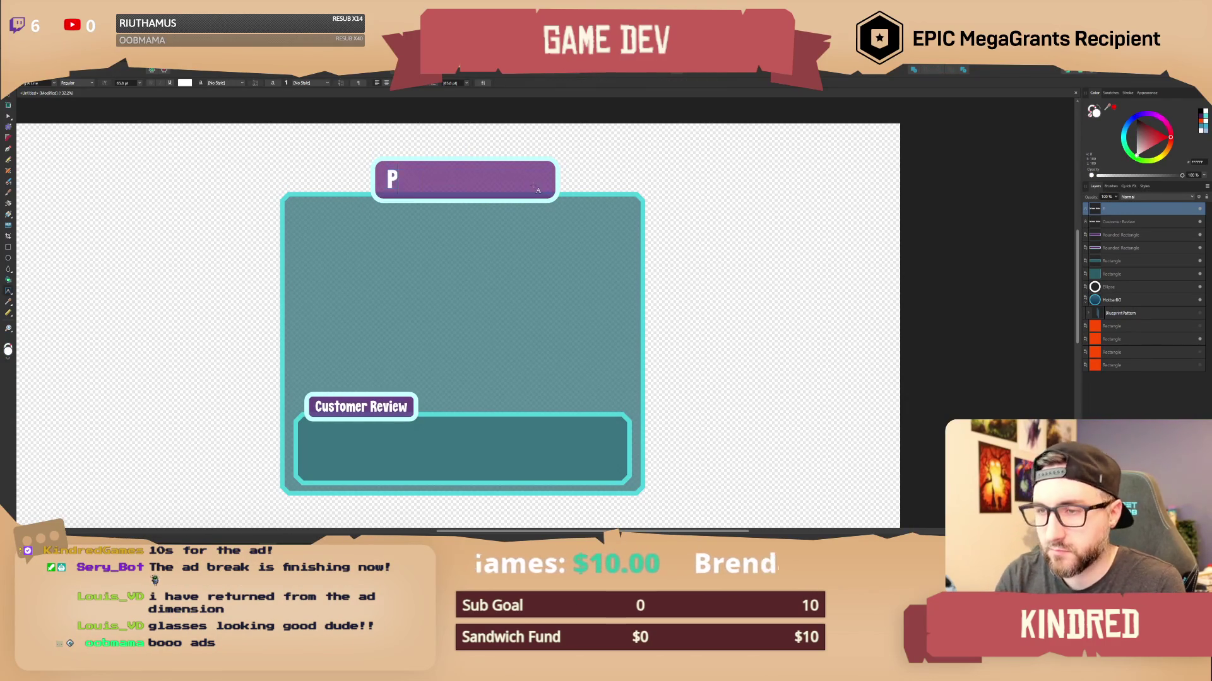
type("lanetary Review")
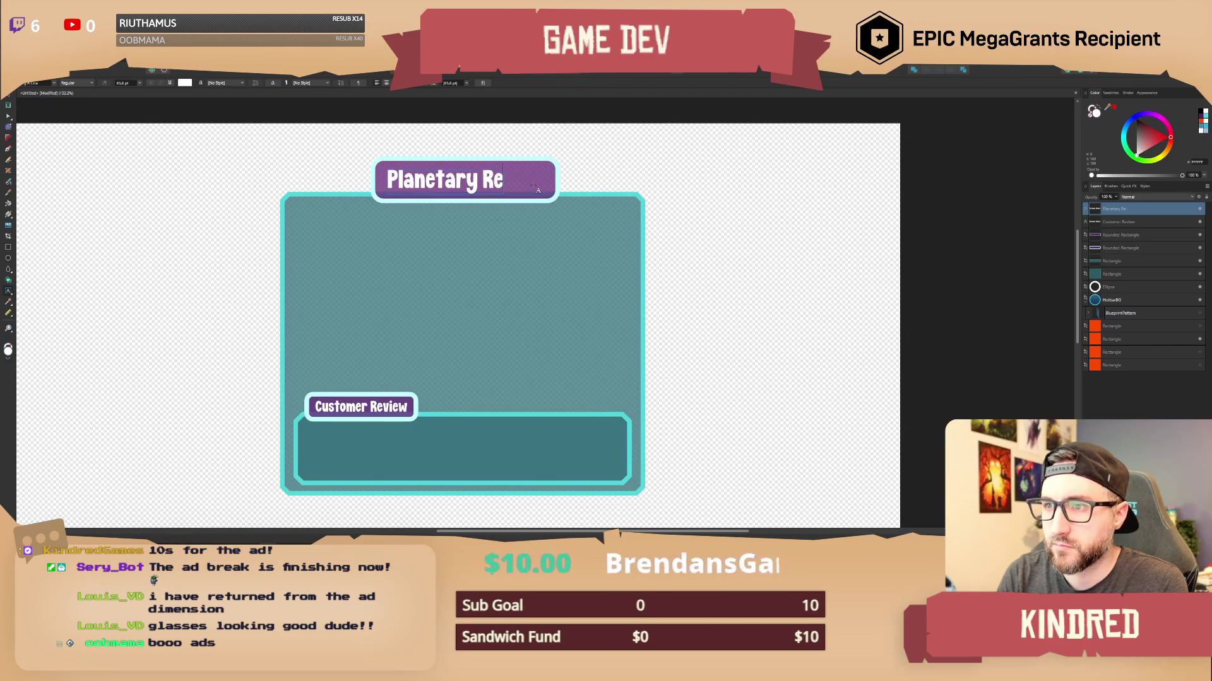
key("Escape")
key("v")
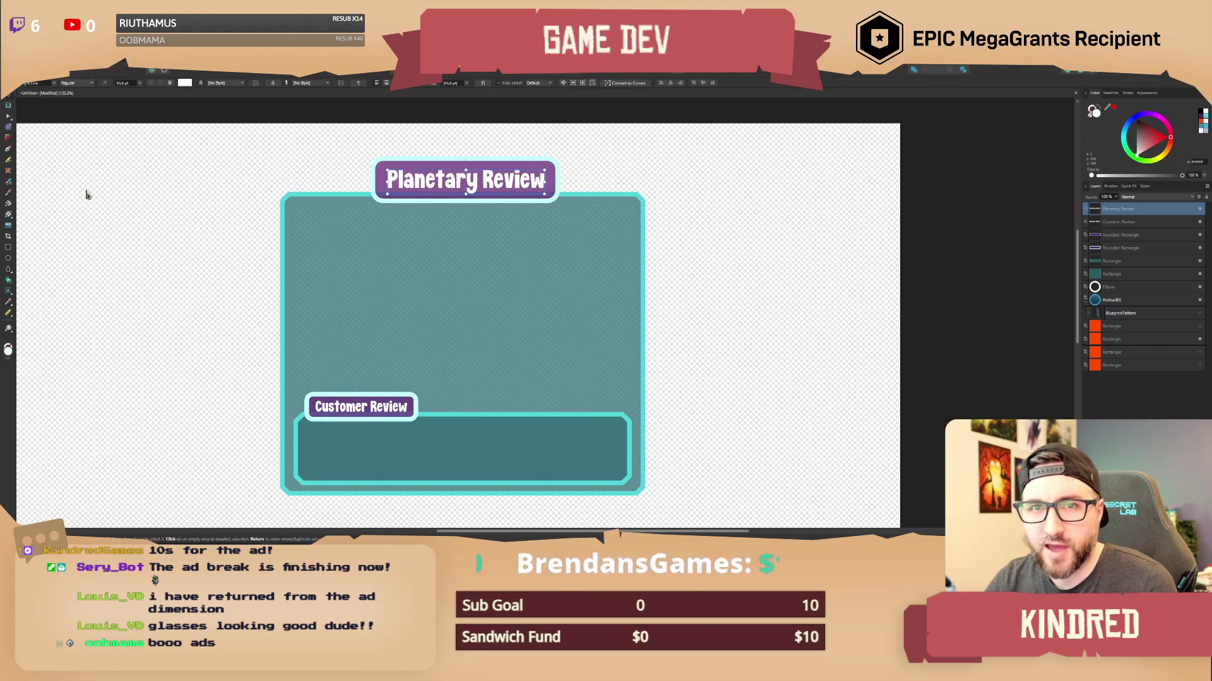
left_click(87, 194)
scroll(379, 261, "up", 1)
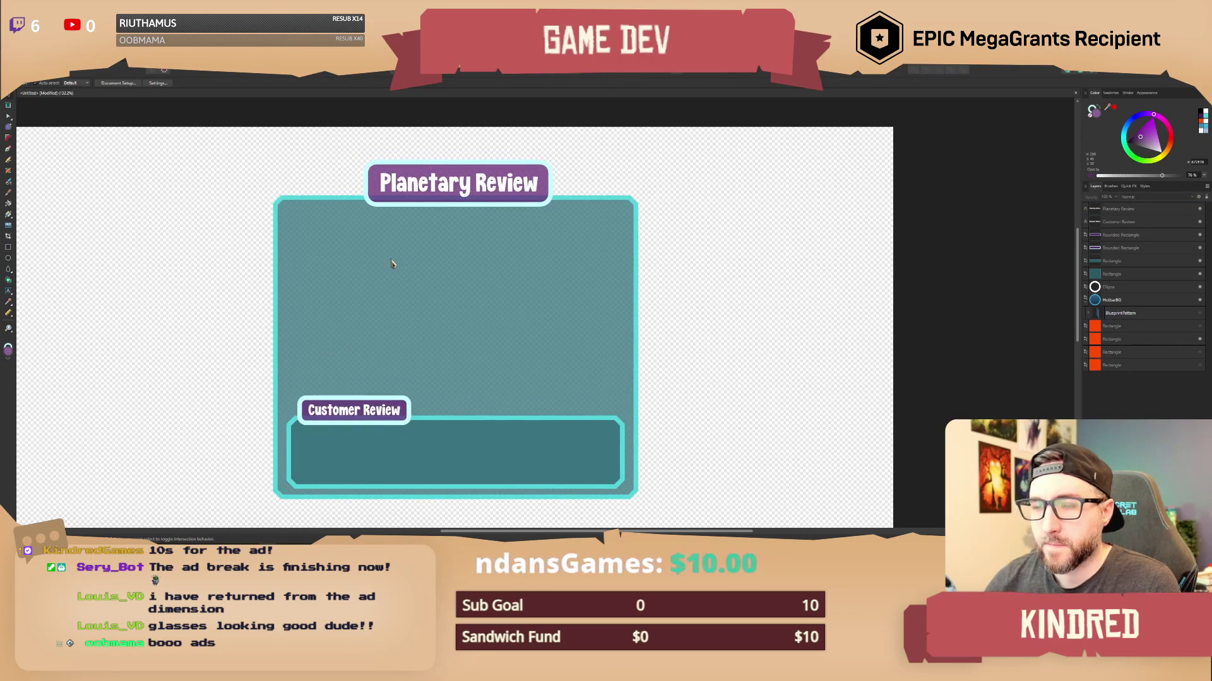
double_click(425, 184)
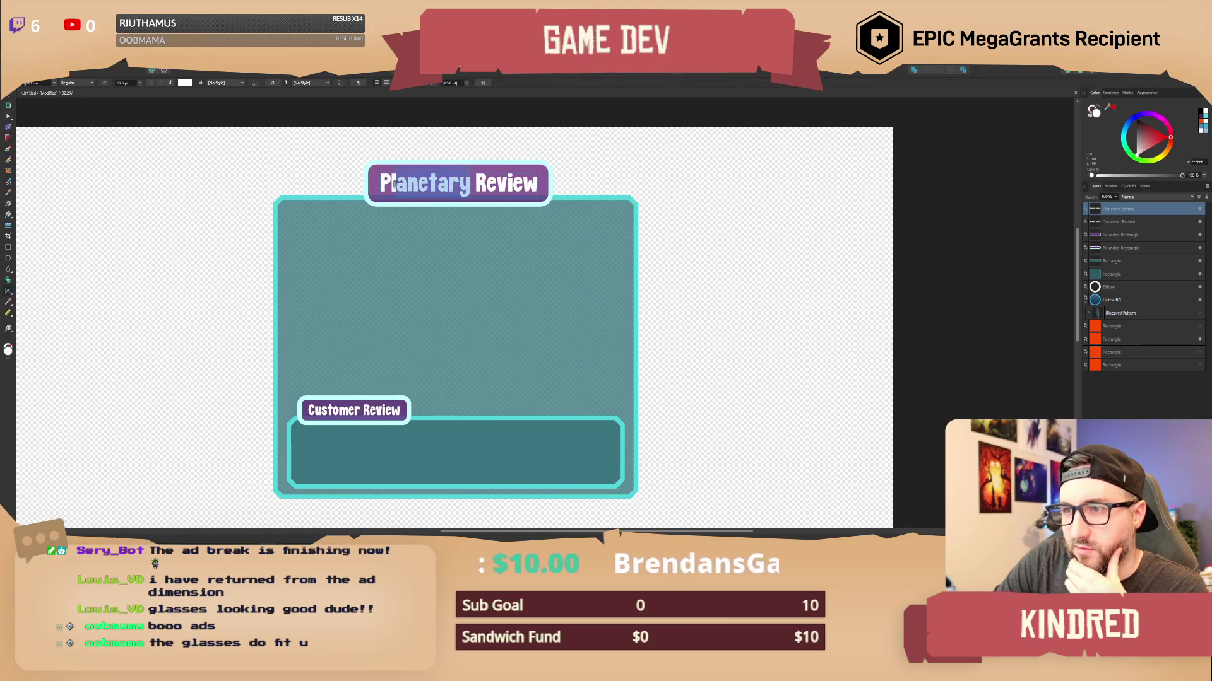
left_click(310, 173)
left_click(9, 102)
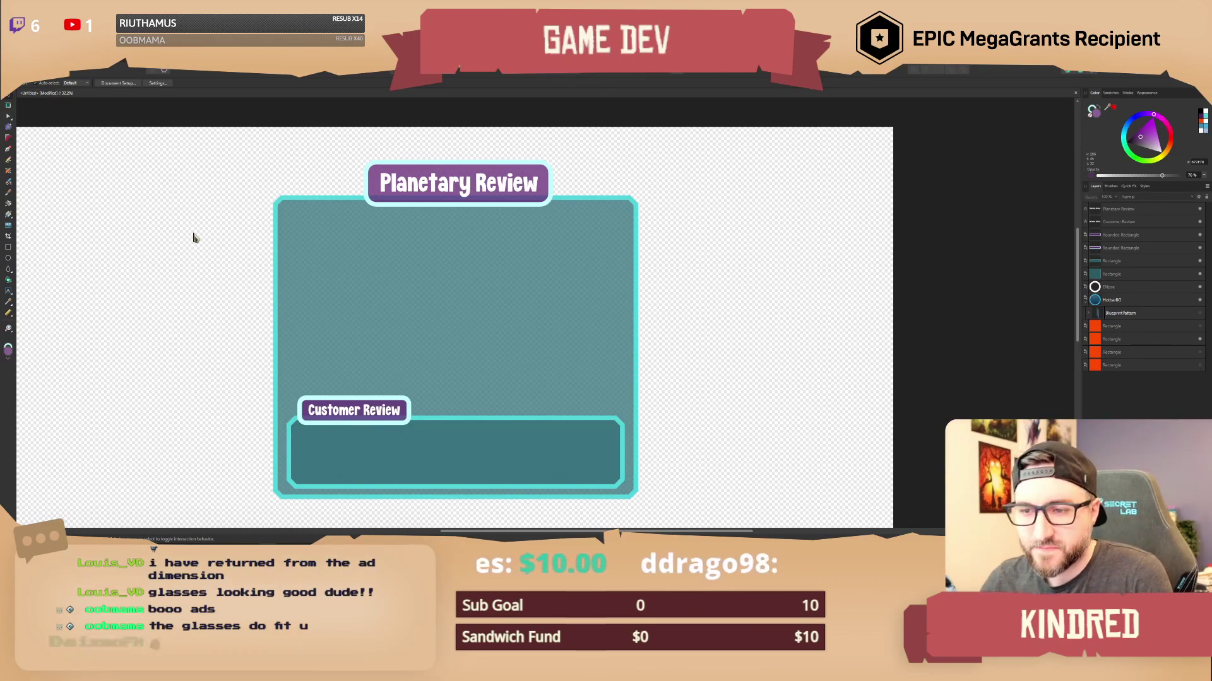
scroll(249, 306, "down", 1, "ctrl")
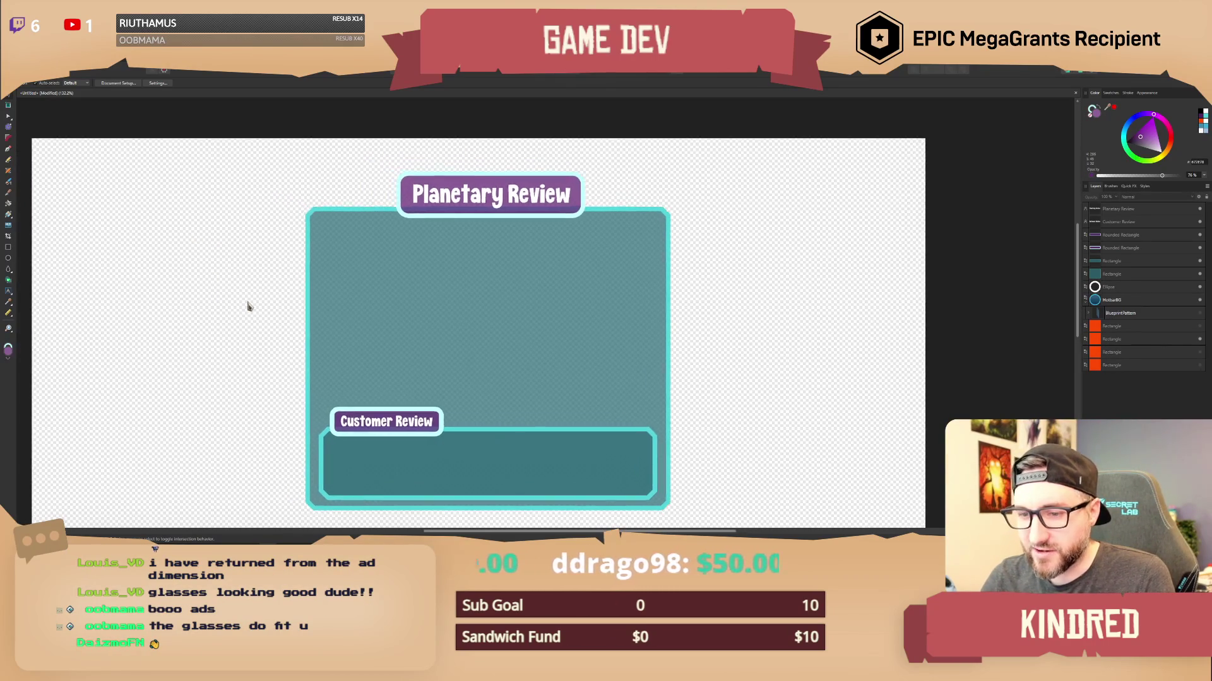
scroll(267, 284, "up", 1, "ctrl")
scroll(260, 278, "right", 2)
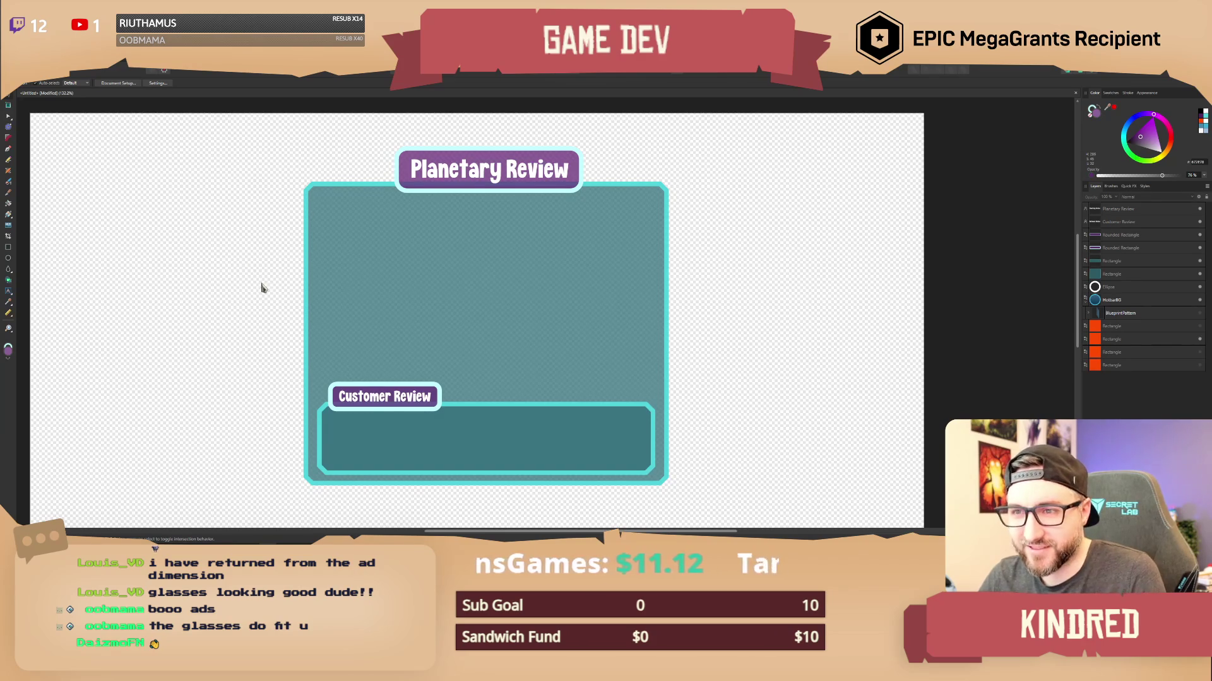
scroll(291, 280, "left", 2)
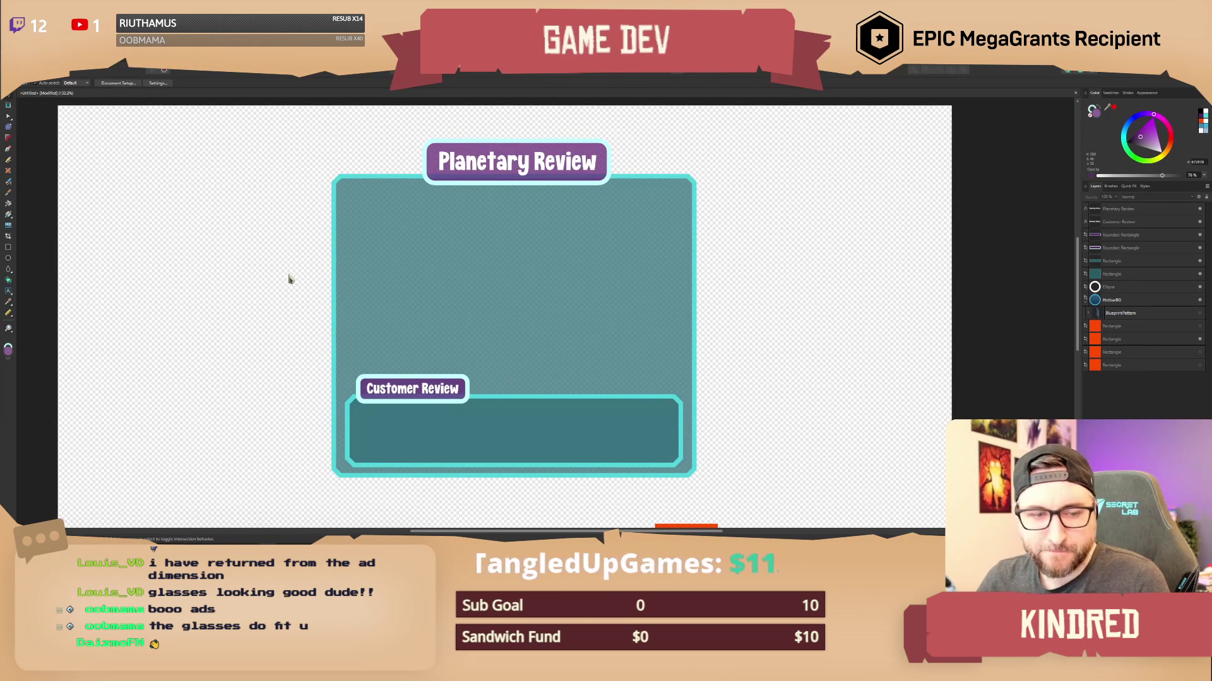
scroll(297, 263, "down", 2)
scroll(324, 265, "up", 2)
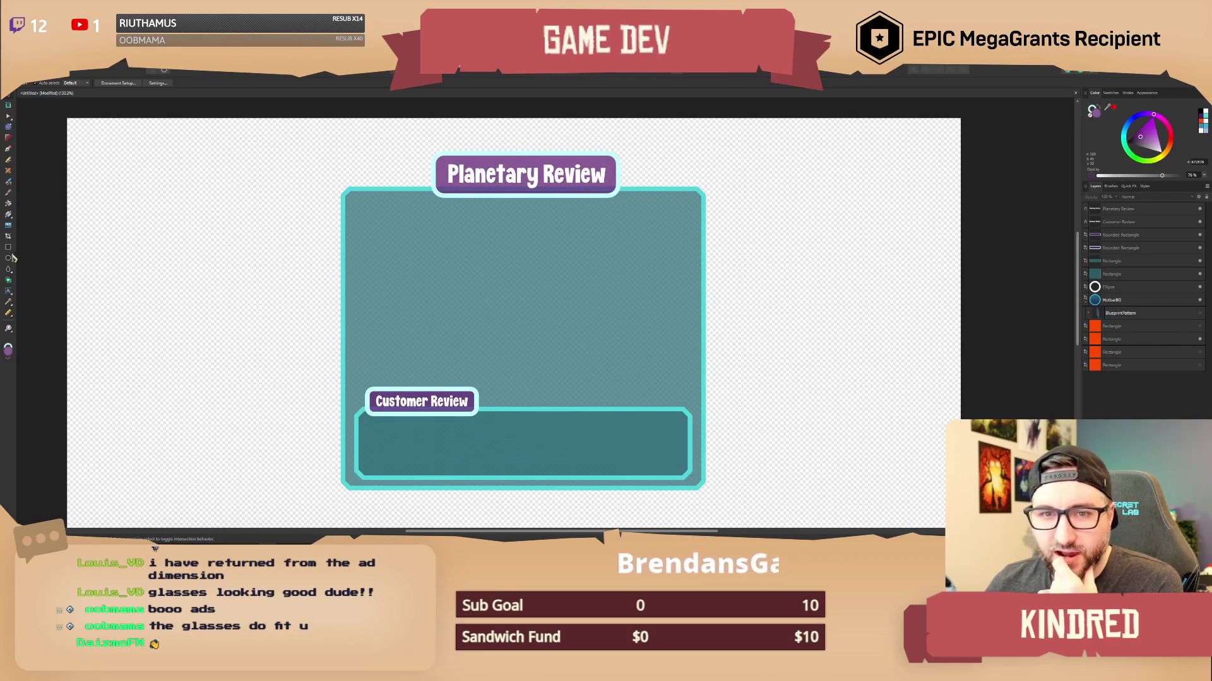
key("t")
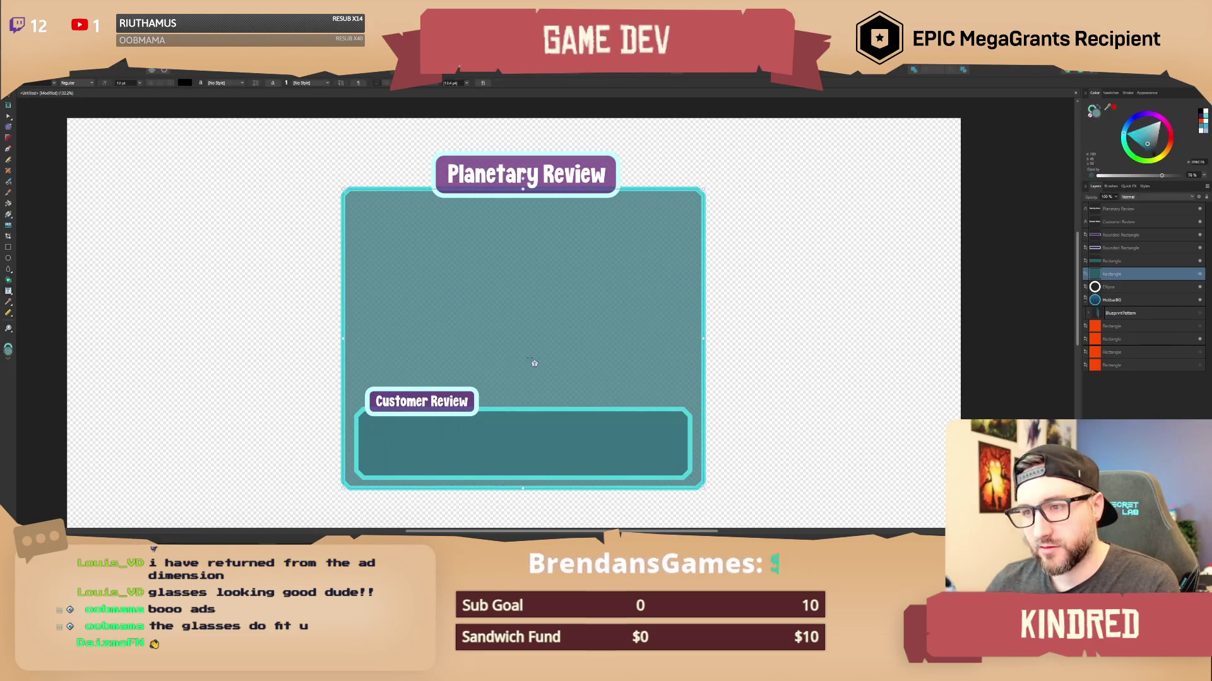
left_click(533, 363)
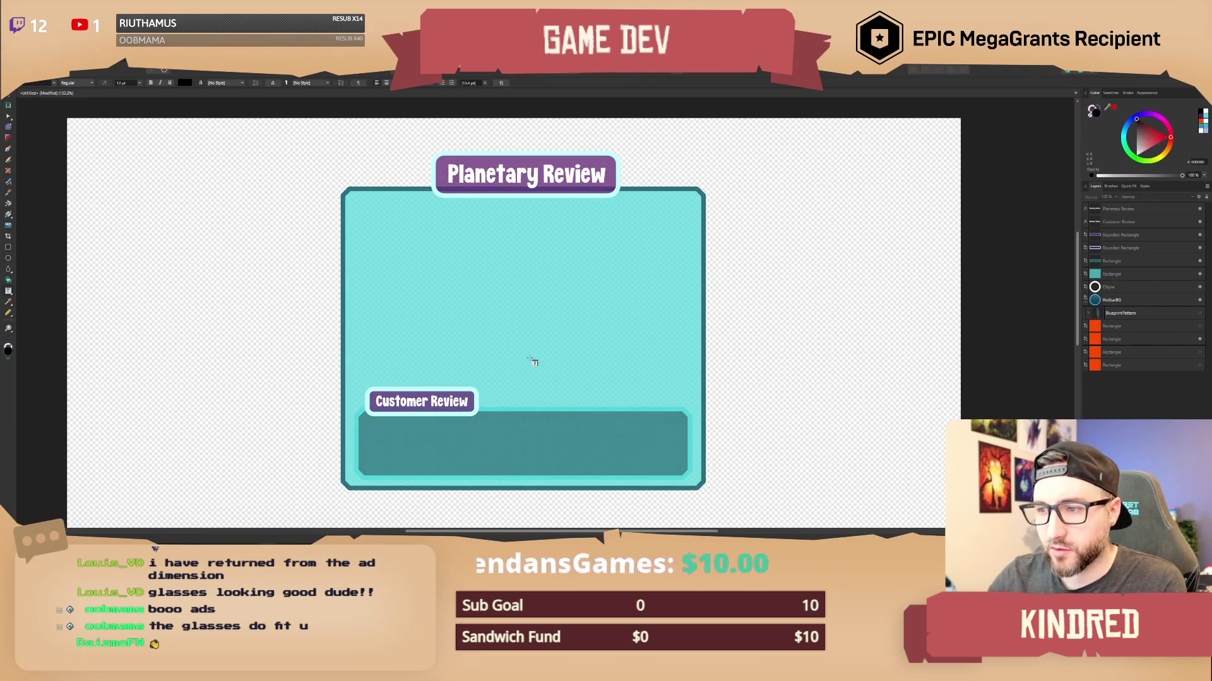
key("Escape")
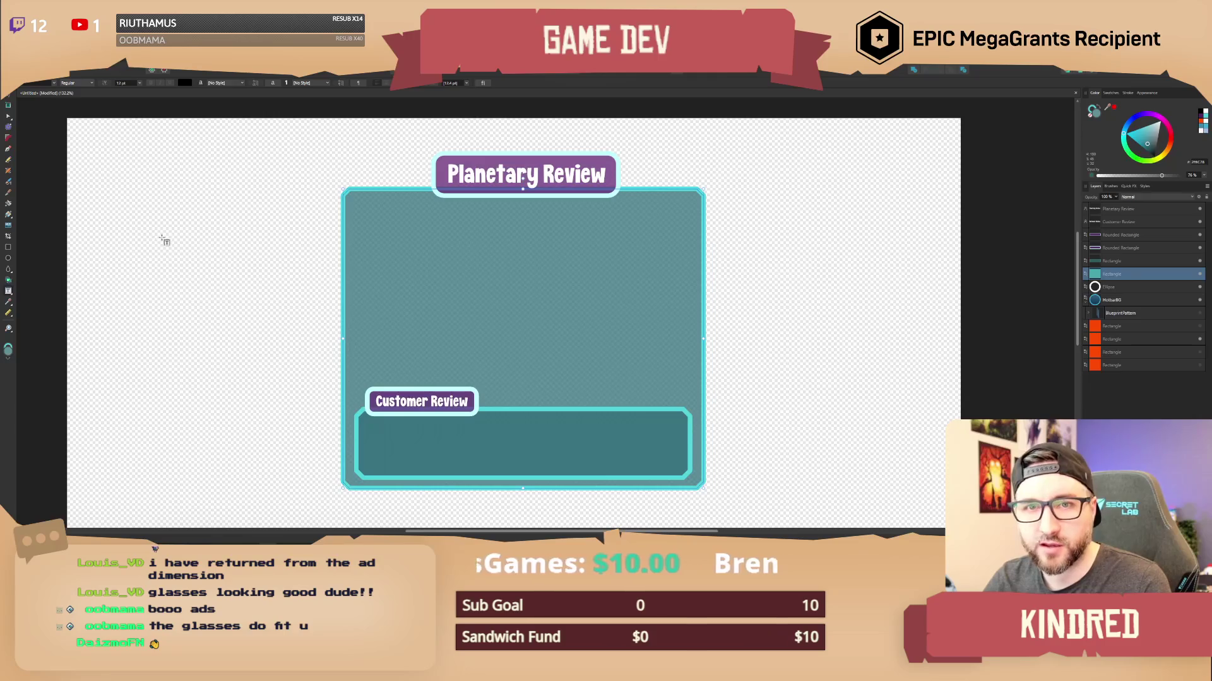
key("Escape")
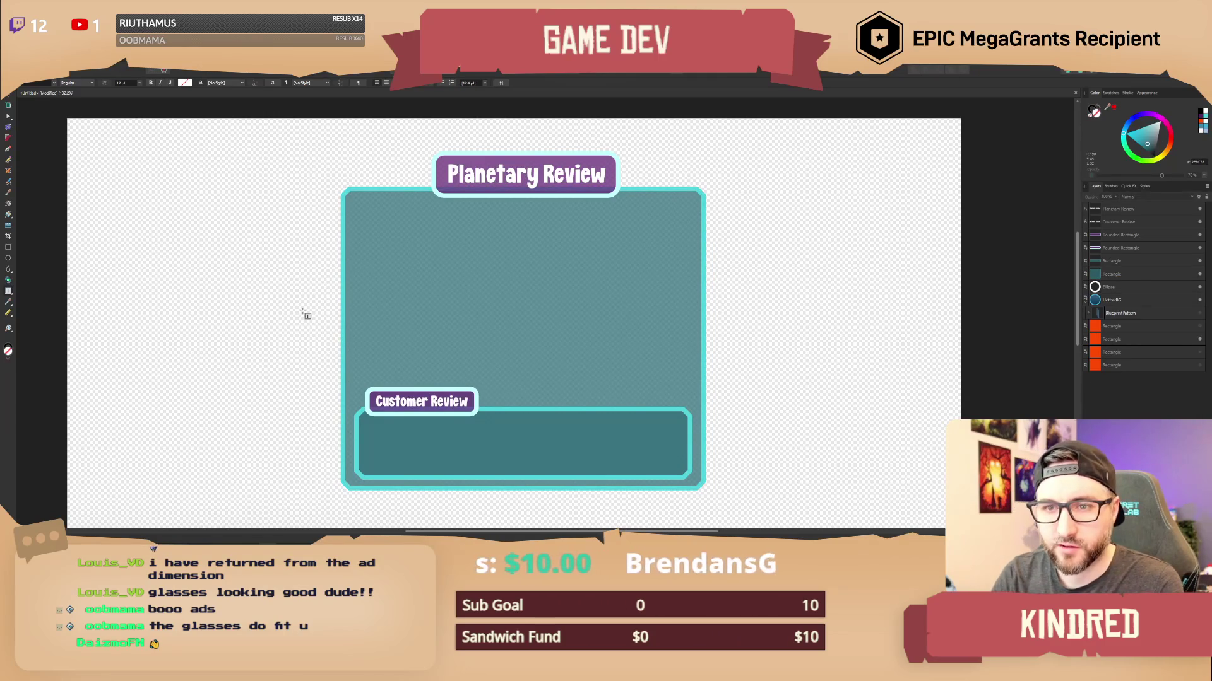
left_click(8, 104)
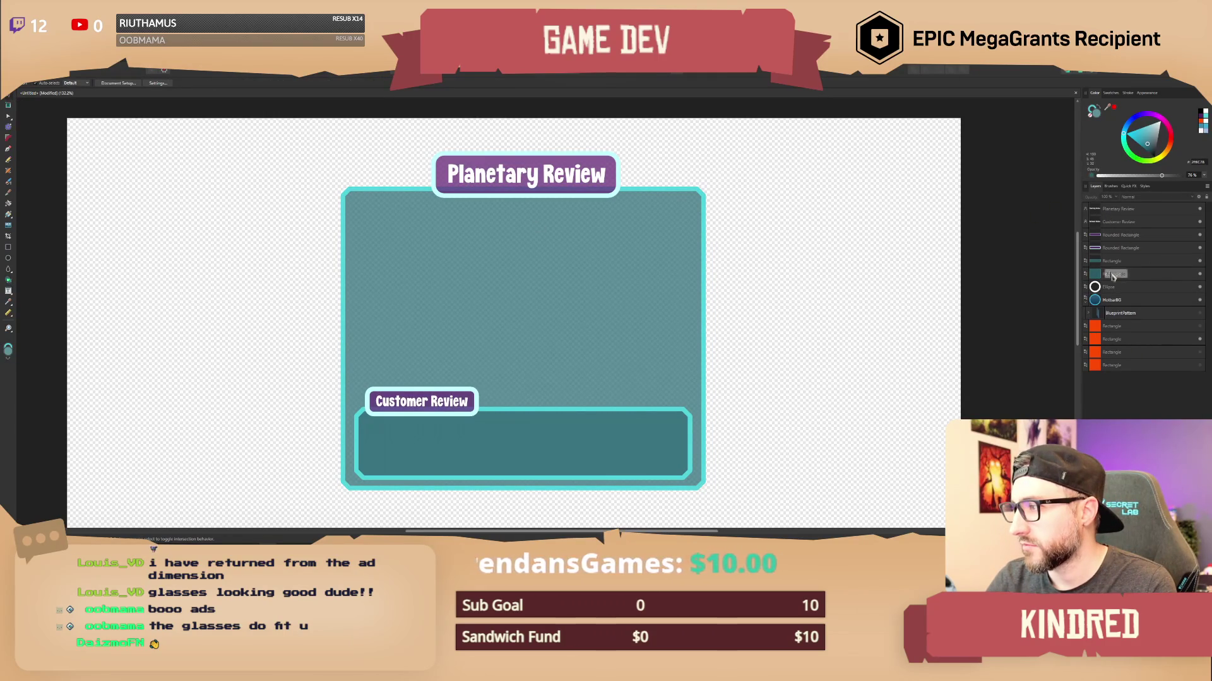
key("a")
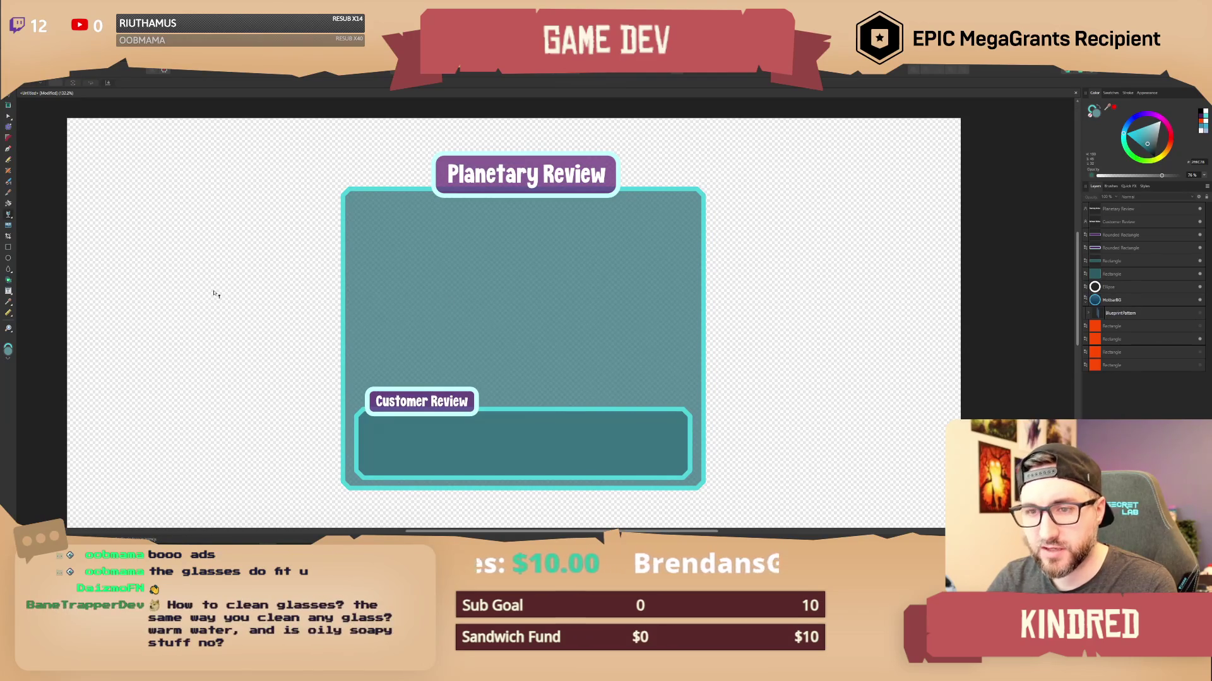
right_click(197, 294)
key("Escape")
key("t")
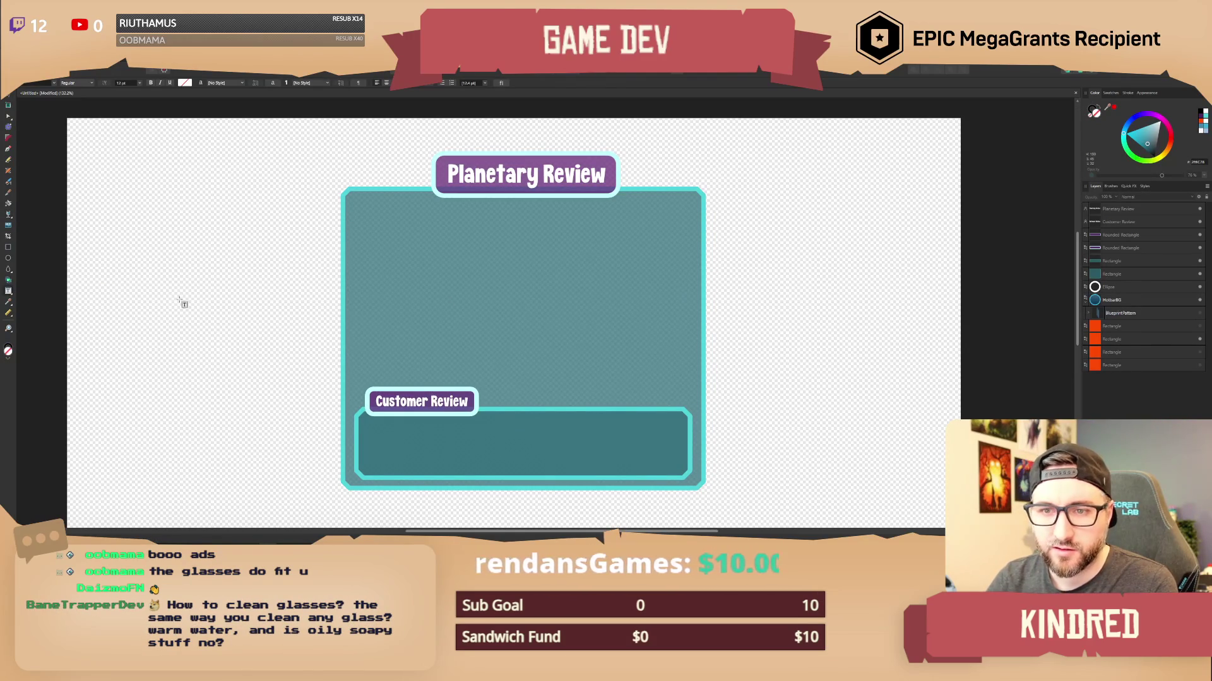
Add an art-text rating line left of the panel, scale it up and place it inside.
mouse_move(158, 279)
left_mouse_down()
mouse_move(231, 328)
mouse_move(247, 316)
left_mouse_up()
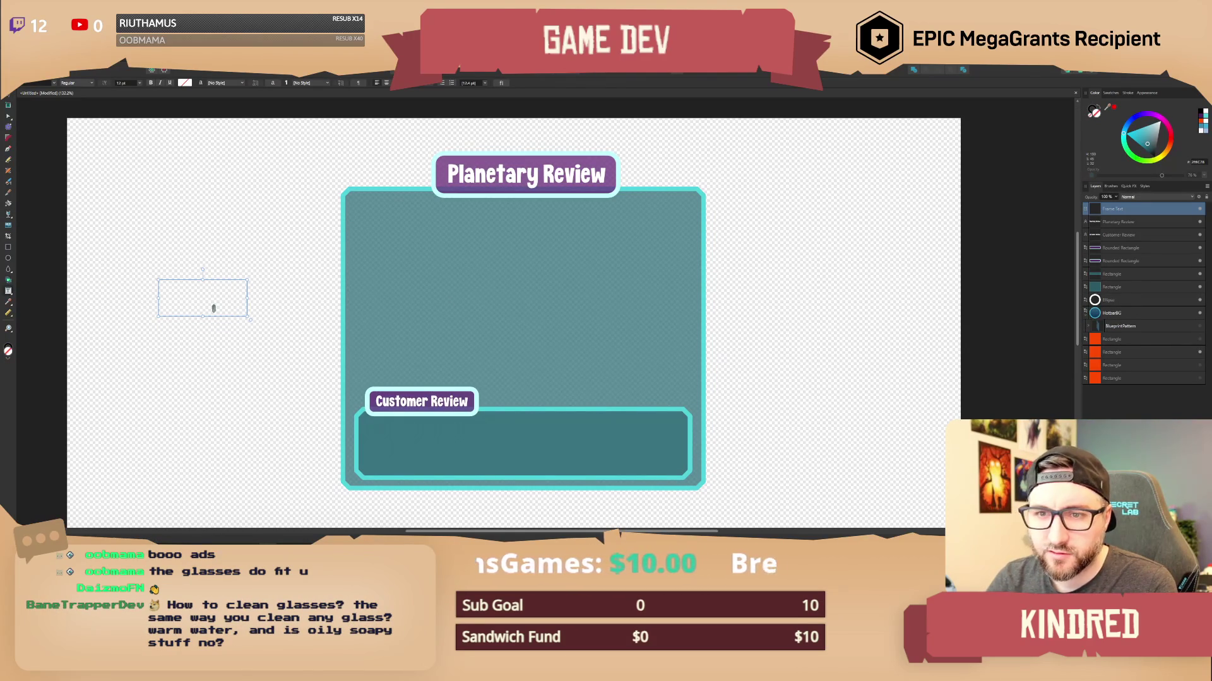
key("ctrl+z")
left_click(8, 291)
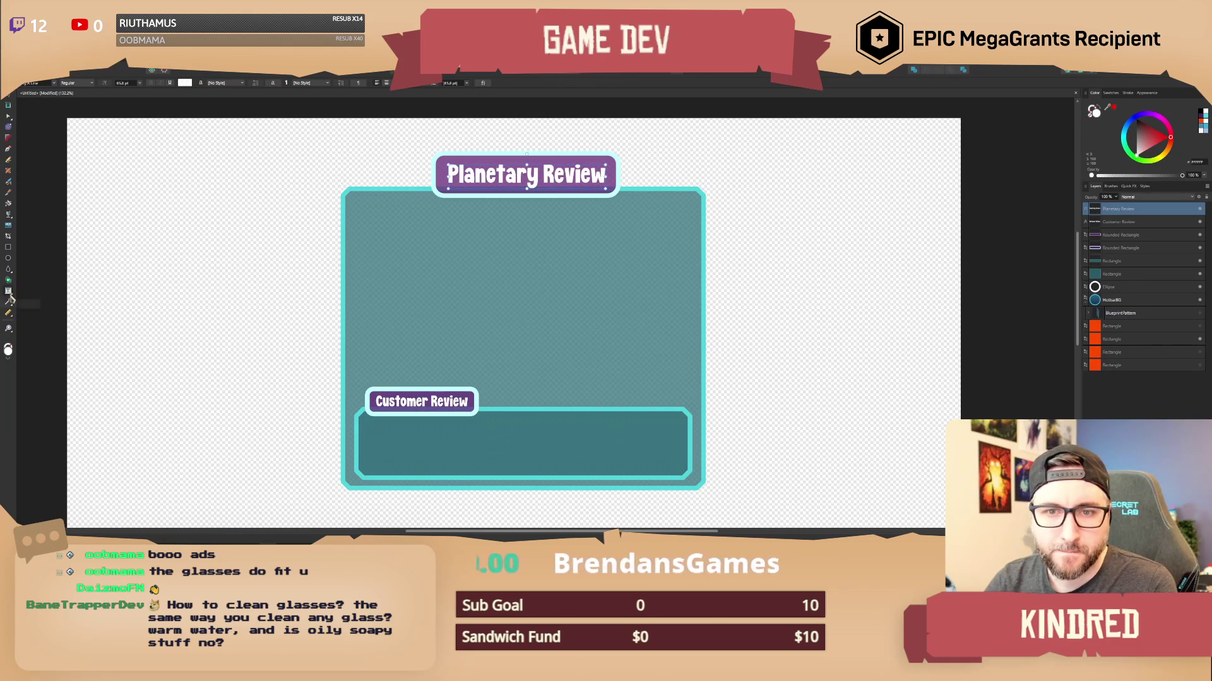
left_click(136, 280)
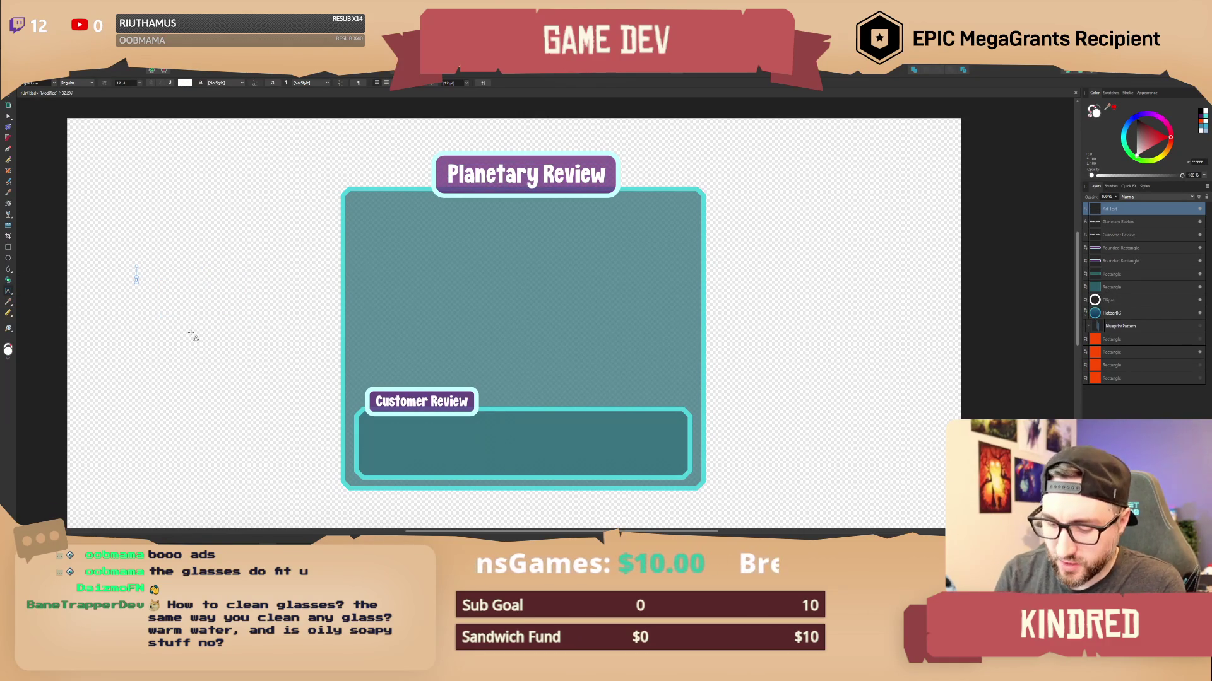
type("10")
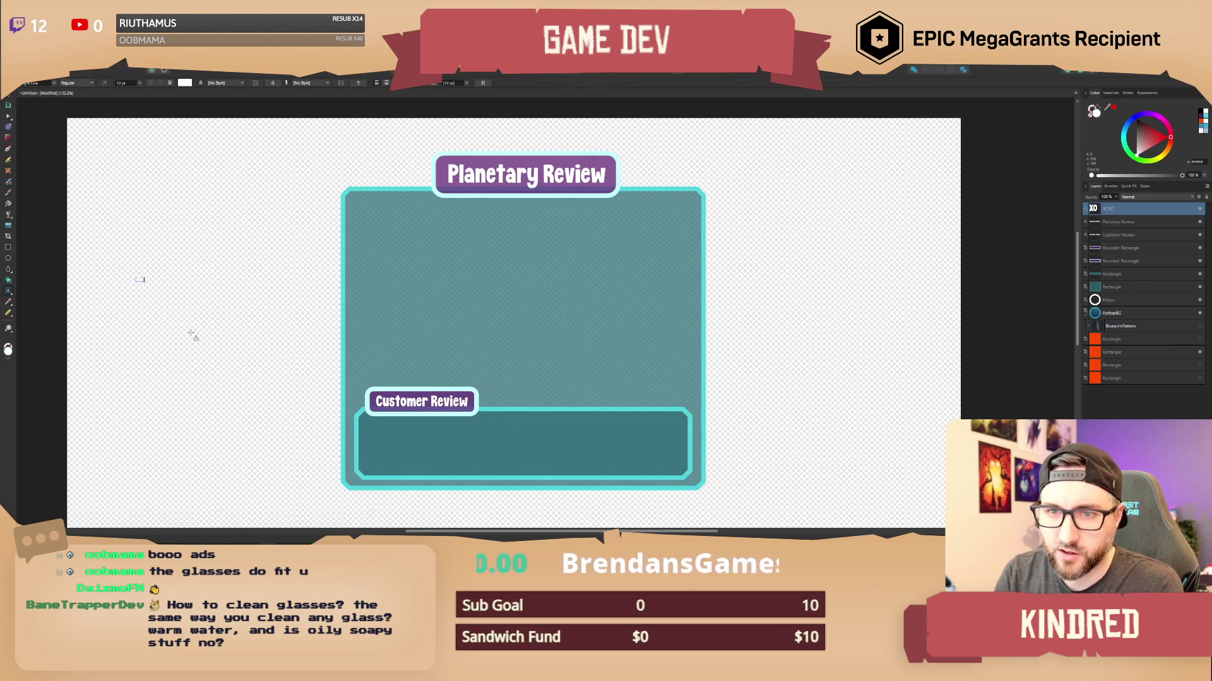
type(" Rating")
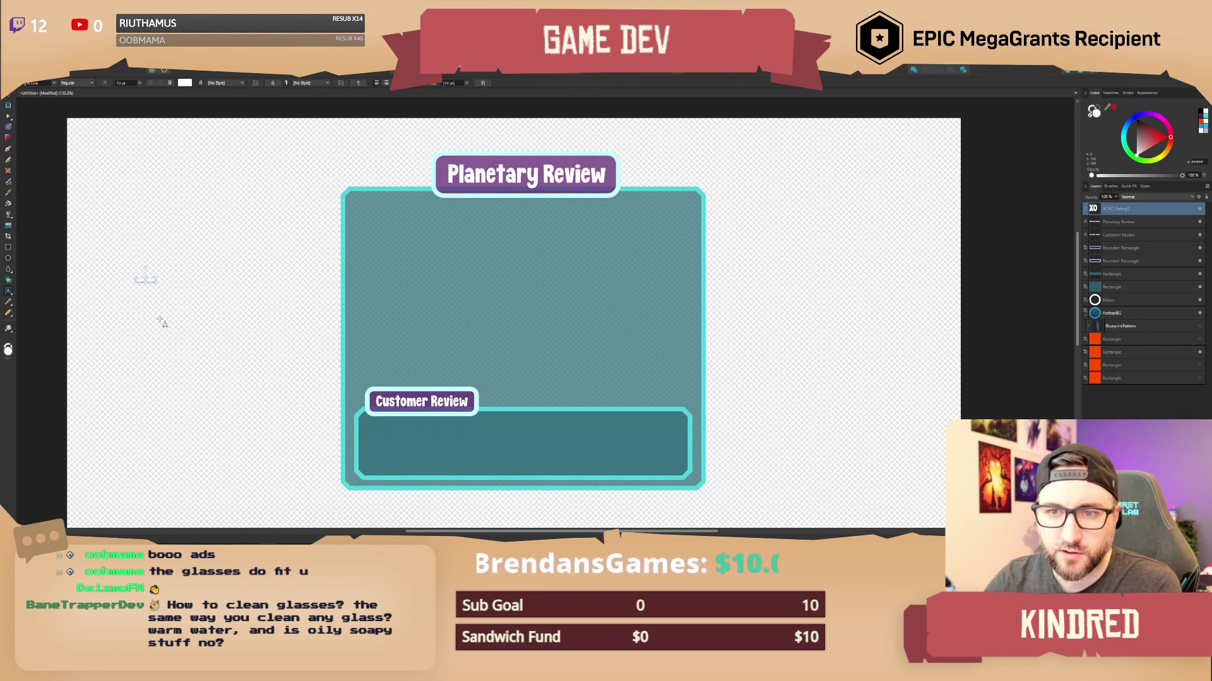
key("Escape")
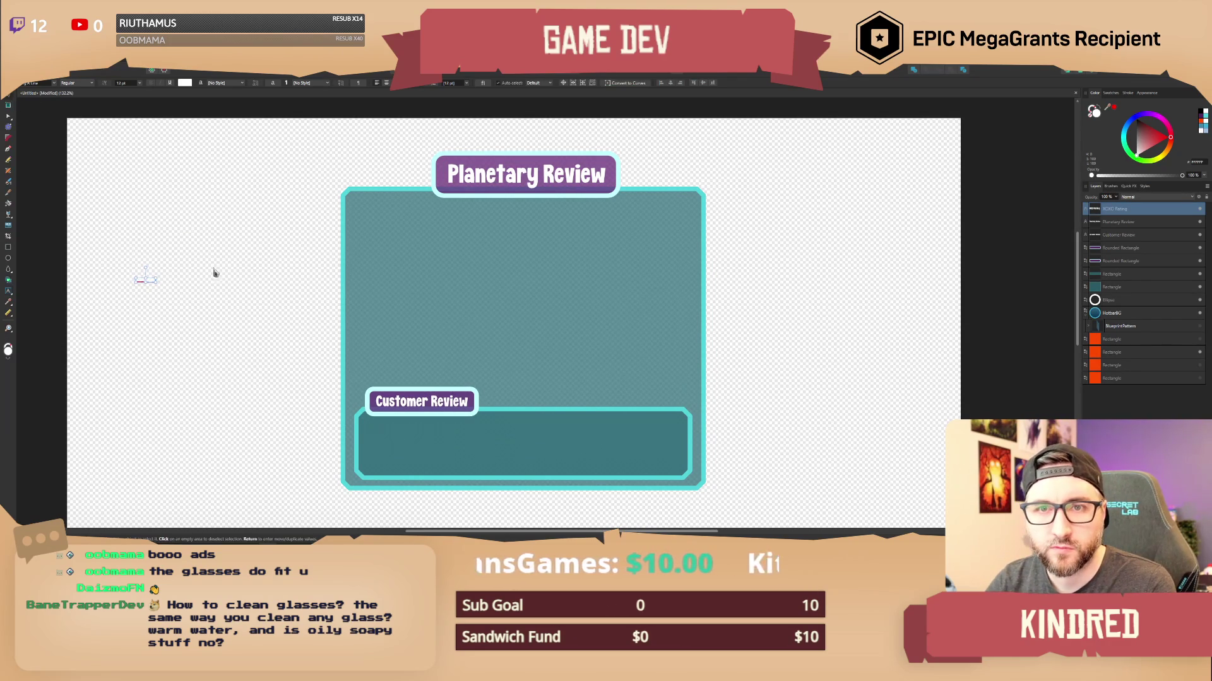
left_click_drag(156, 278, 239, 238)
left_click_drag(201, 275, 496, 248)
Grow the rating text to about 88.7 pt and extend it to 'XOXO Rating: 3/10'.
left_click_drag(459, 283, 513, 284)
left_click(542, 282)
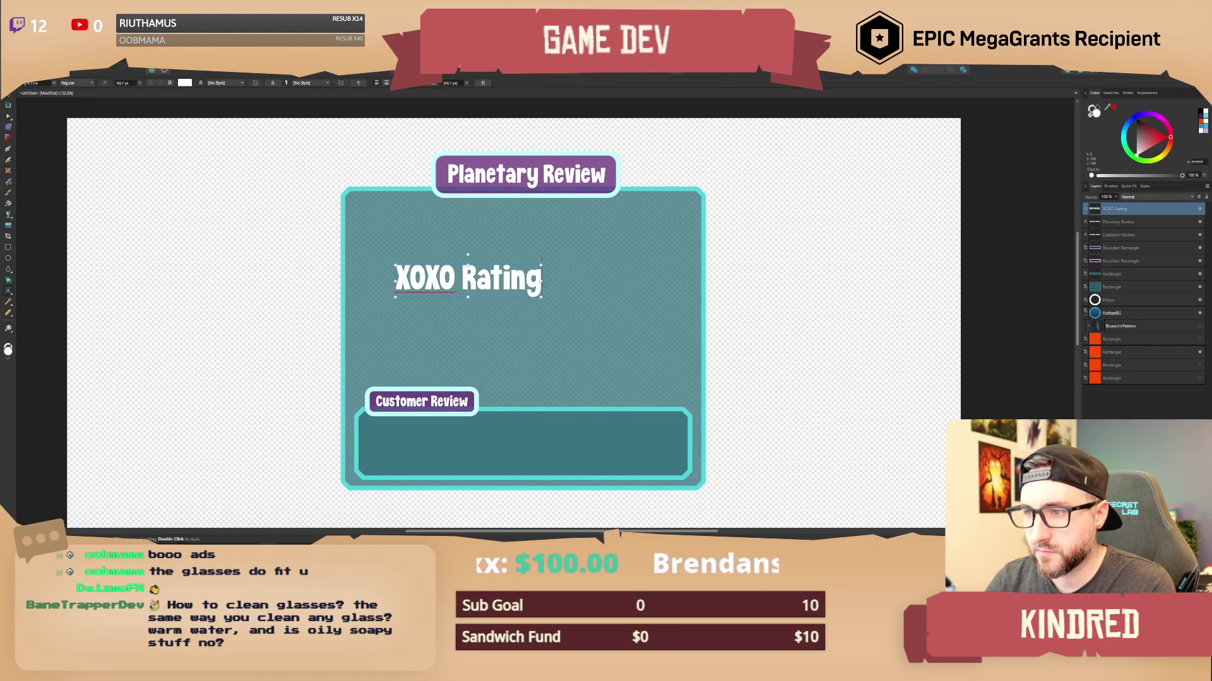
type(":")
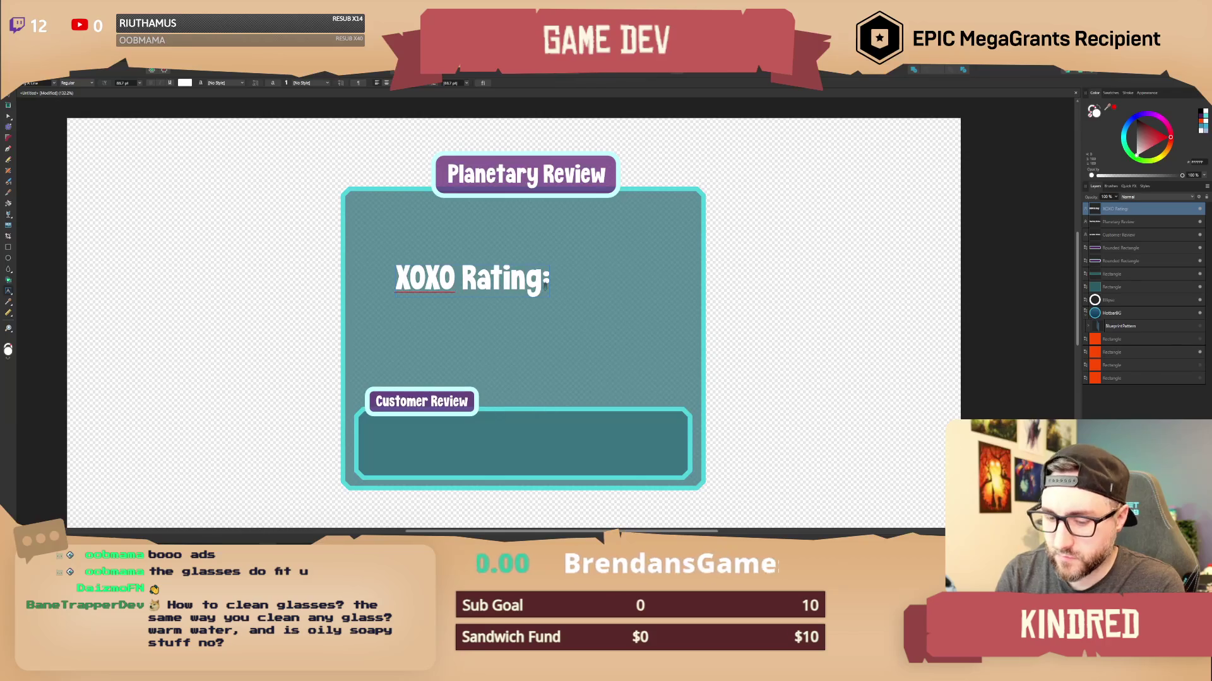
type(" 3/10")
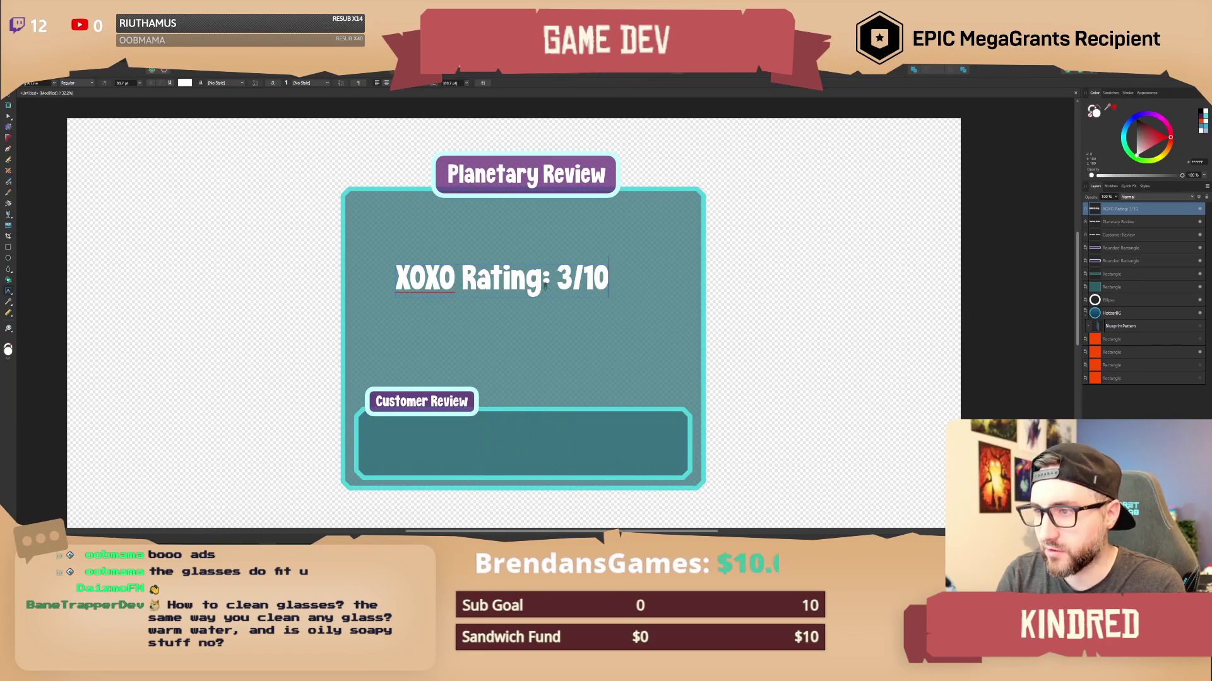
key("Escape")
left_click_drag(498, 278, 516, 277)
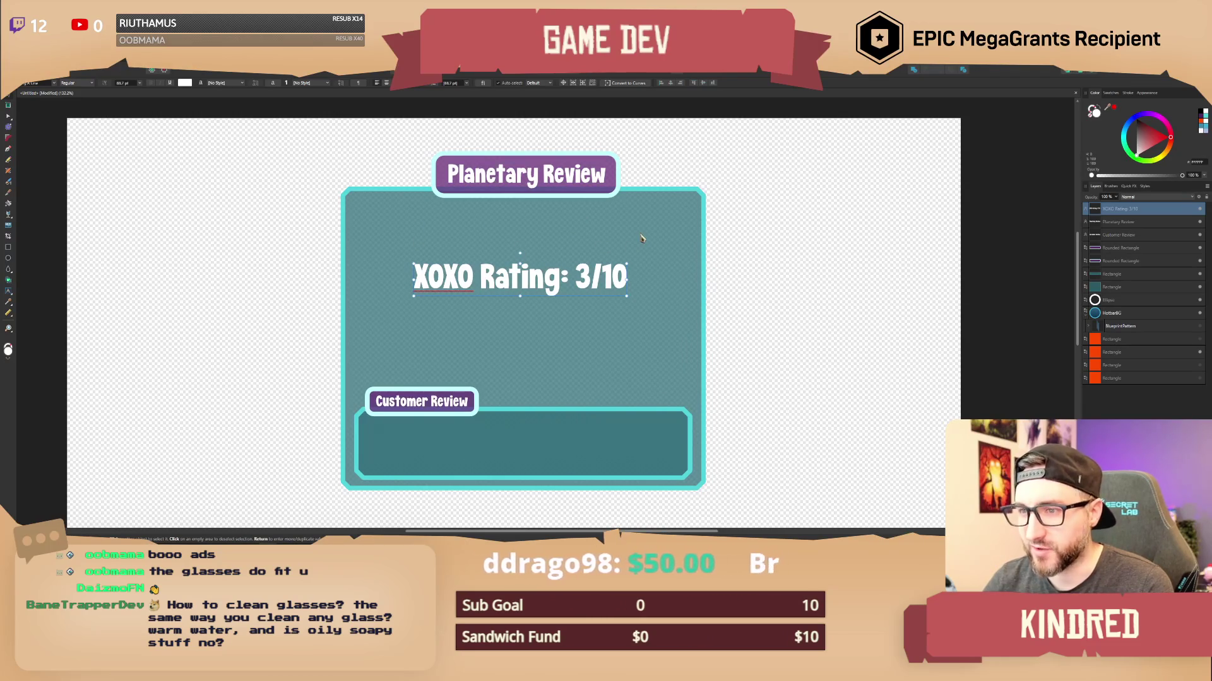
left_click_drag(542, 282, 547, 282)
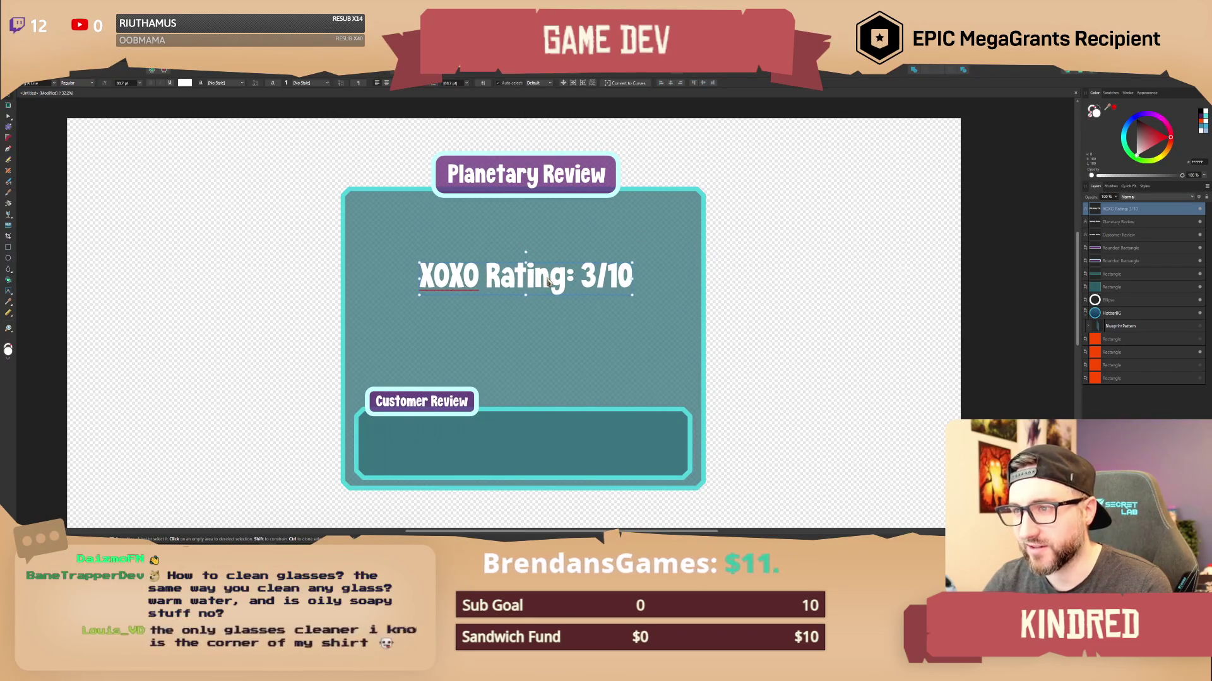
Centre the rating line near the top of the panel under the Planetary Review title.
left_click(789, 278)
left_click_drag(620, 282, 618, 279)
left_click(799, 250)
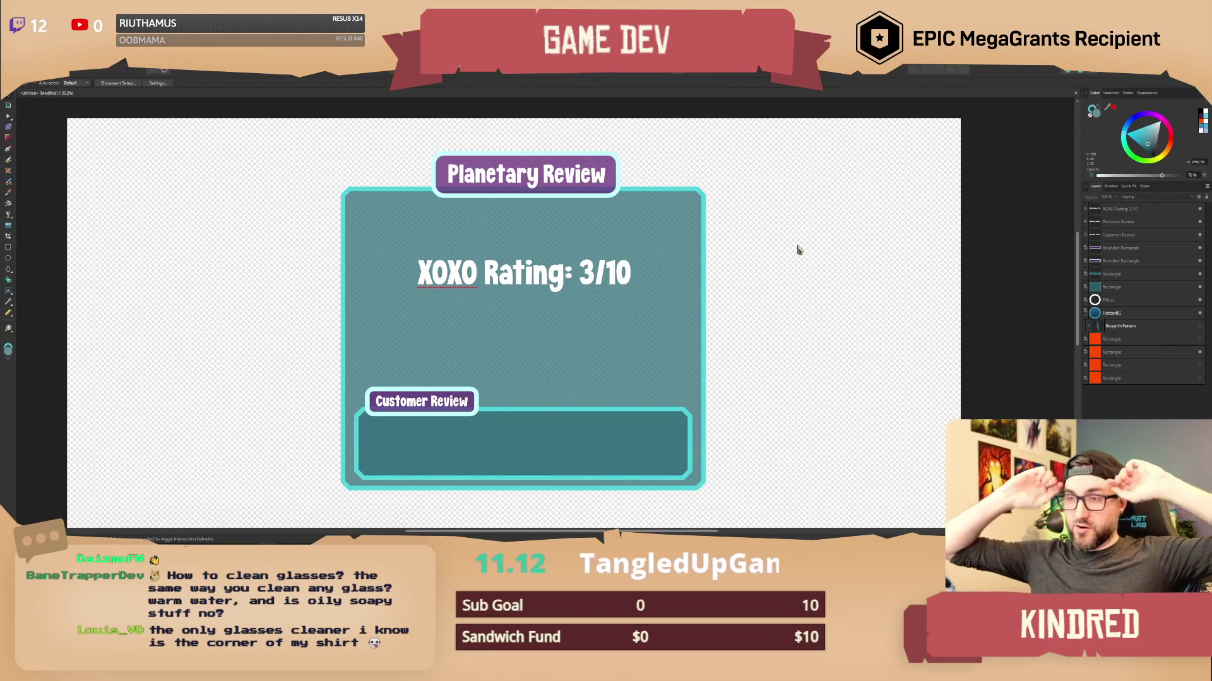
left_click(617, 280)
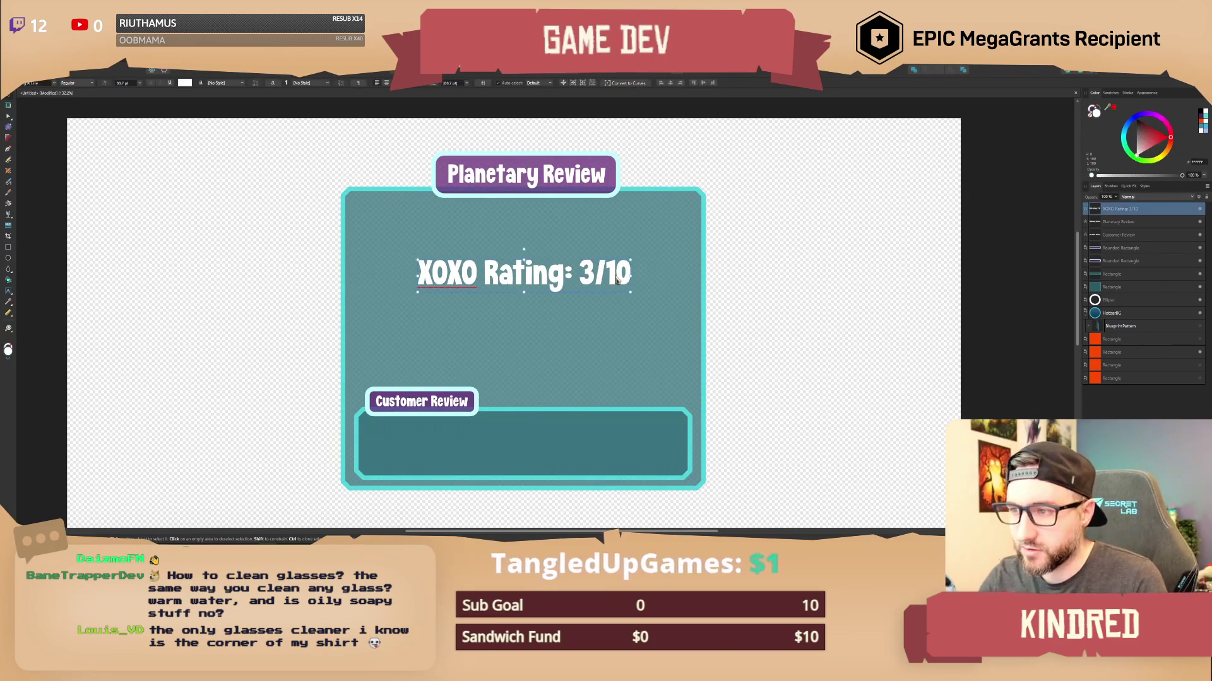
left_click_drag(601, 276, 606, 249)
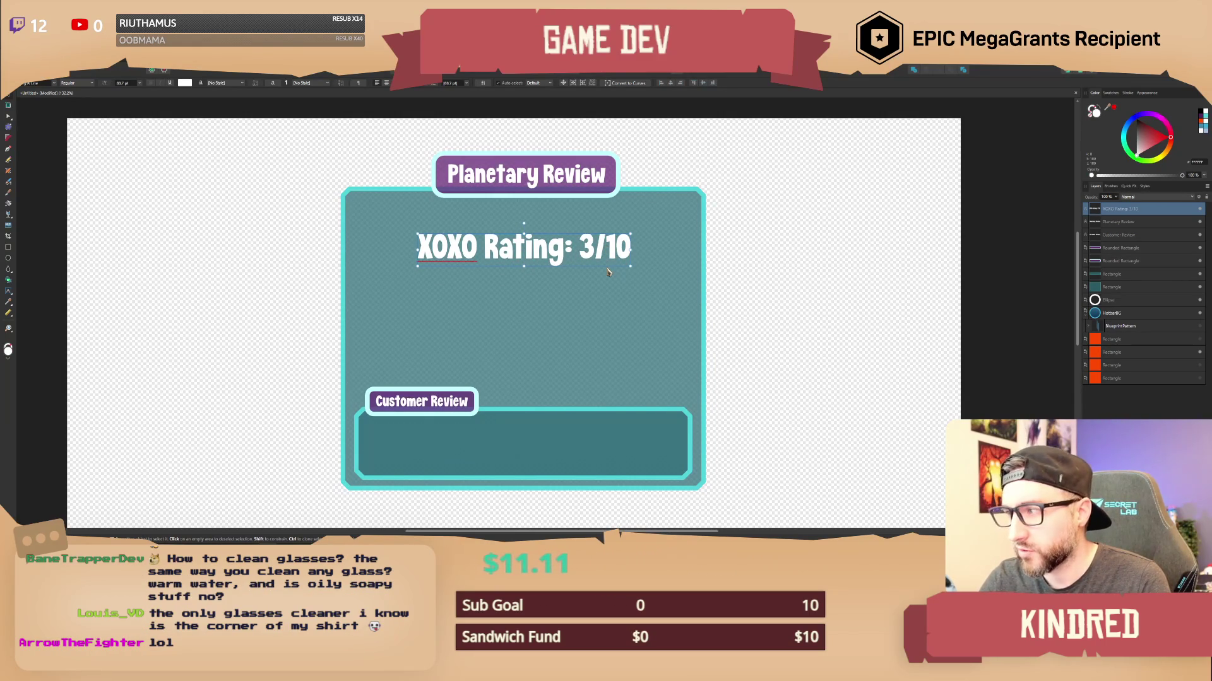
key("ctrl+j")
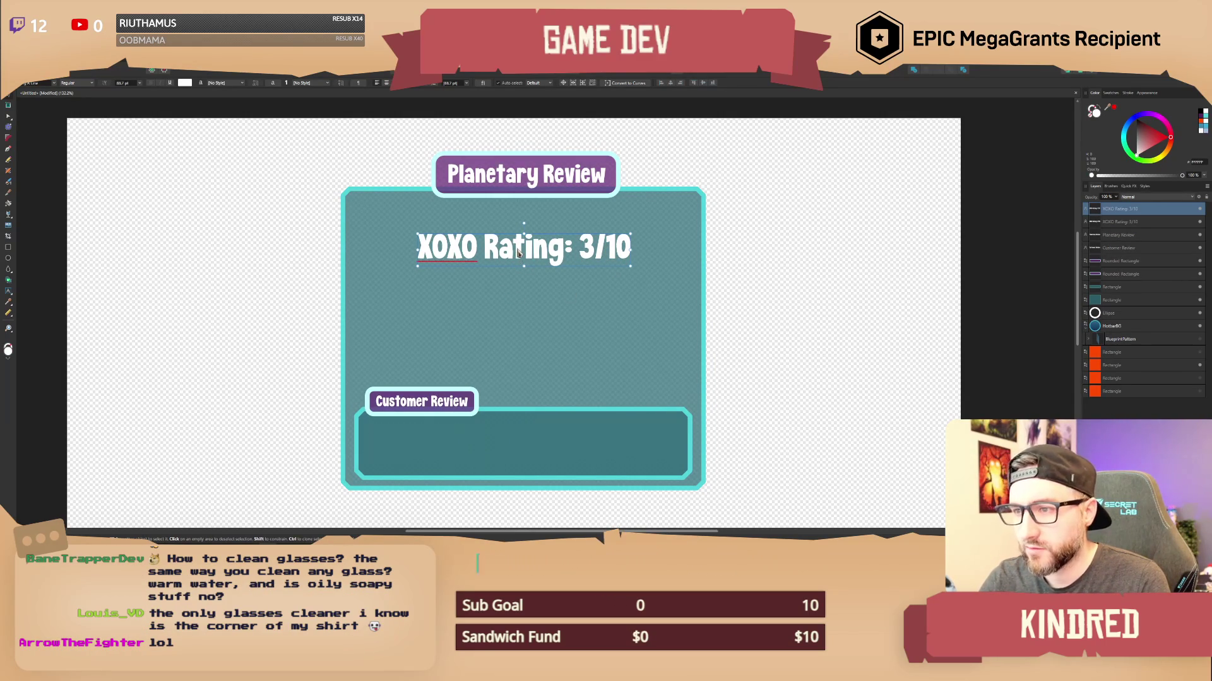
Move the rating copy just below the original and repeat the offset for a third line.
left_click_drag(517, 252, 521, 290)
key("ctrl+j")
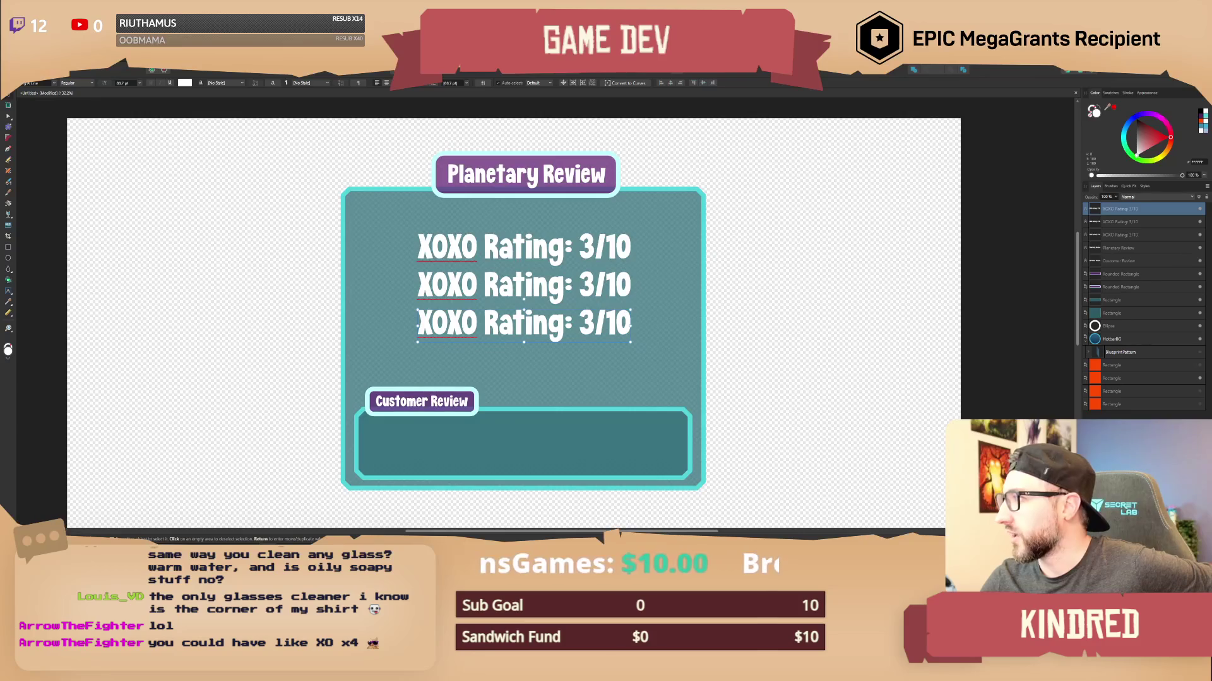
key("alt+Tab")
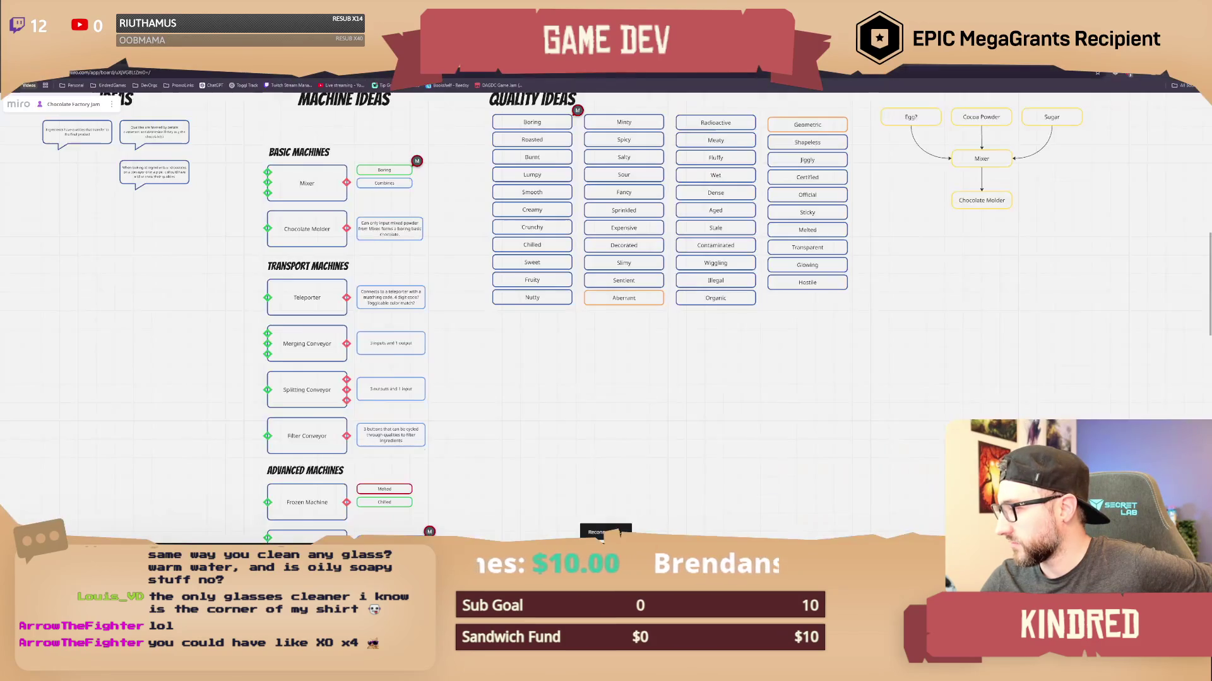
Inspect the Basic Machines items and the Quality Ideas grid on the Miro board.
scroll(464, 311, "up", 3)
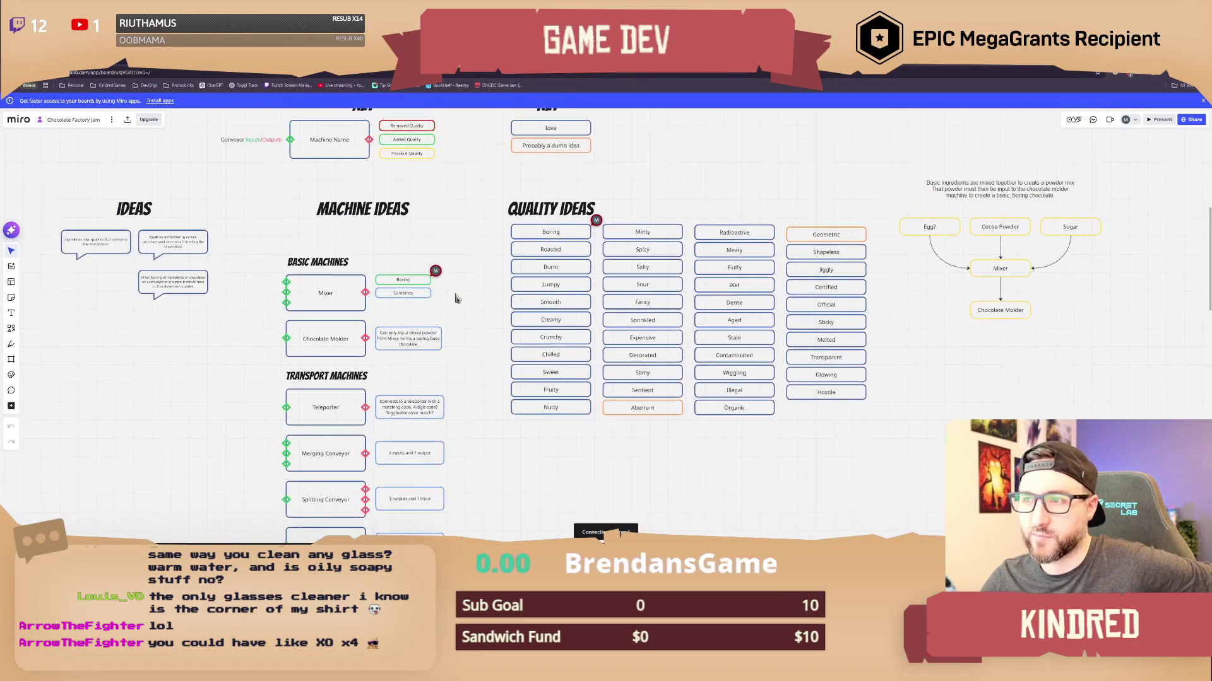
left_click_drag(341, 172, 585, 392)
left_click(583, 251)
mouse_move(341, 248)
left_mouse_down()
mouse_move(543, 332)
mouse_move(577, 373)
left_mouse_up()
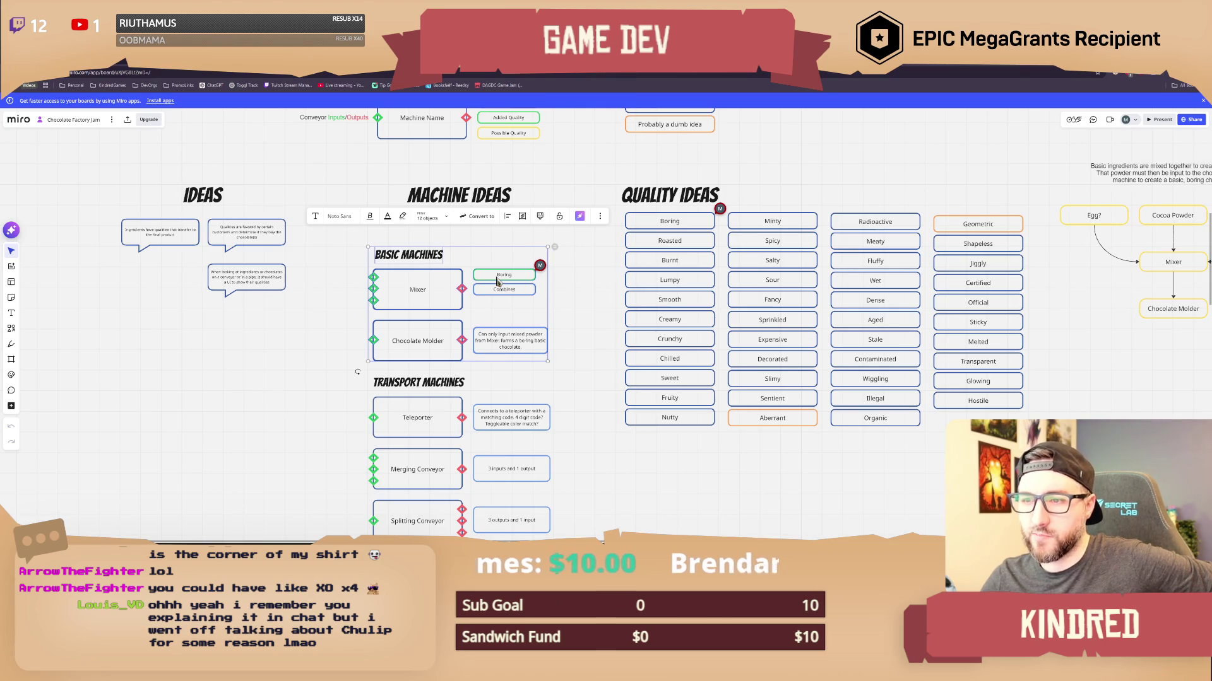
scroll(573, 347, "right", 1)
mouse_move(566, 174)
left_mouse_down()
mouse_move(894, 342)
mouse_move(1014, 449)
mouse_move(564, 166)
mouse_move(679, 281)
mouse_move(1026, 445)
mouse_move(1026, 458)
left_mouse_up()
left_click(777, 426)
left_click(832, 371)
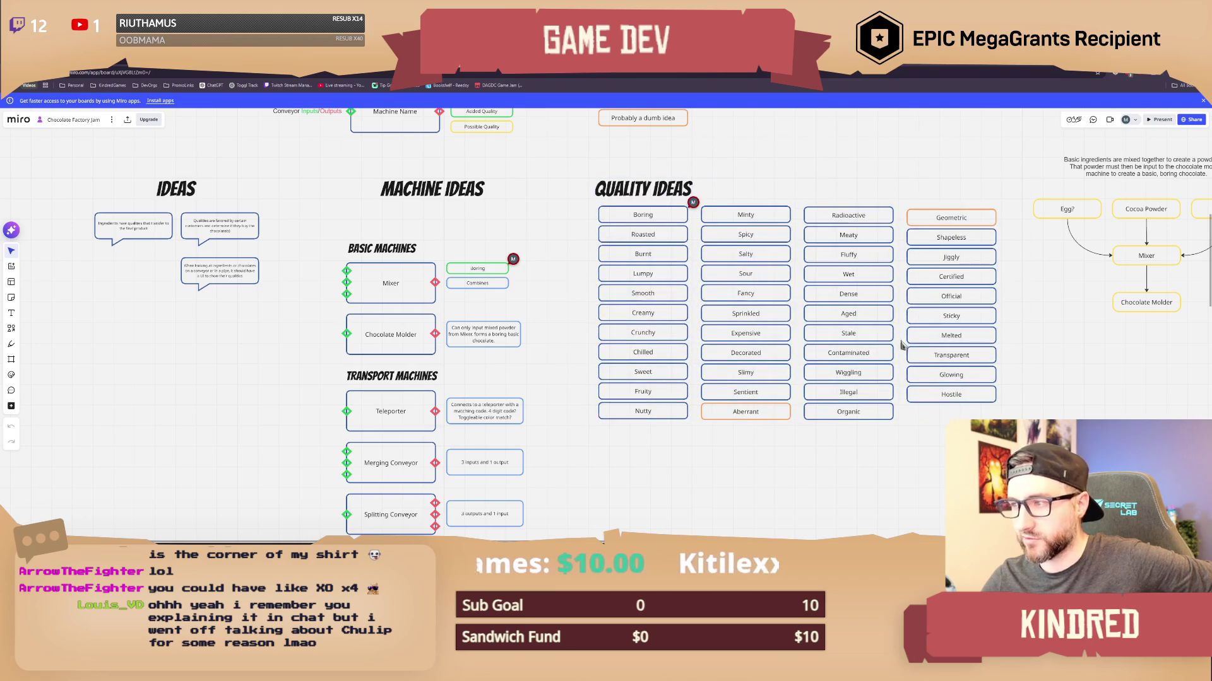
Look over the Transport Machines section further down the board.
scroll(565, 433, "down", 5)
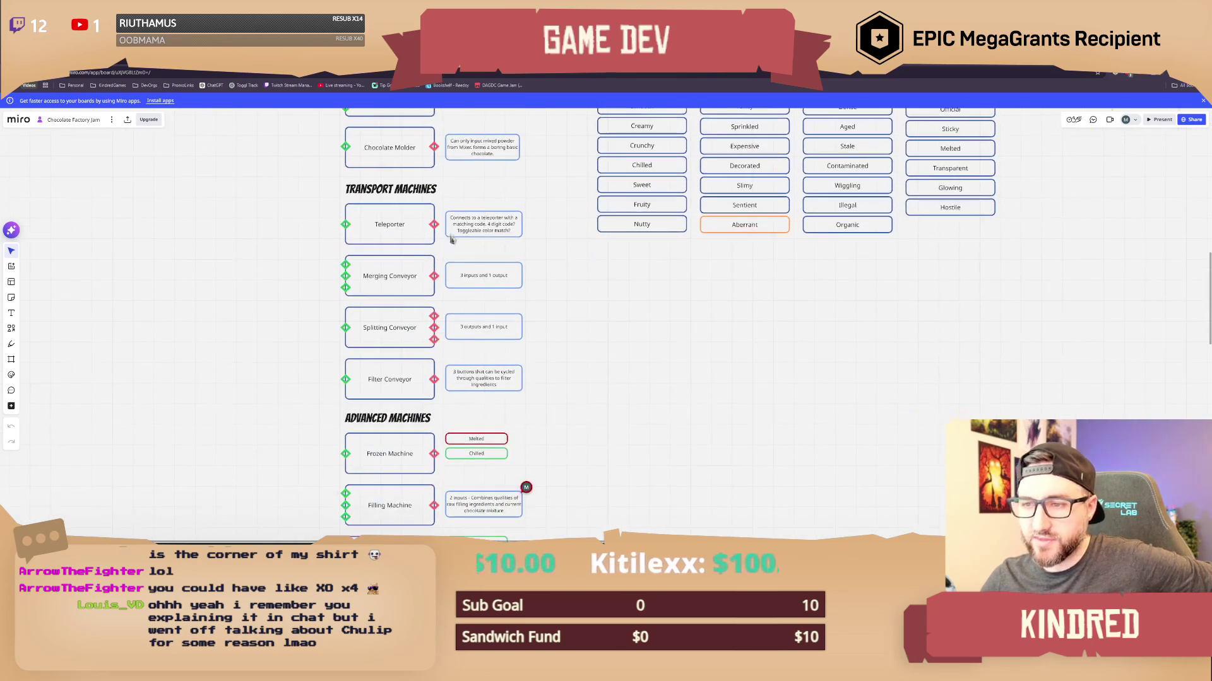
left_click_drag(298, 186, 554, 433)
left_click(550, 416)
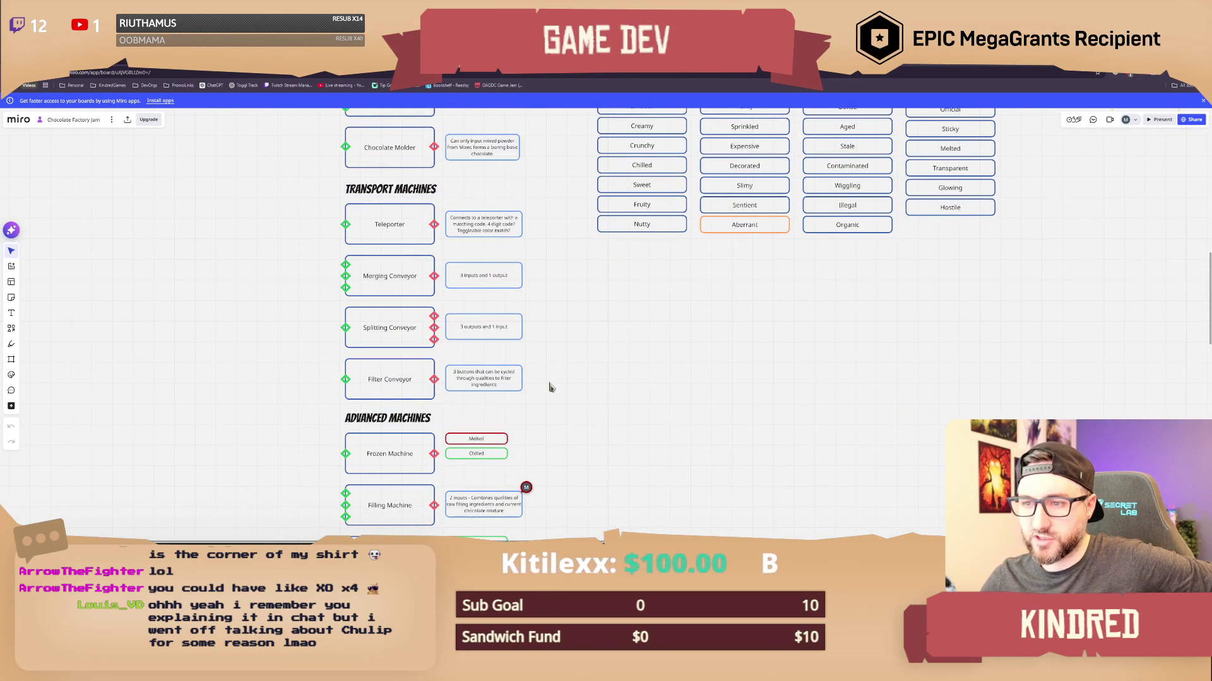
scroll(553, 391, "up", 1)
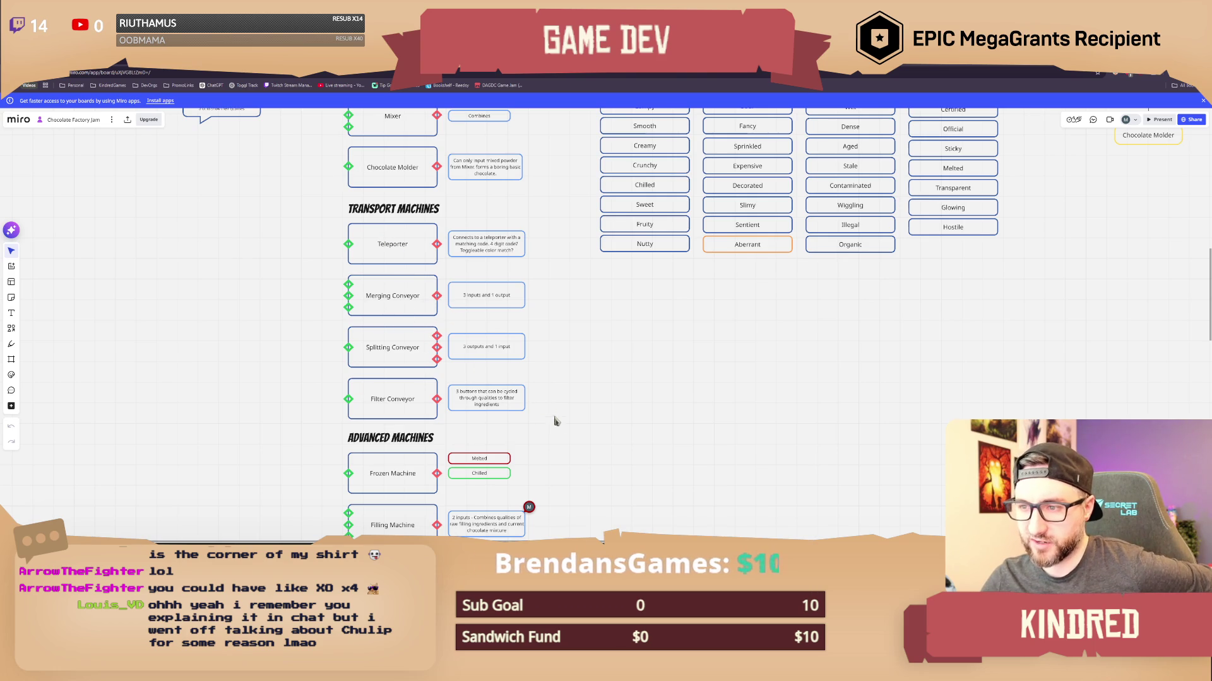
left_click_drag(552, 411, 543, 399)
scroll(555, 385, "down", 4)
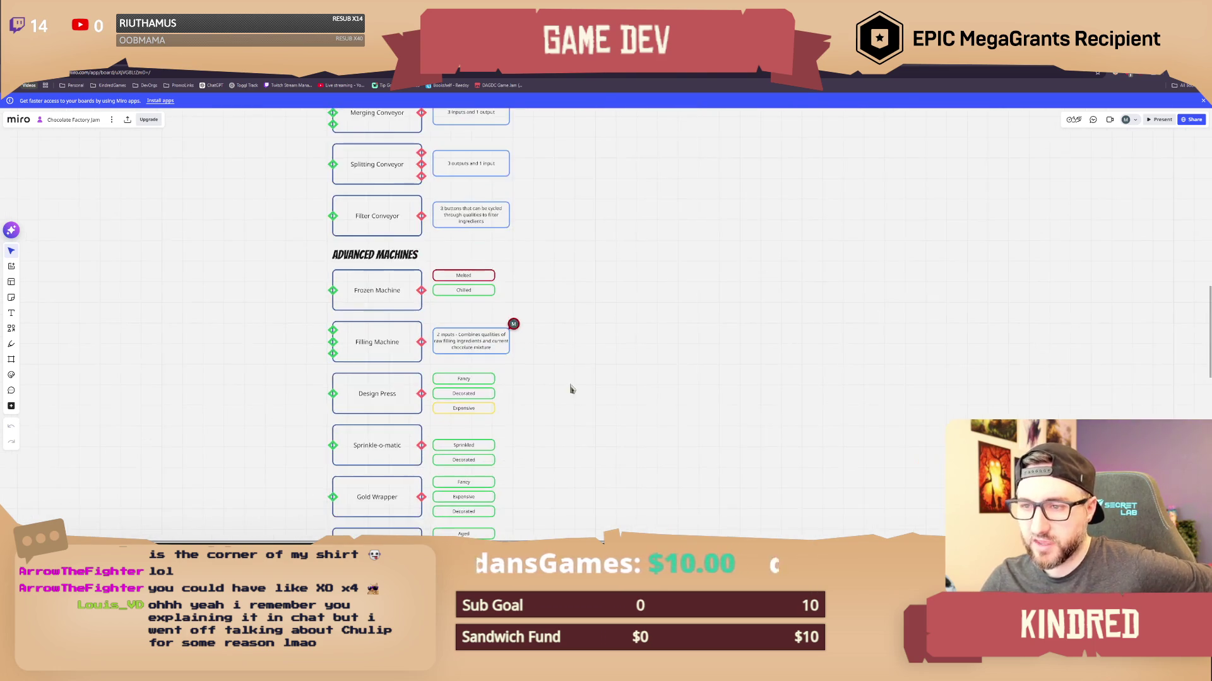
scroll(568, 322, "down", 2)
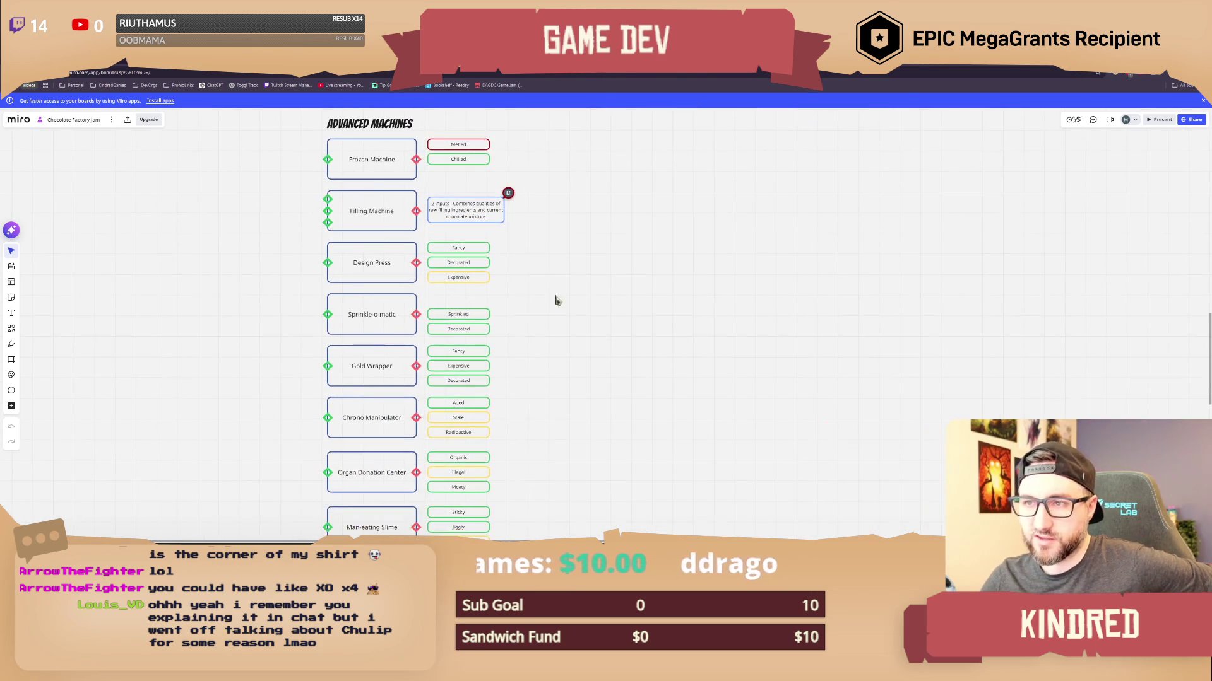
Inspect Advanced Machines entries such as Filling Machine, Design Press and Sprinkle-o-matic with their tags.
mouse_move(290, 181)
left_mouse_down()
mouse_move(460, 210)
mouse_move(544, 245)
left_mouse_up()
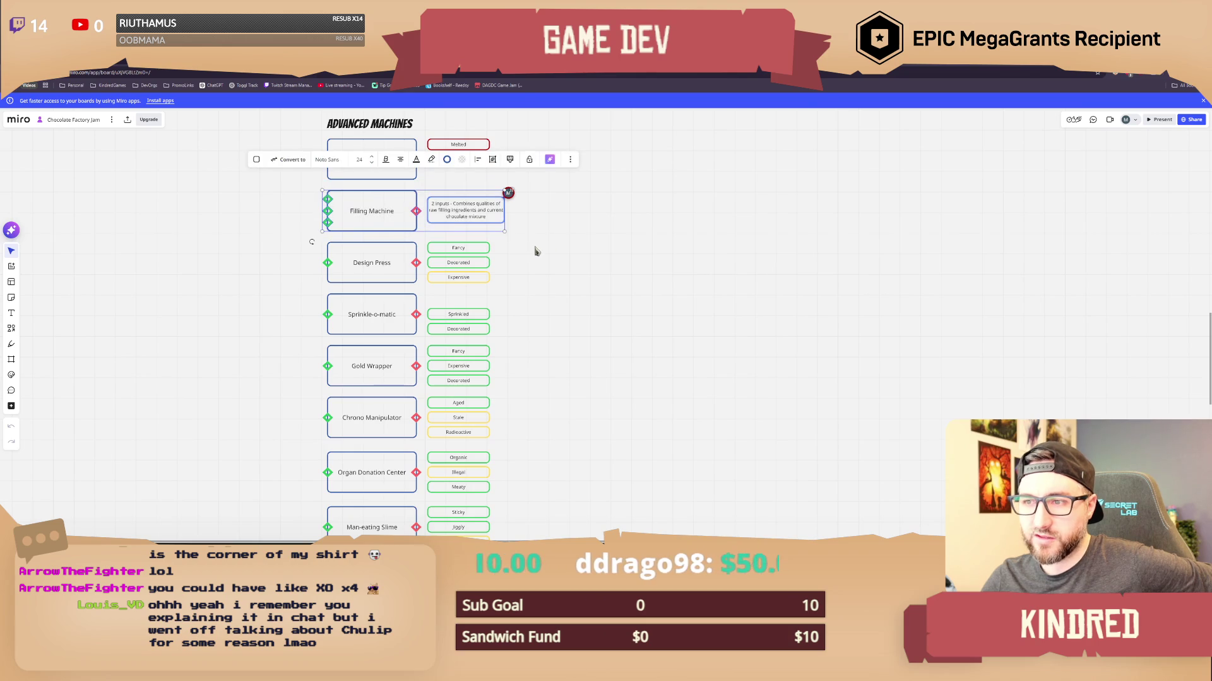
left_click(485, 288)
left_click(471, 281)
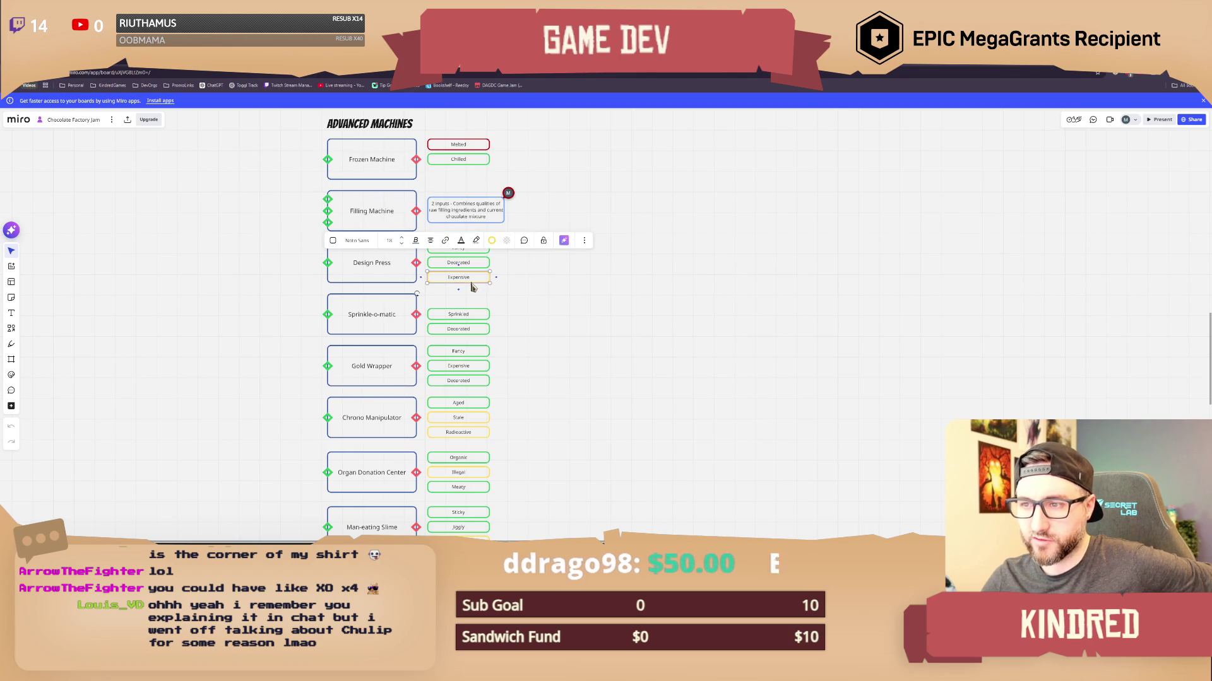
left_click(527, 301)
scroll(442, 289, "up", 1)
mouse_move(524, 305)
left_mouse_down()
mouse_move(331, 257)
mouse_move(332, 215)
left_mouse_up()
left_click(536, 301)
mouse_move(540, 313)
left_mouse_down()
mouse_move(330, 262)
mouse_move(363, 266)
left_mouse_up()
left_click(532, 307)
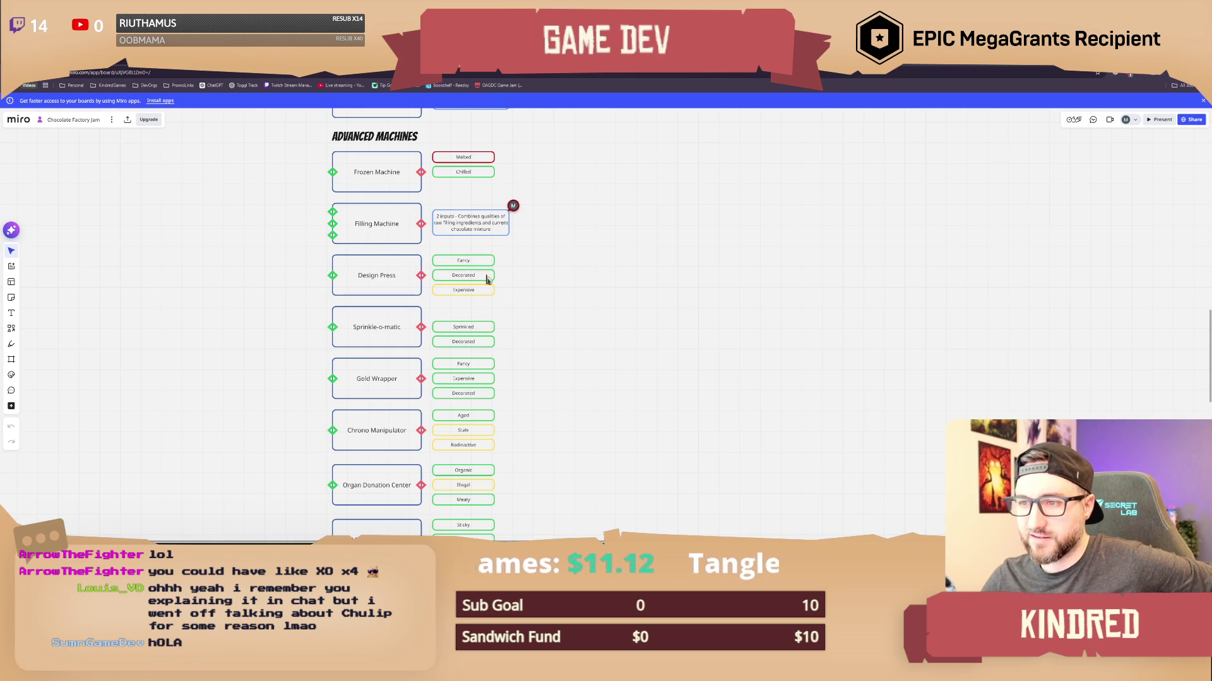
scroll(486, 296, "down", 2)
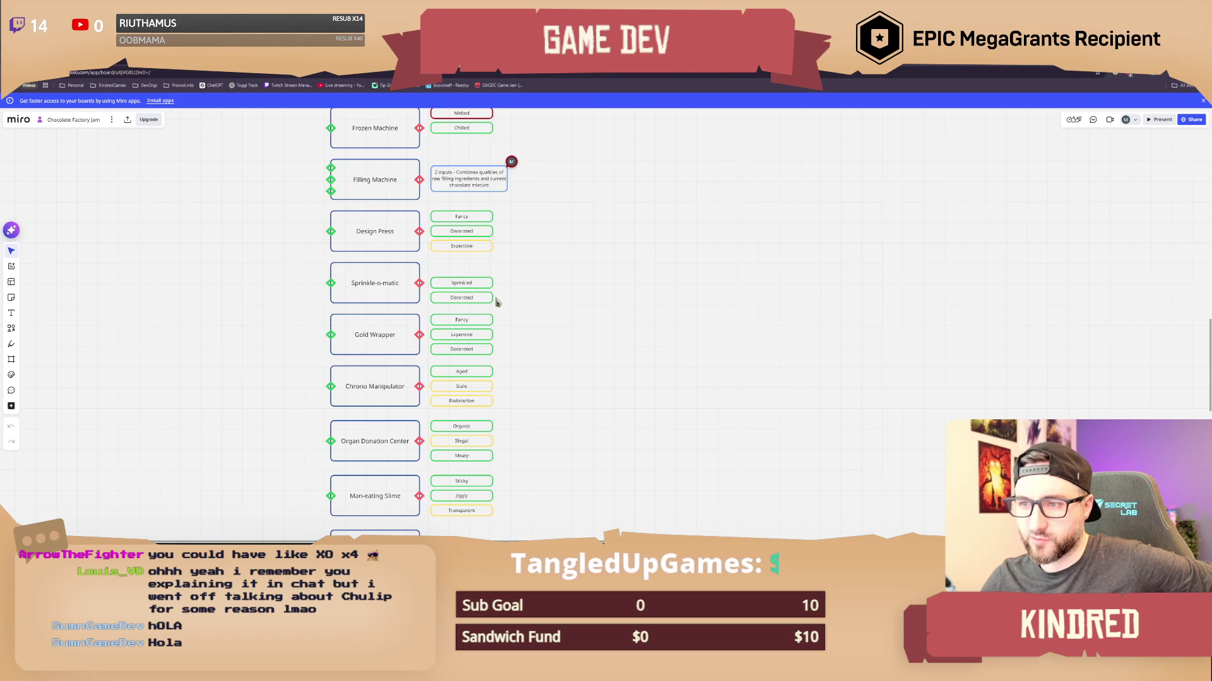
left_click_drag(530, 383, 534, 289)
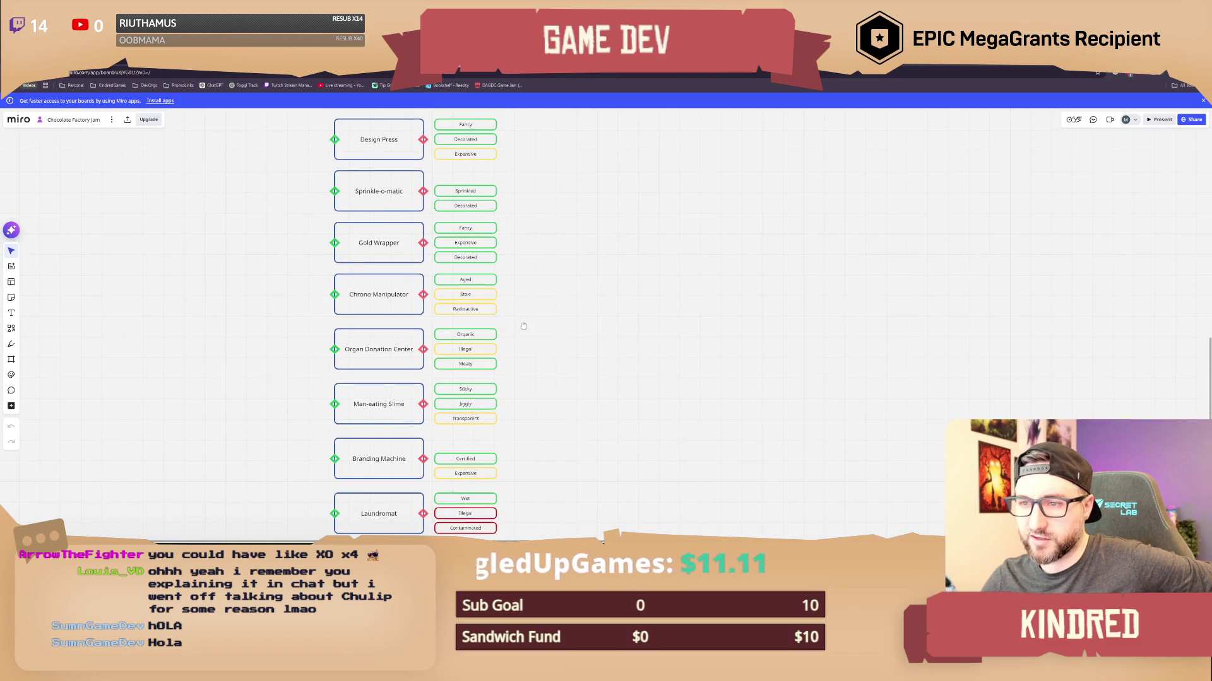
scroll(519, 298, "down", 1)
scroll(516, 259, "down", 1)
left_click(502, 254)
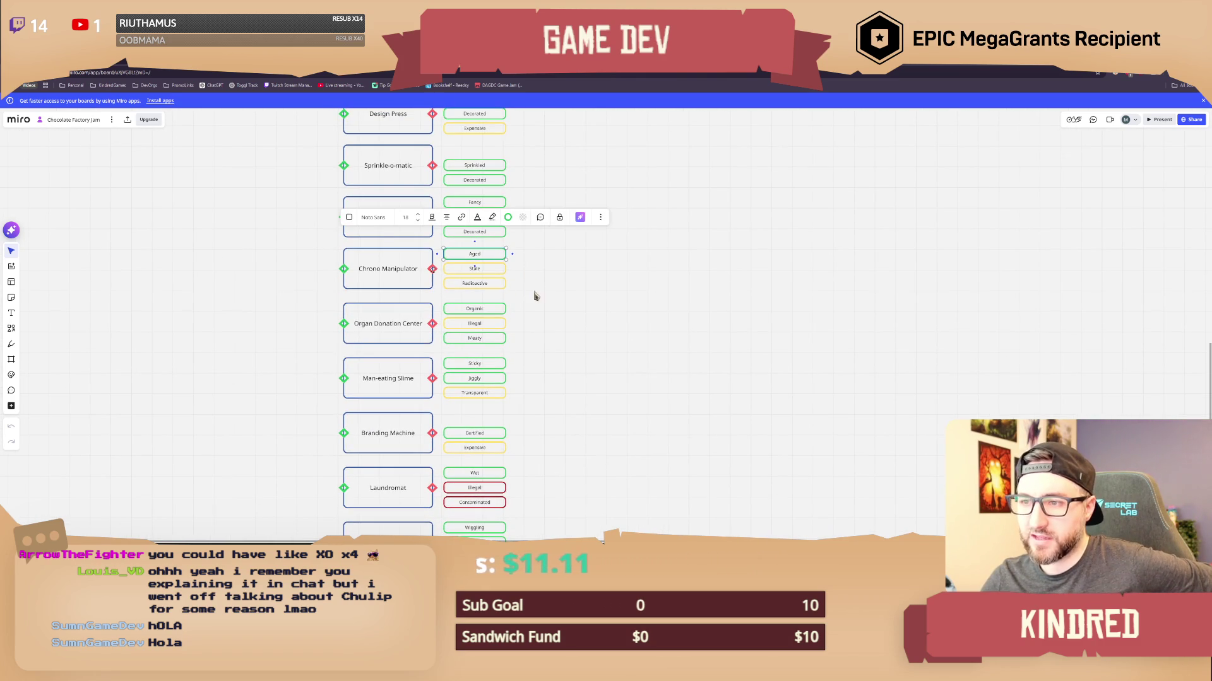
left_click(498, 269)
left_click(504, 284)
left_click(529, 300)
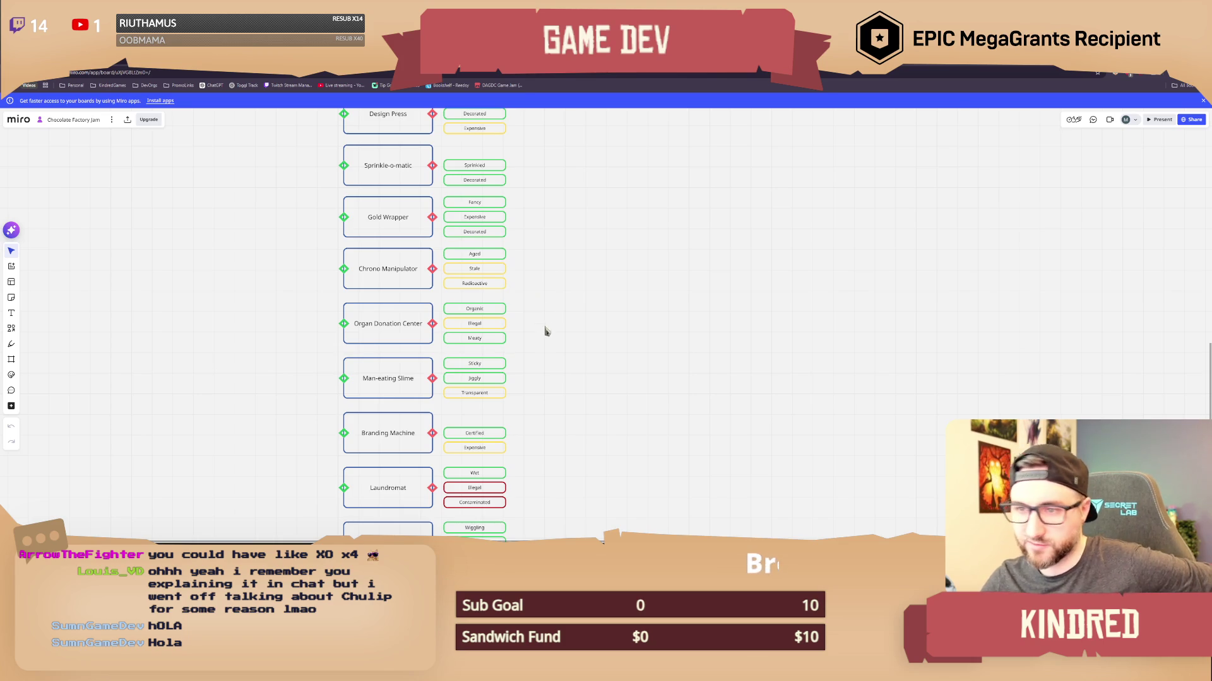
scroll(505, 310, "down", 2)
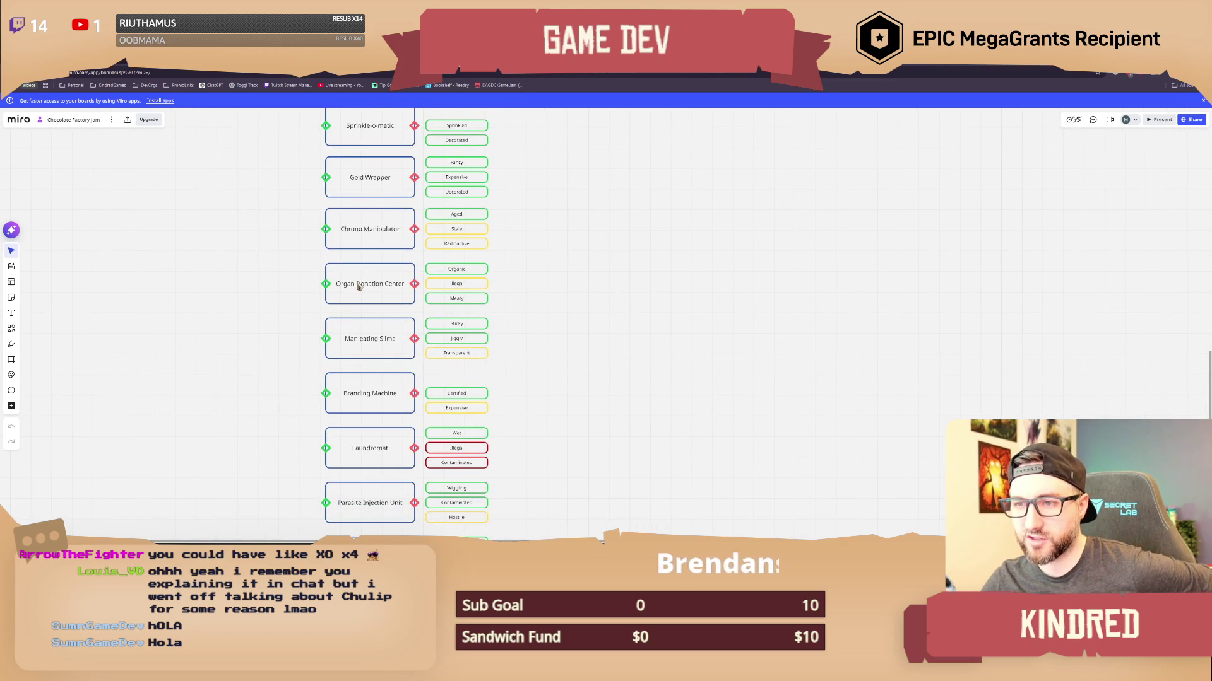
scroll(507, 316, "down", 2)
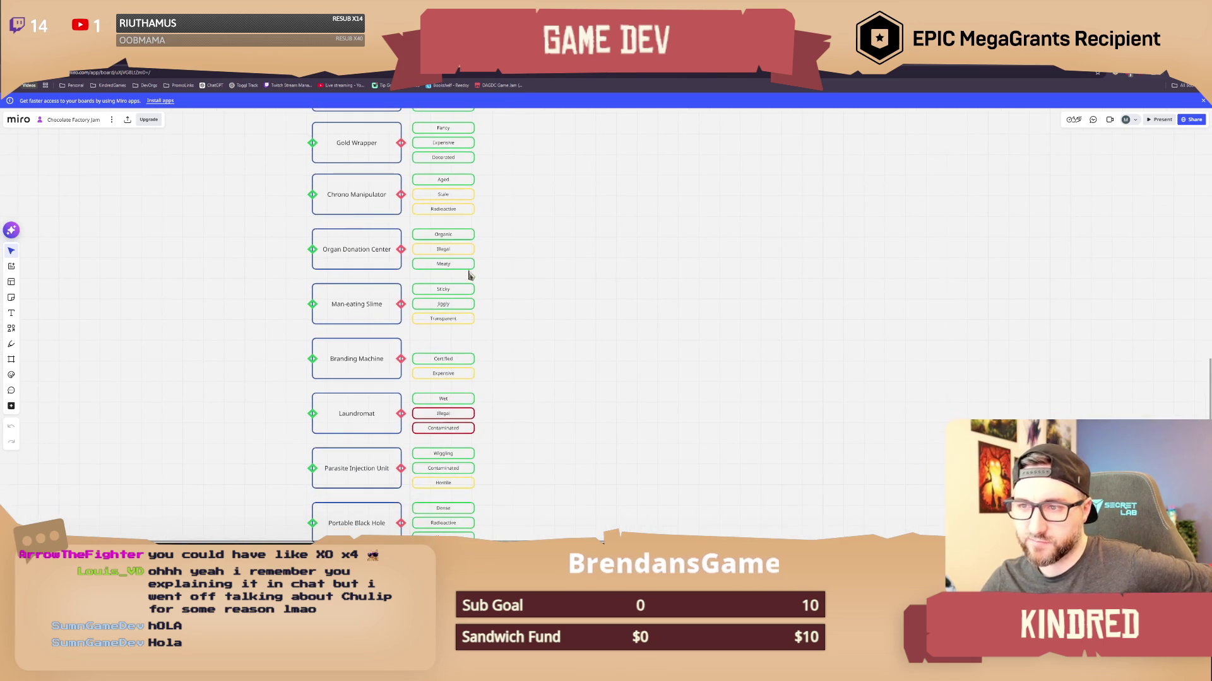
scroll(523, 344, "down", 1)
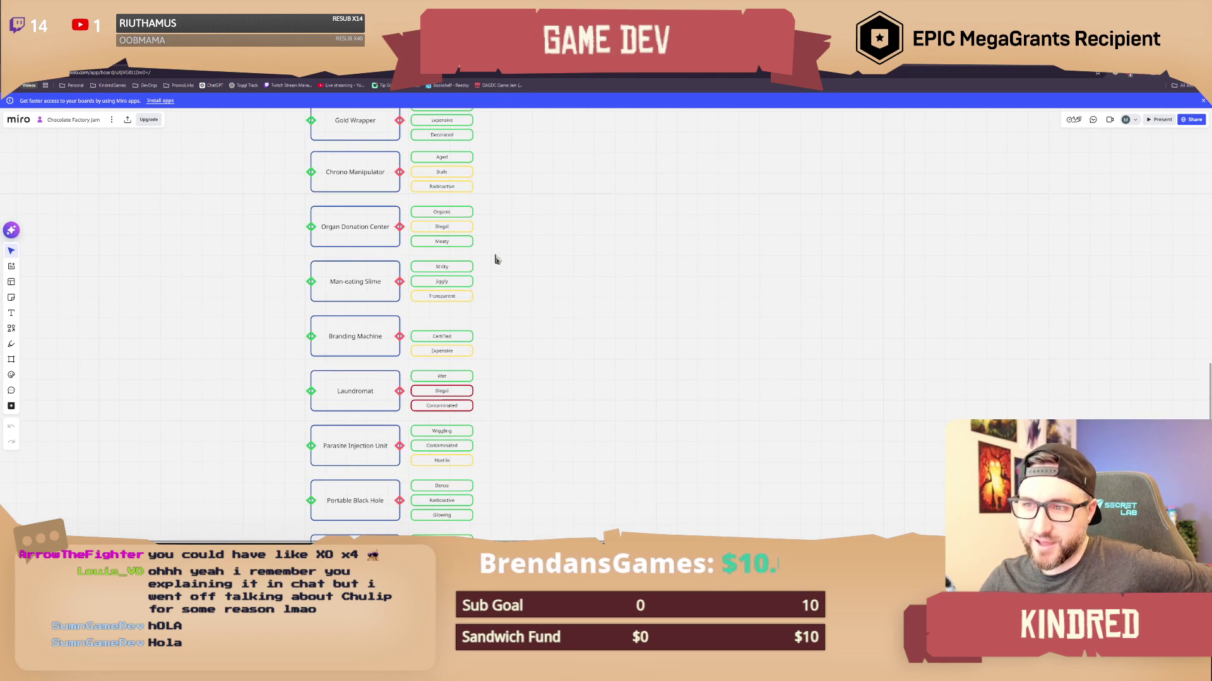
scroll(498, 278, "up", 2)
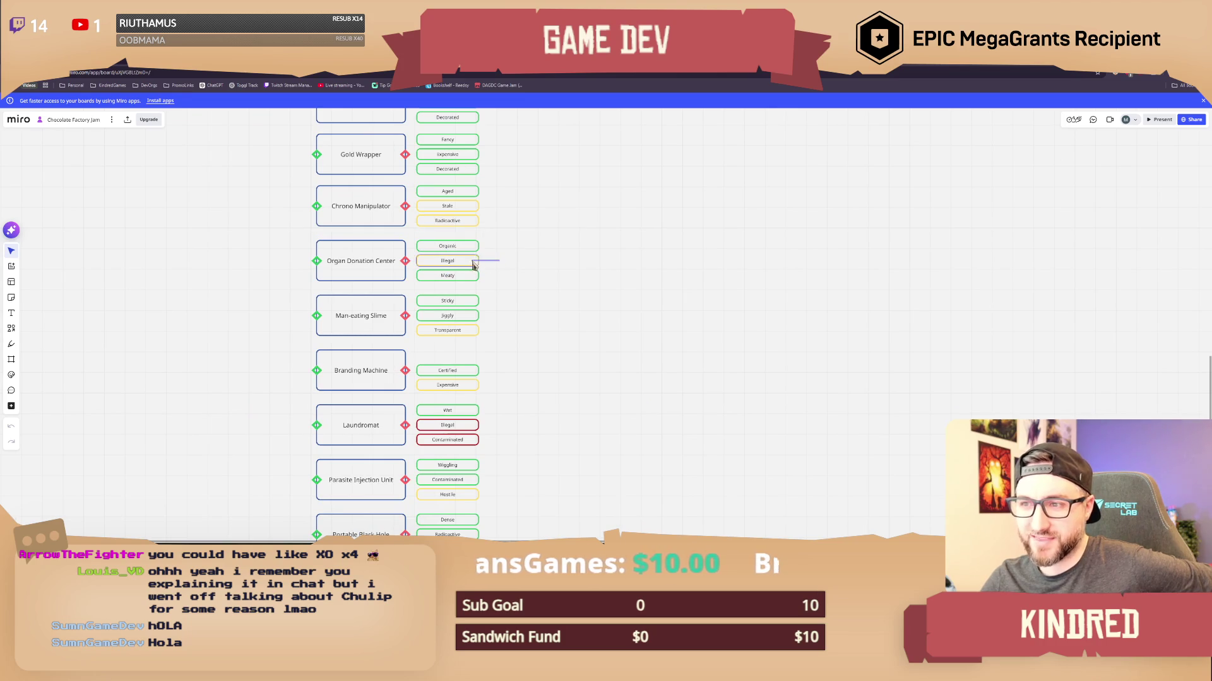
left_click_drag(502, 380, 499, 350)
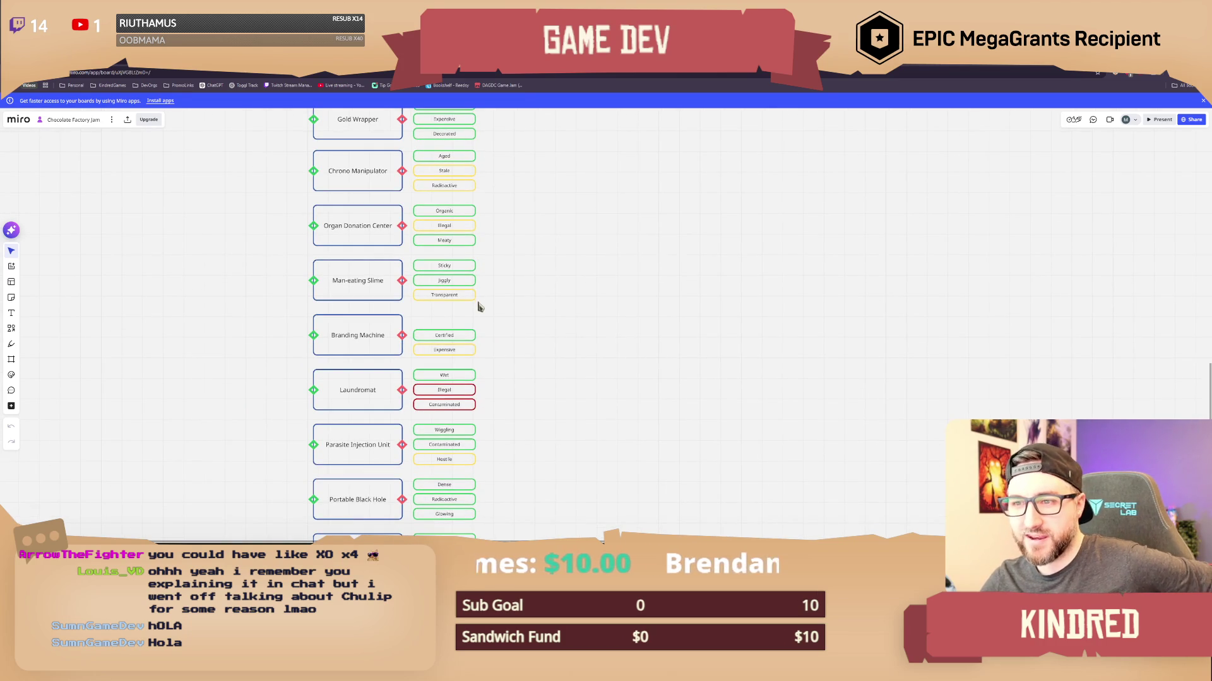
scroll(487, 286, "up", 1)
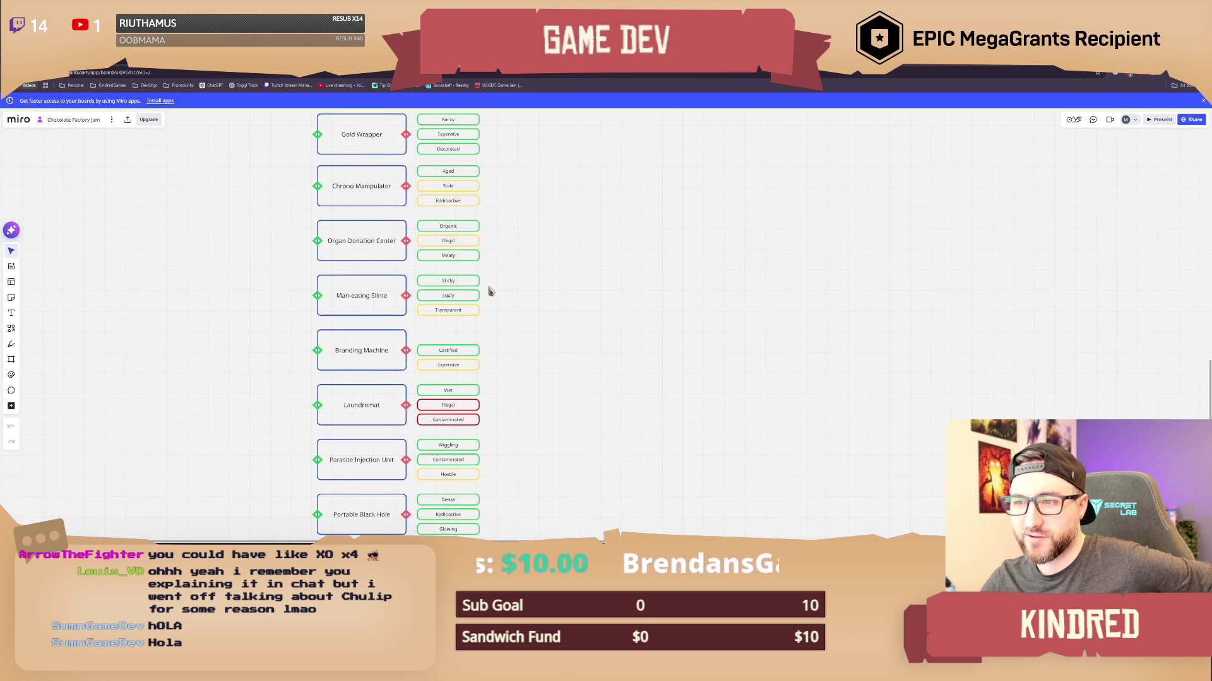
left_click(321, 283)
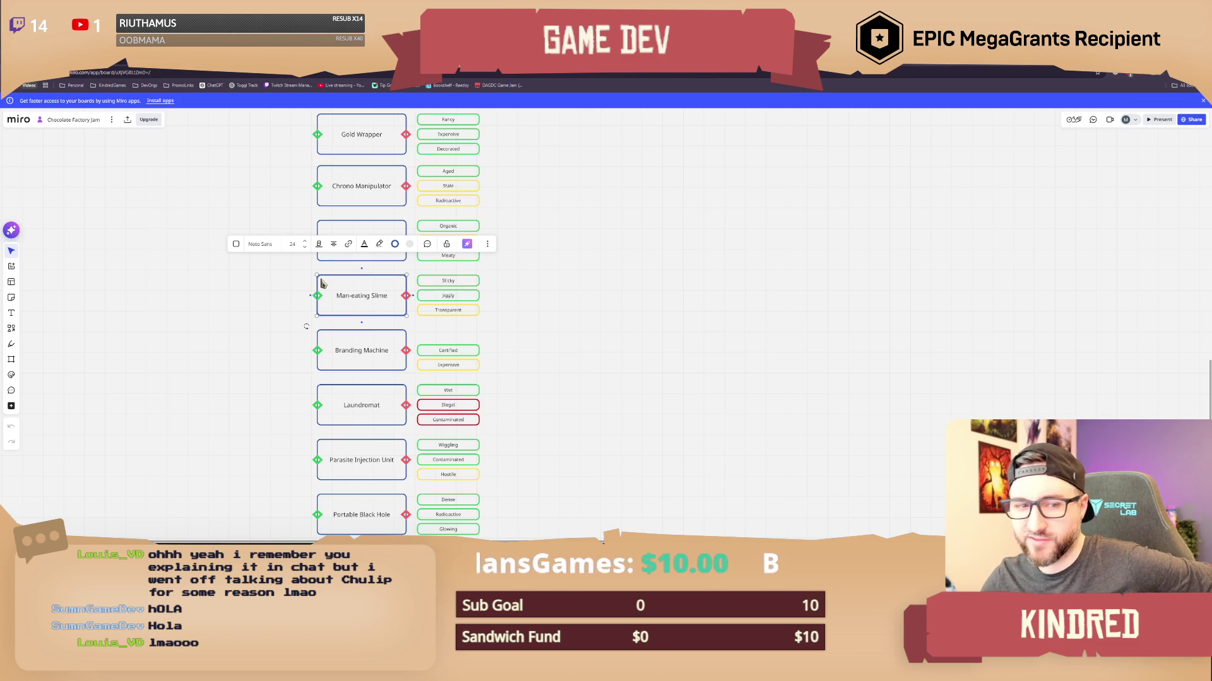
left_click(556, 322)
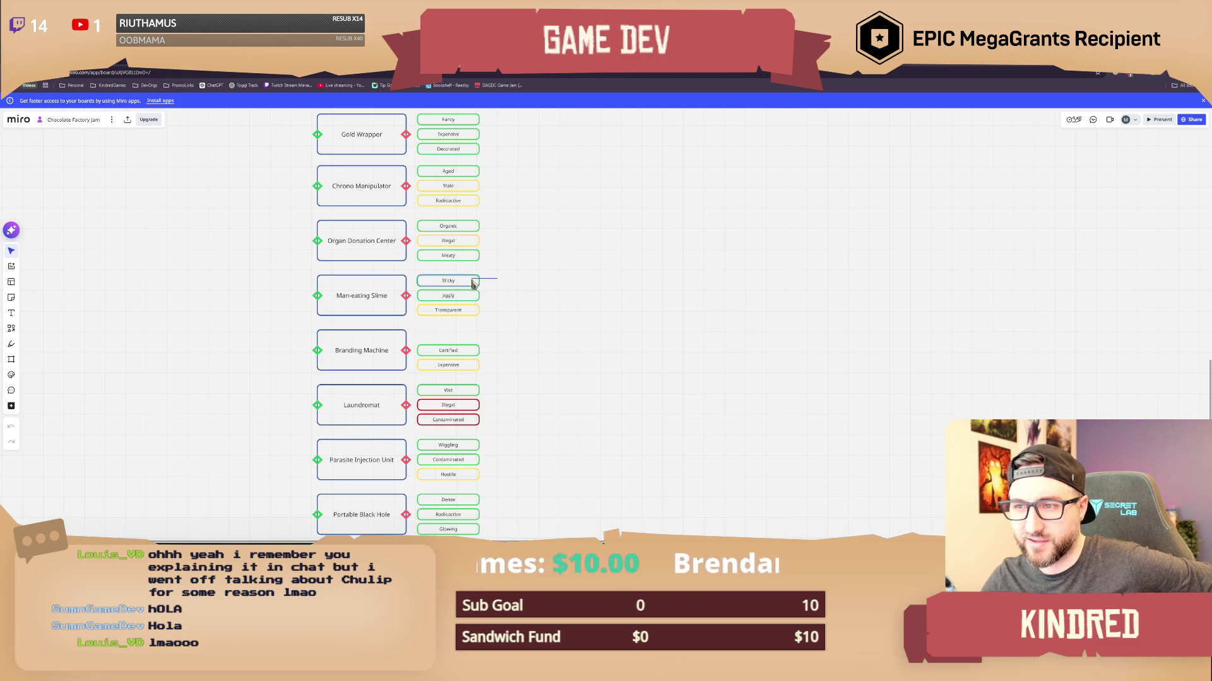
left_click_drag(499, 320, 466, 313)
left_click(498, 333)
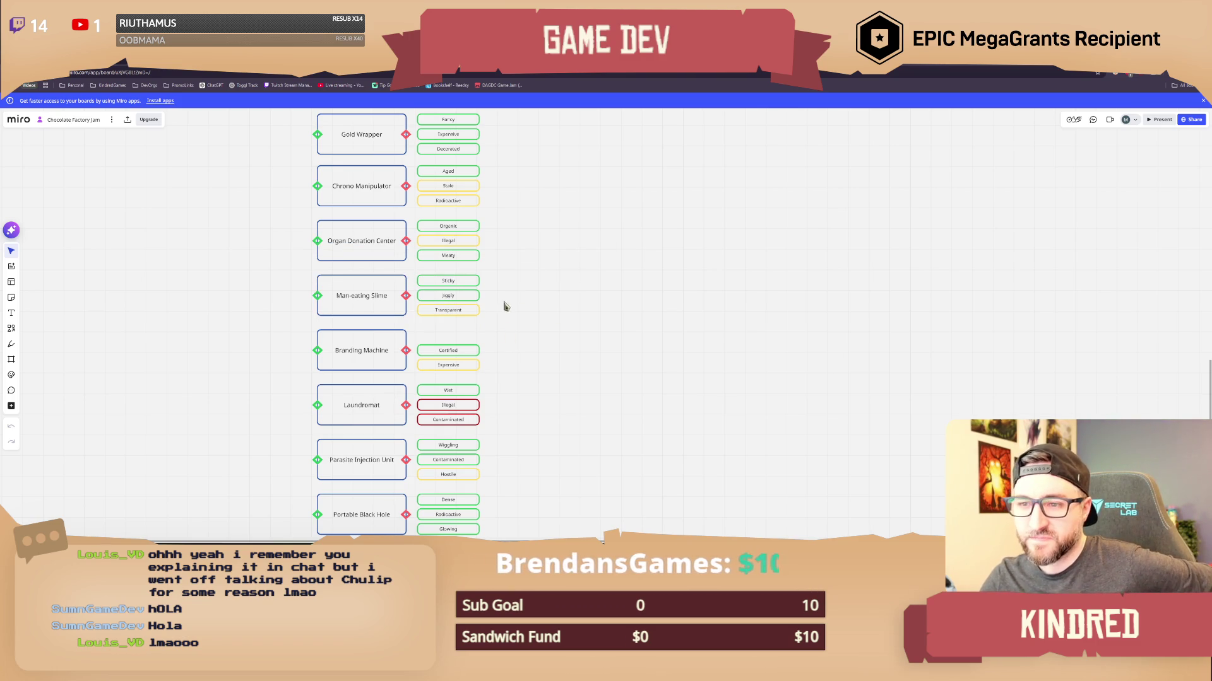
scroll(503, 306, "up", 5)
scroll(506, 440, "up", 2)
scroll(527, 379, "down", 8)
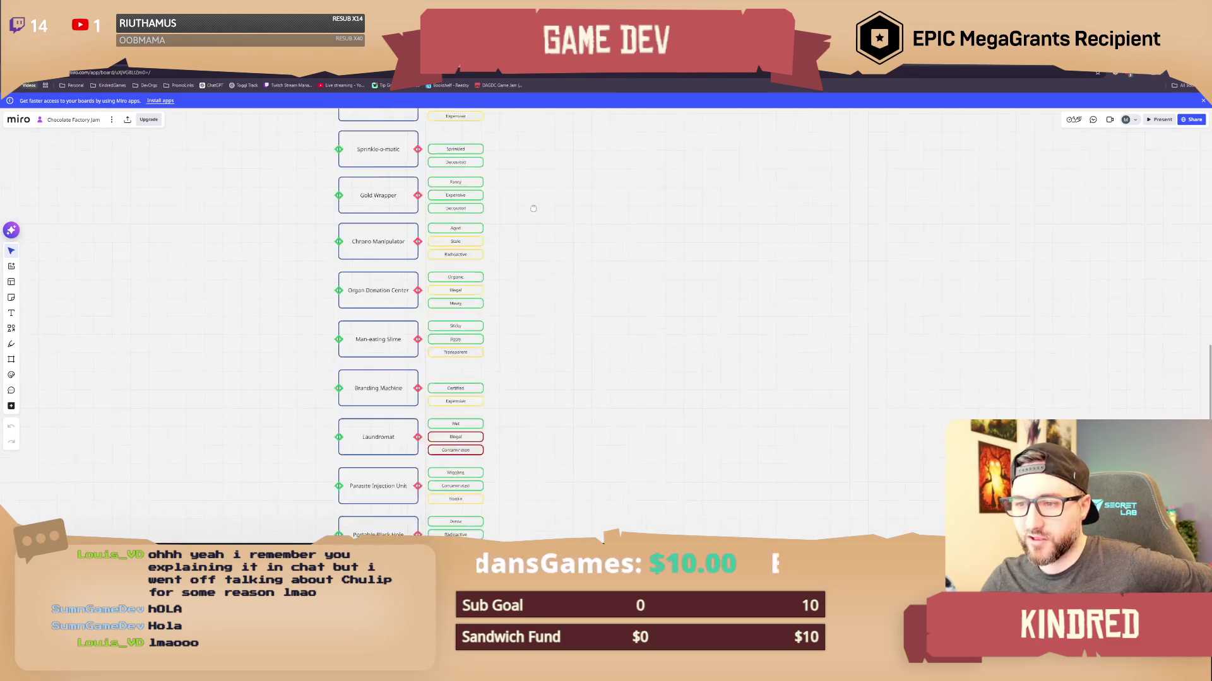
mouse_move(492, 306)
left_mouse_down()
mouse_move(468, 310)
mouse_move(477, 306)
left_mouse_up()
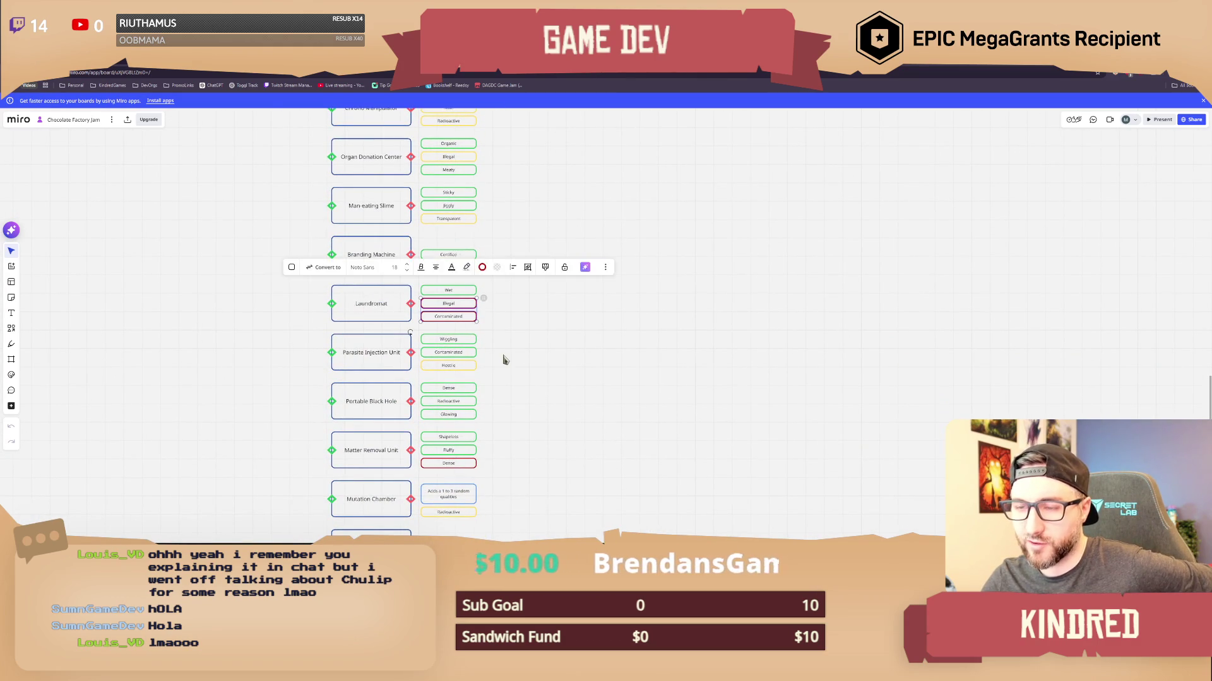
scroll(514, 366, "up", 3)
left_click(510, 371)
scroll(514, 353, "down", 3)
scroll(524, 313, "down", 2)
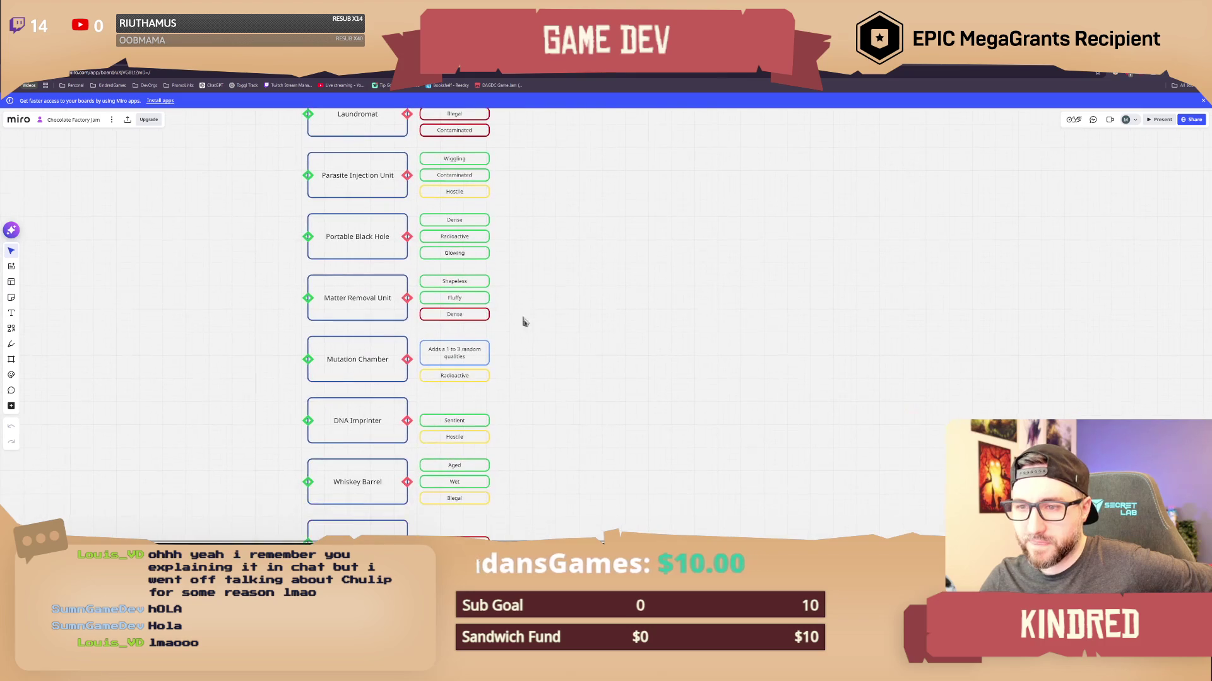
left_click_drag(503, 333, 474, 317)
left_click(499, 331)
scroll(505, 341, "down", 6)
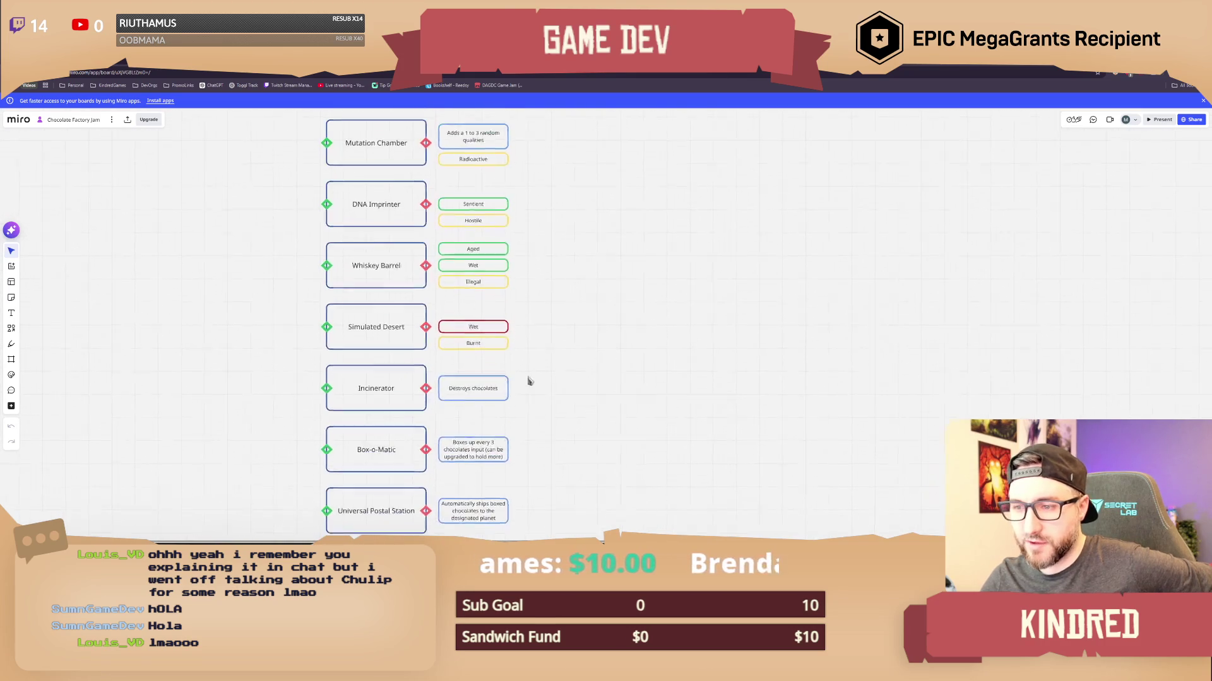
scroll(530, 301, "up", 3)
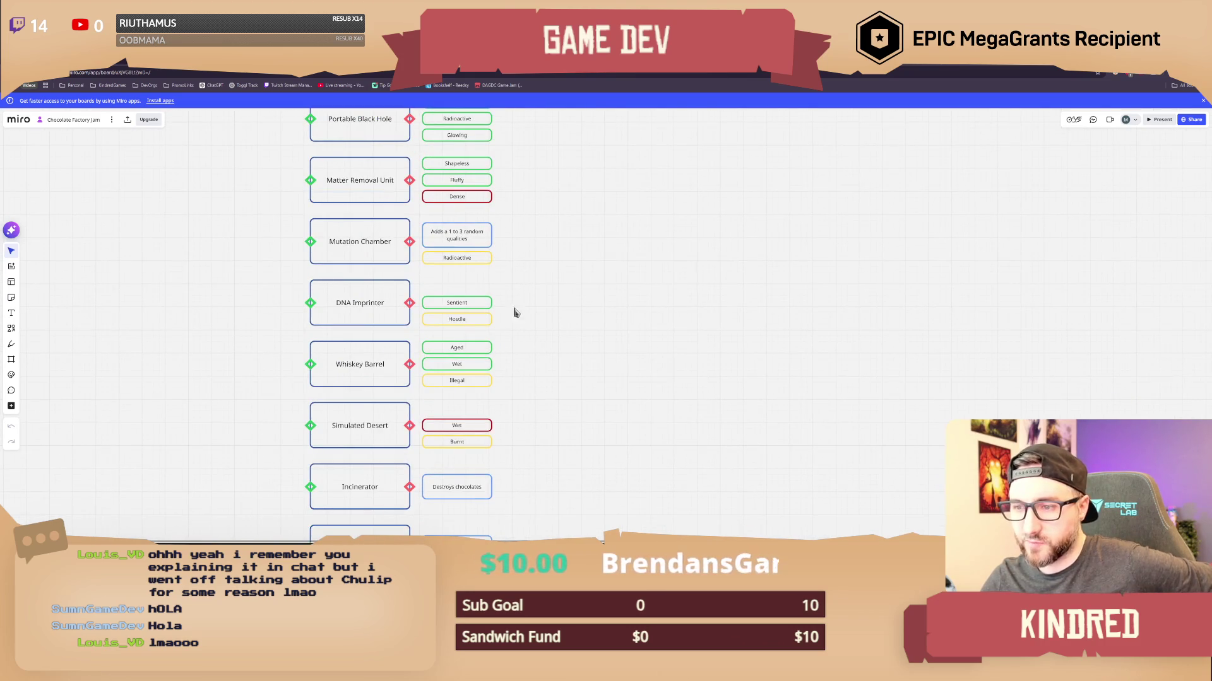
scroll(517, 341, "up", 4)
scroll(518, 250, "up", 10)
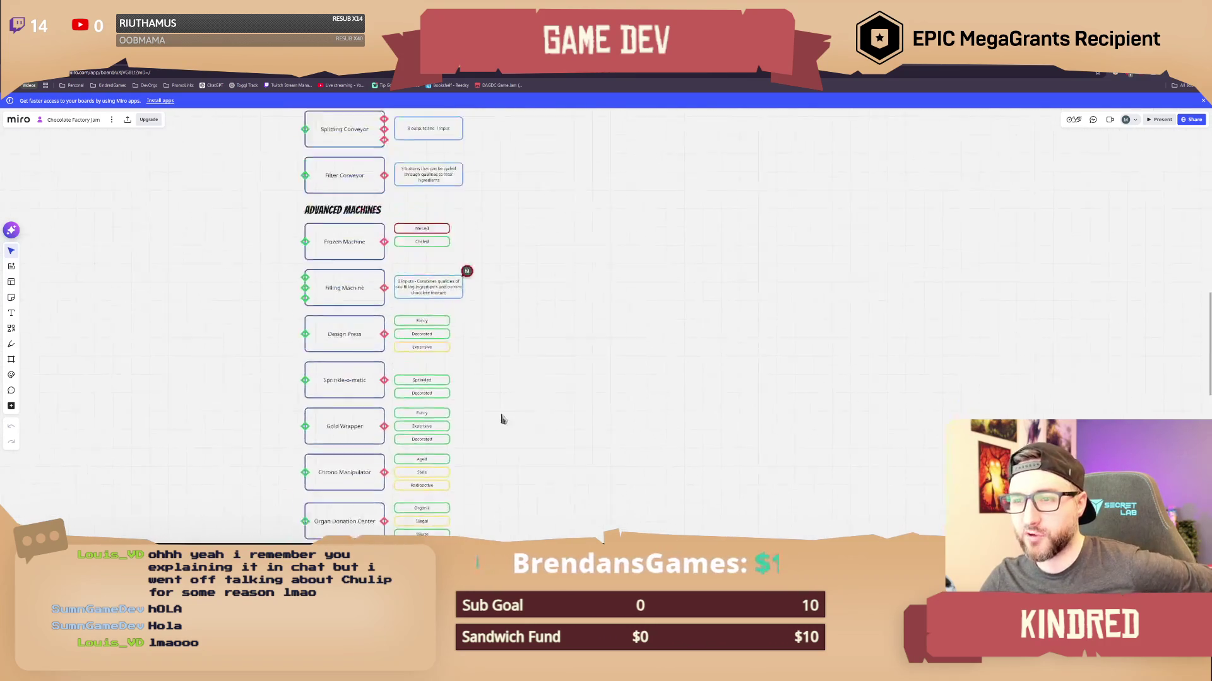
scroll(542, 328, "up", 2)
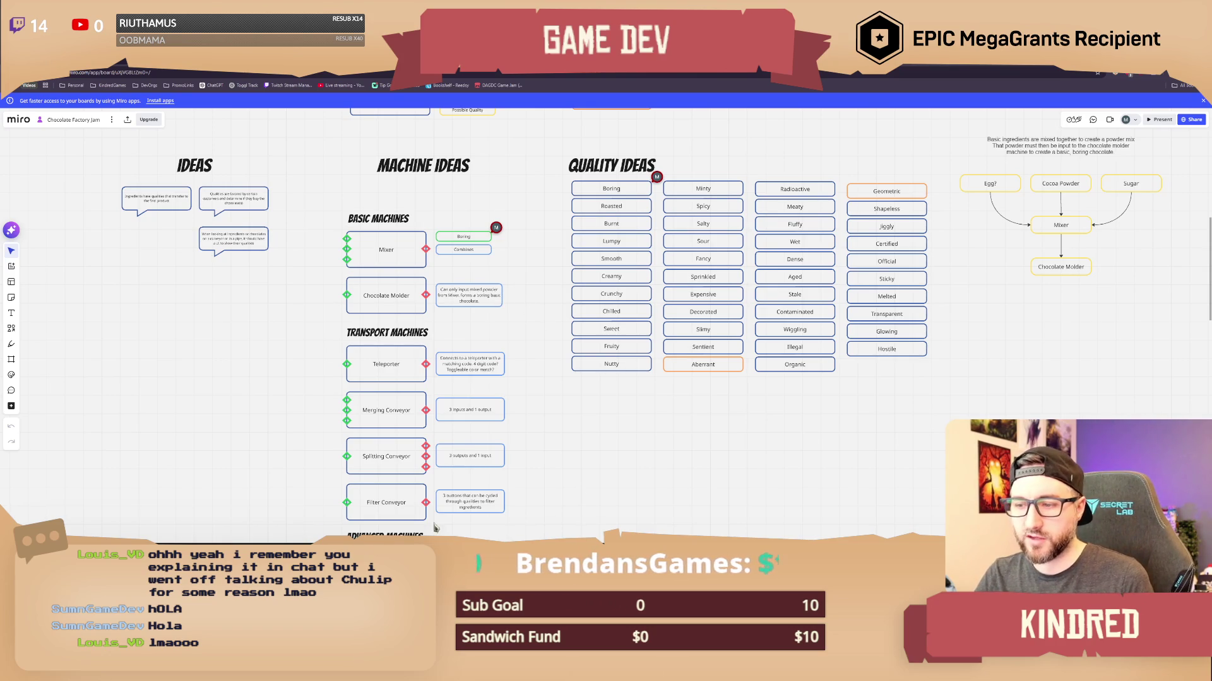
Change the third rating line's text from 'XOXO Rating: 3/10' to 'Payout: $350'.
key("alt+Tab")
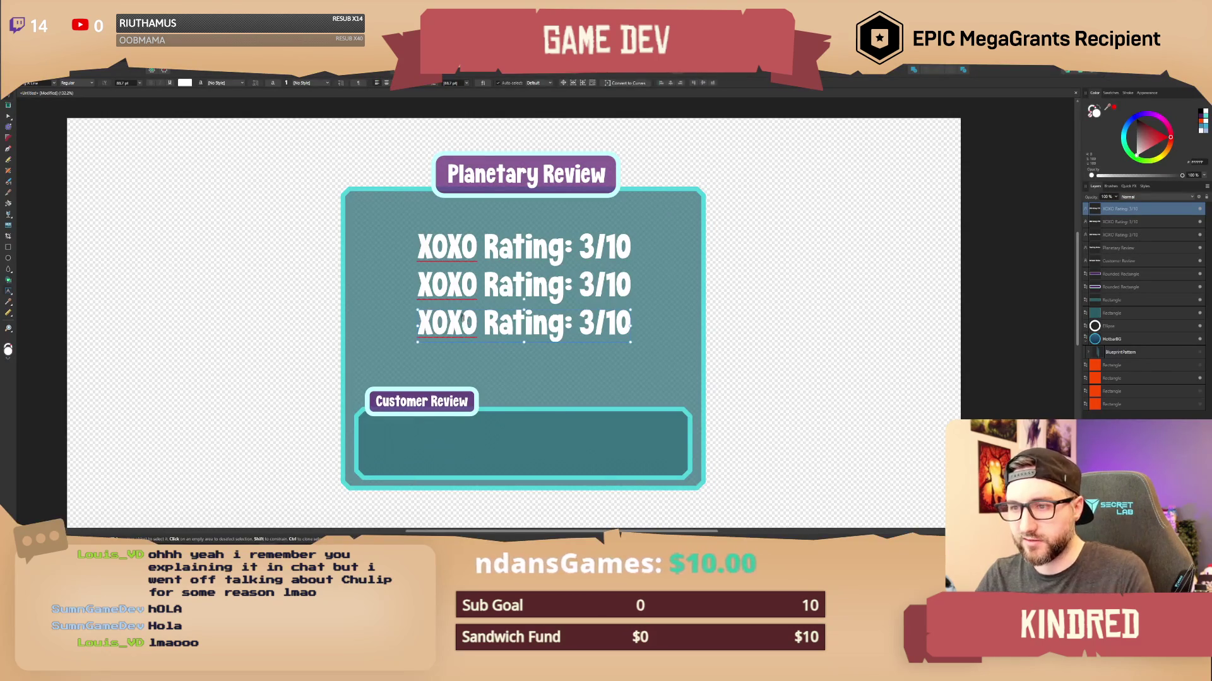
double_click(466, 323)
left_click_drag(465, 323, 560, 323)
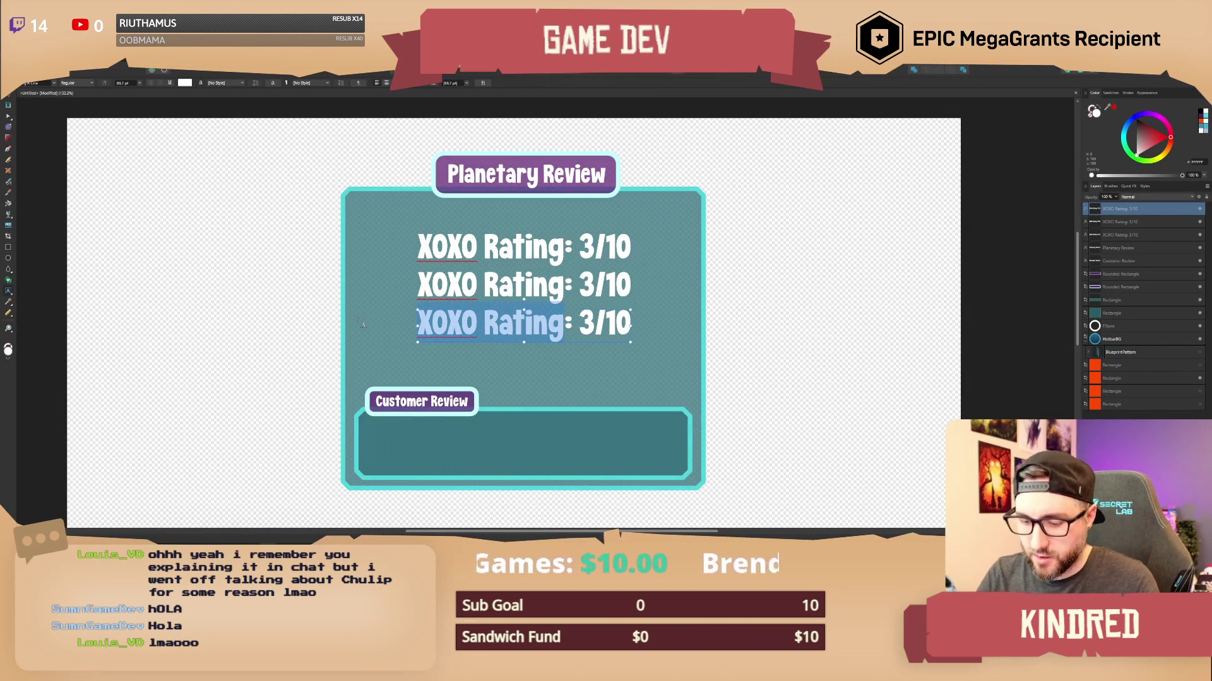
type("Pay")
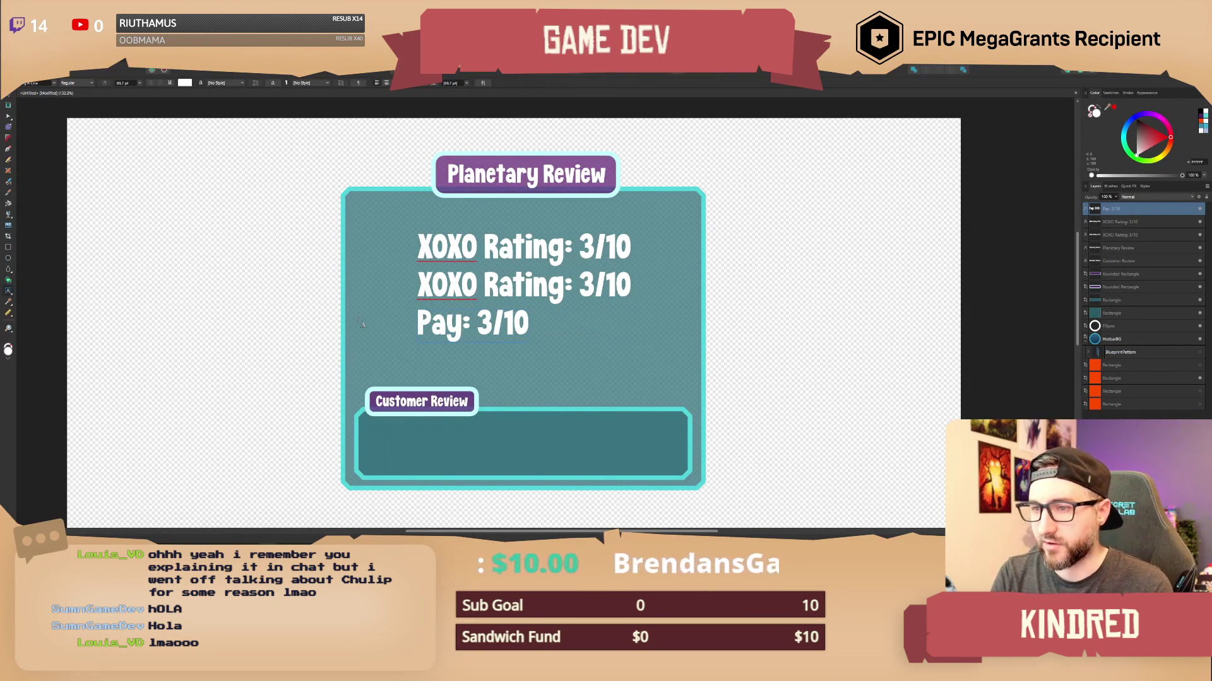
key("BackSpace")
key("BackSpace")
key("BackSpace")
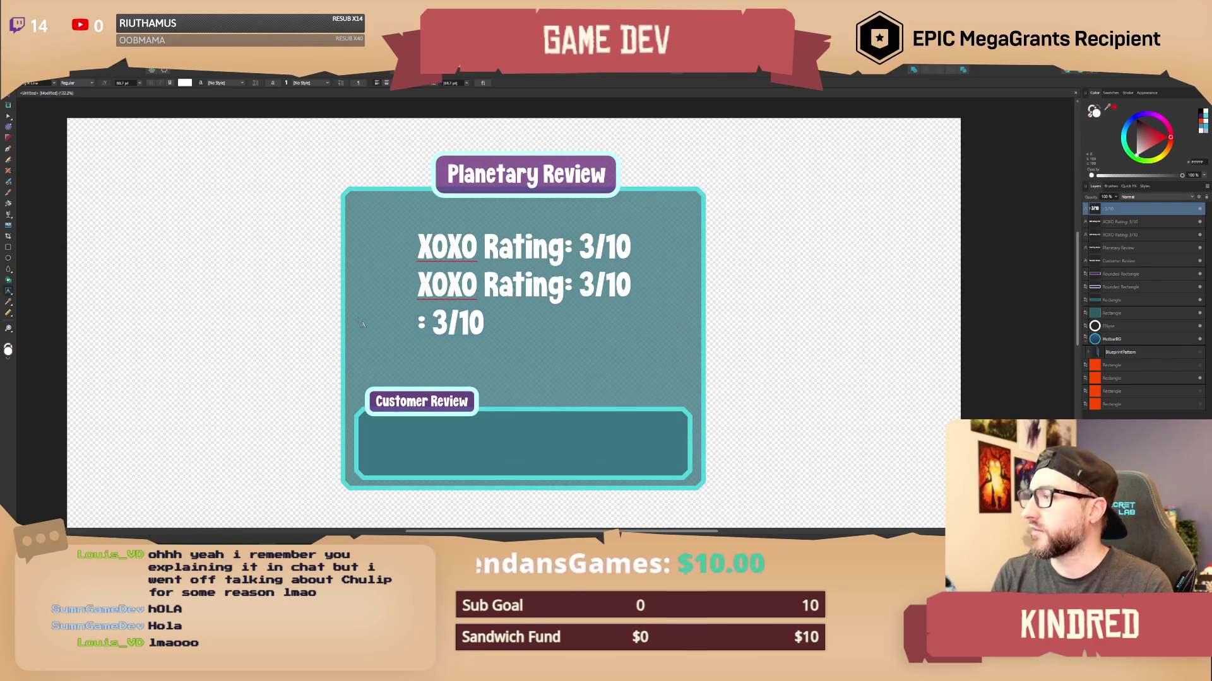
type("C")
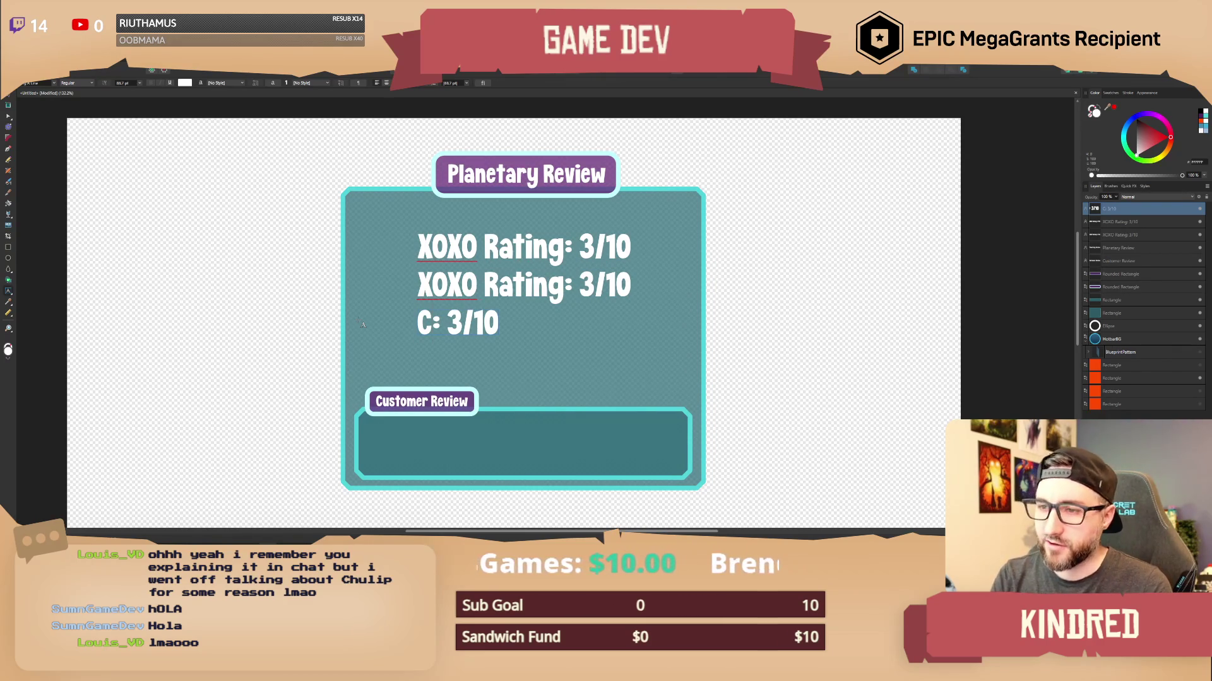
key("BackSpace")
type("Pa")
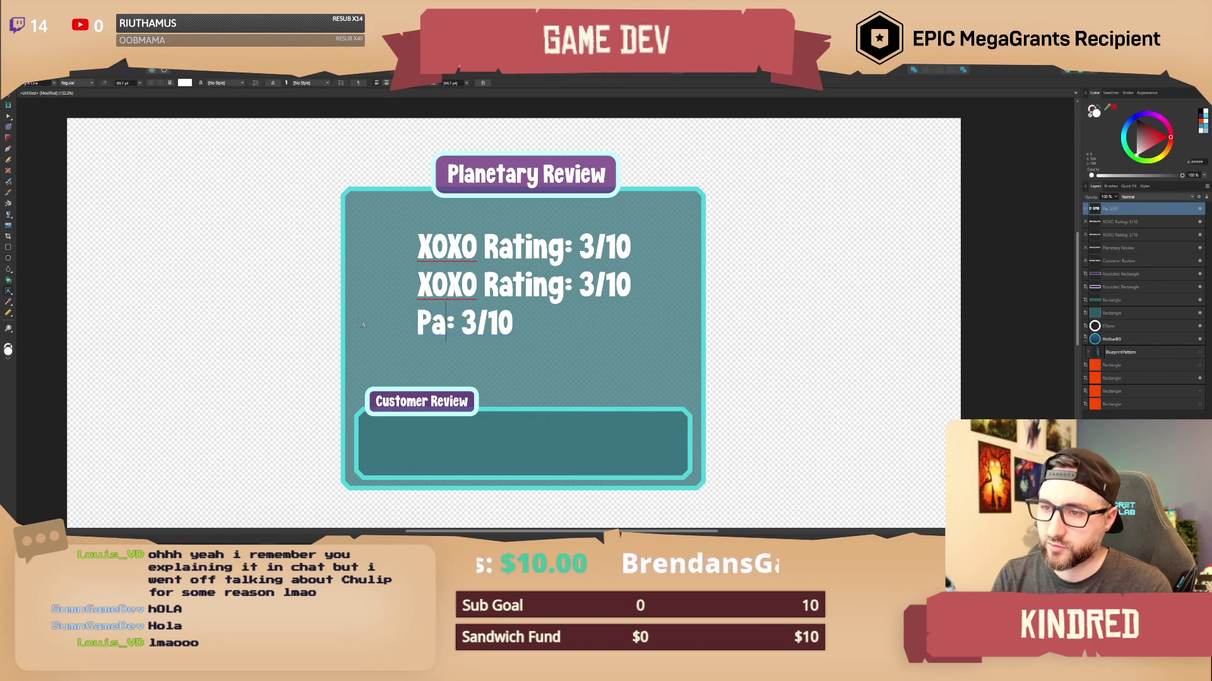
type("yout")
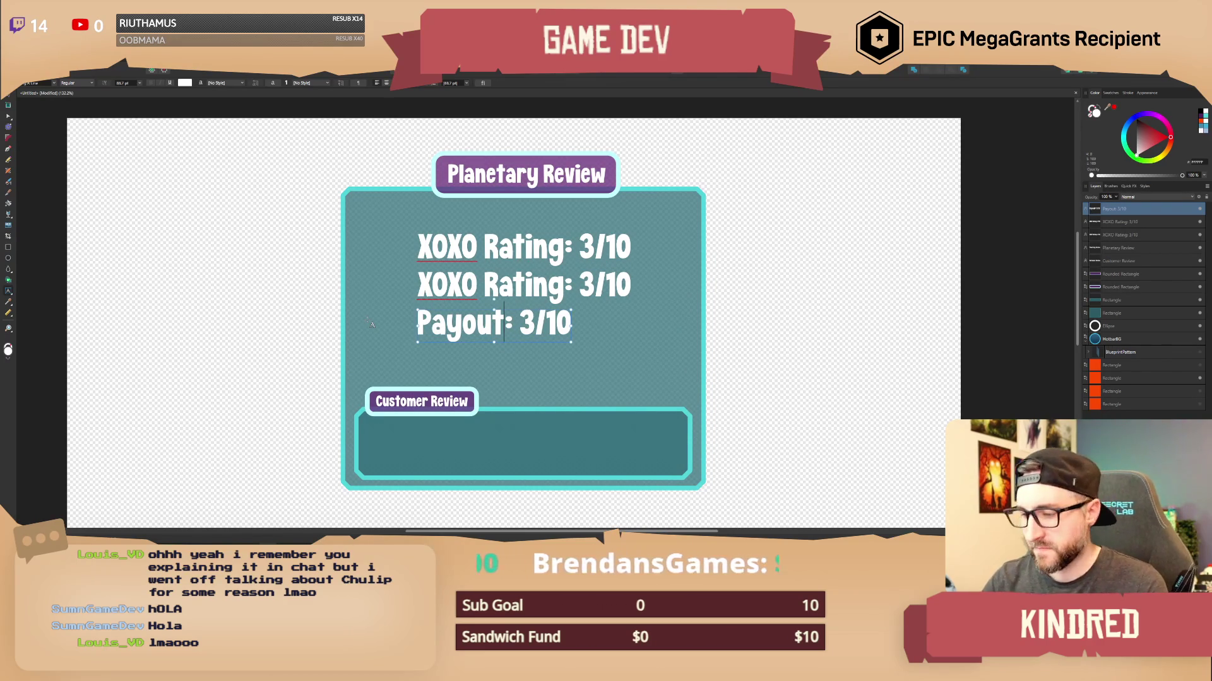
key("Right")
key("Delete")
key("Delete")
key("Delete")
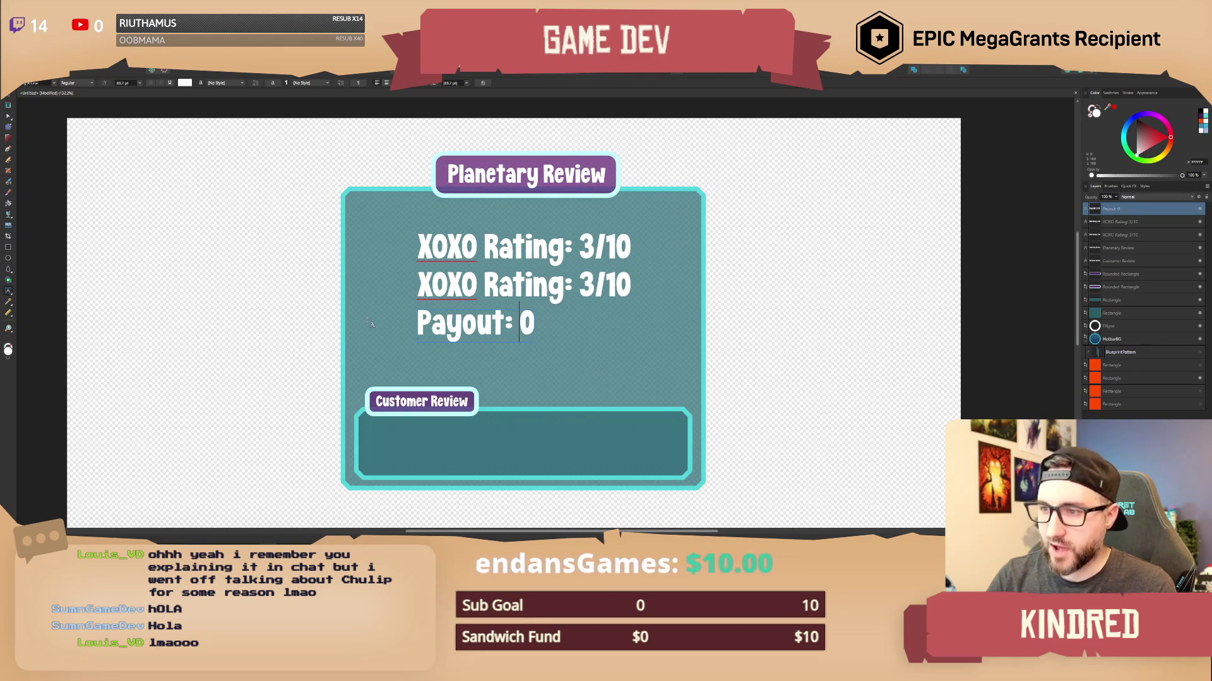
type("$350")
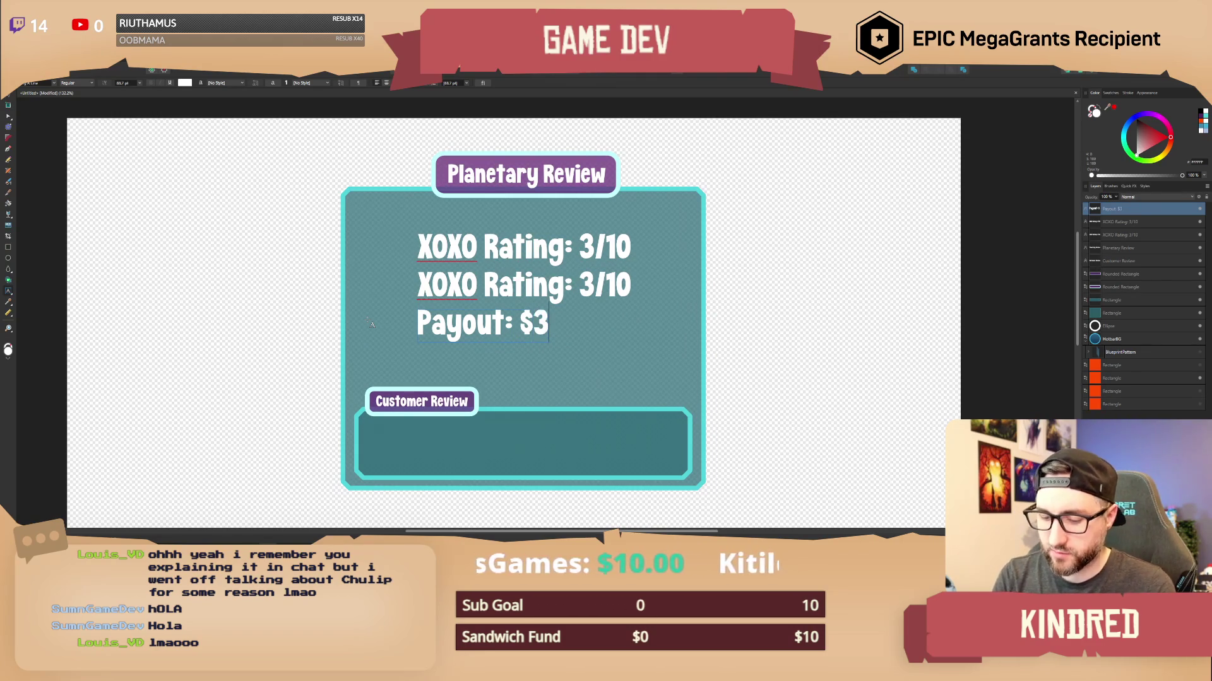
Centre the Payout: $350 line beneath the two rating lines.
key("Escape")
left_click_drag(486, 331, 508, 340)
left_click(506, 297)
Nudge the second rating line down, relabel it 'Properties Correct', and centre it.
left_click_drag(505, 297, 508, 299)
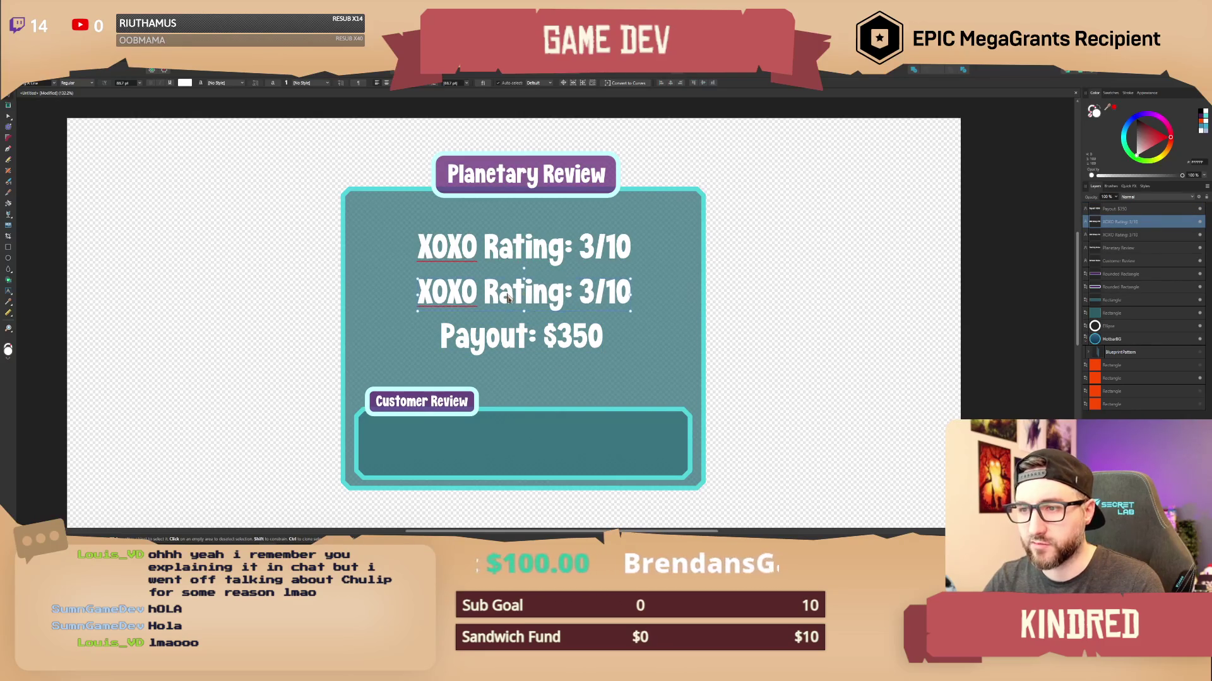
key("t")
left_click_drag(562, 294, 427, 293)
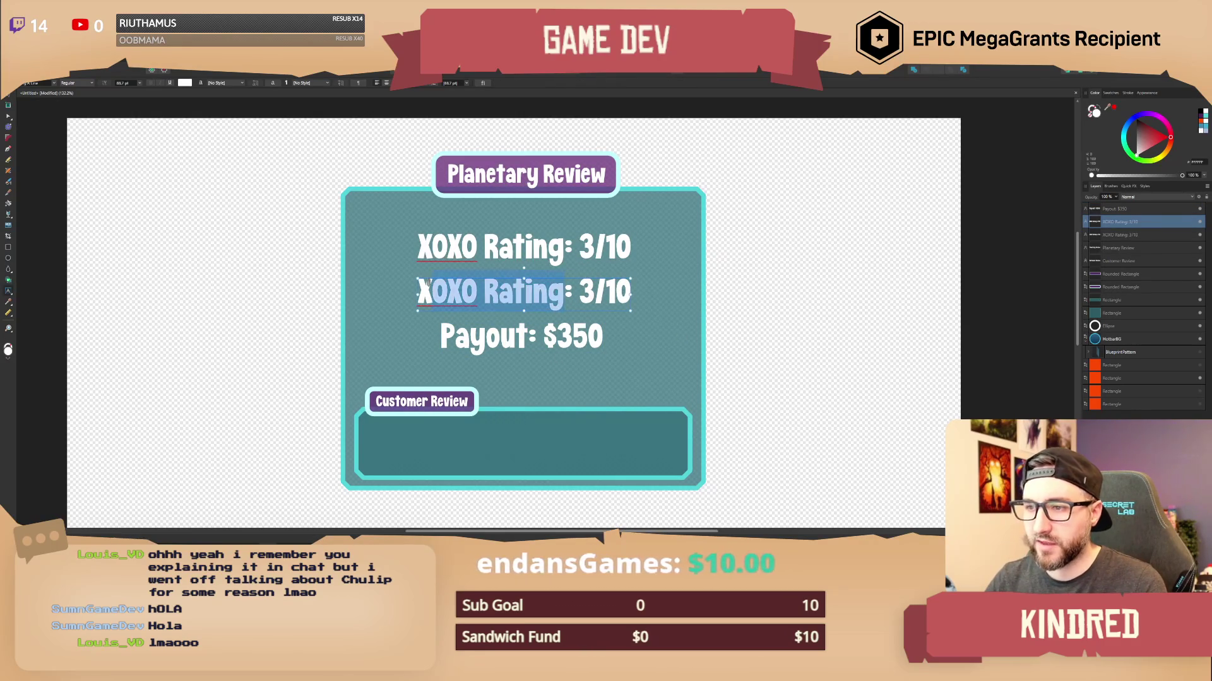
key("BackSpace")
key("BackSpace")
type("Qual")
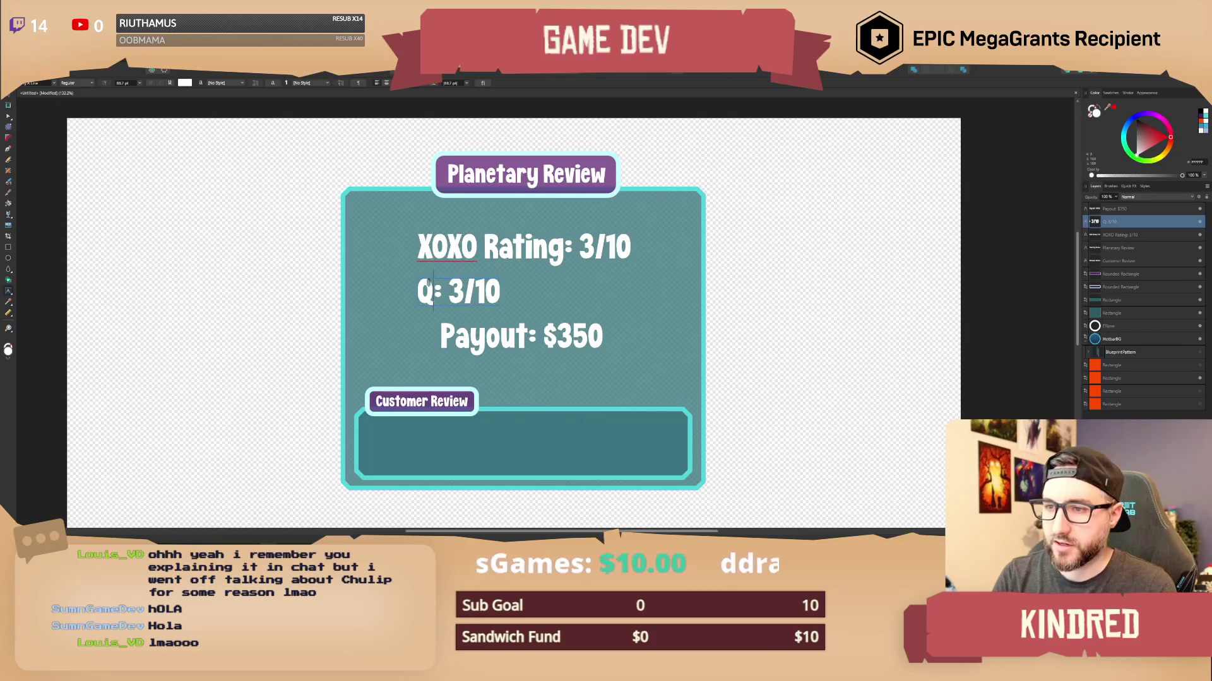
type("ity")
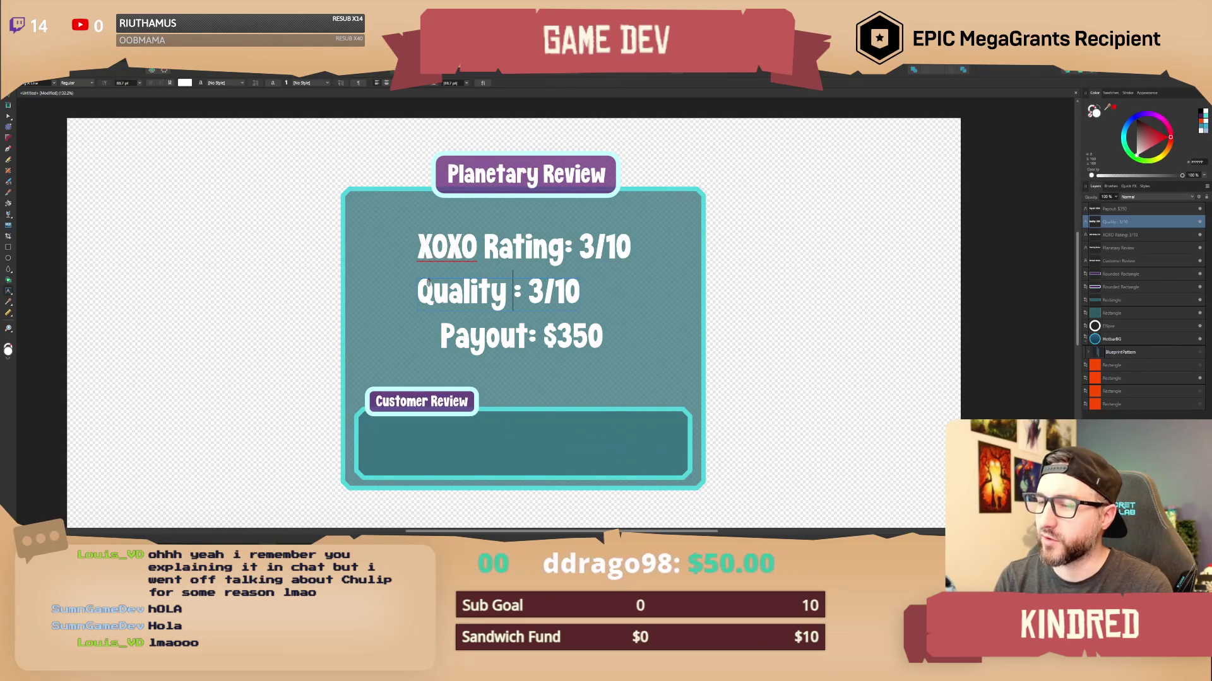
key("BackSpace")
key("BackSpace")
key("BackSpace")
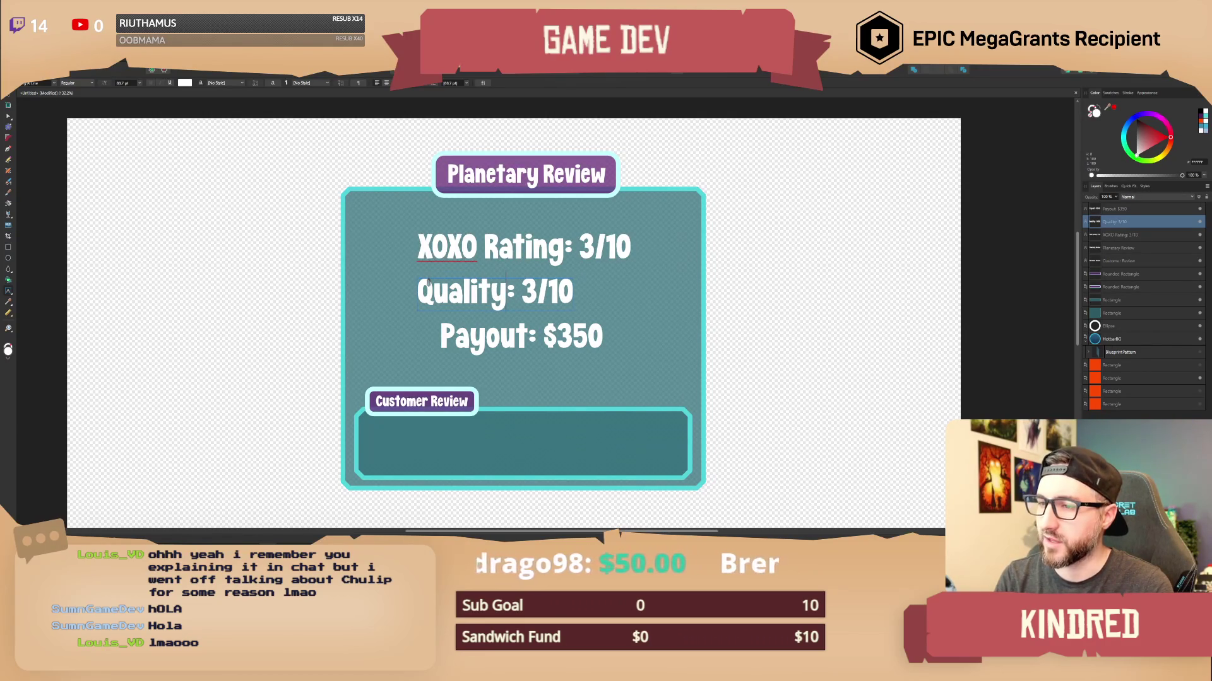
key("BackSpace")
key("BackSpace")
key("BackSpace")
type("Prop")
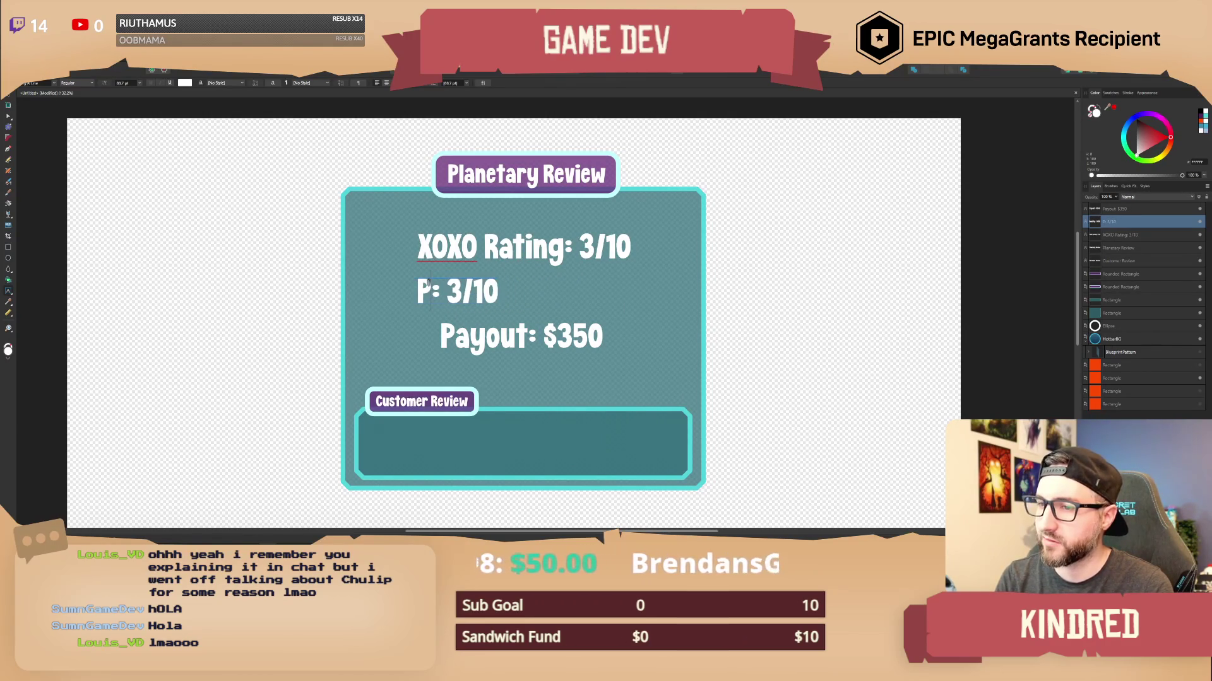
type("erties")
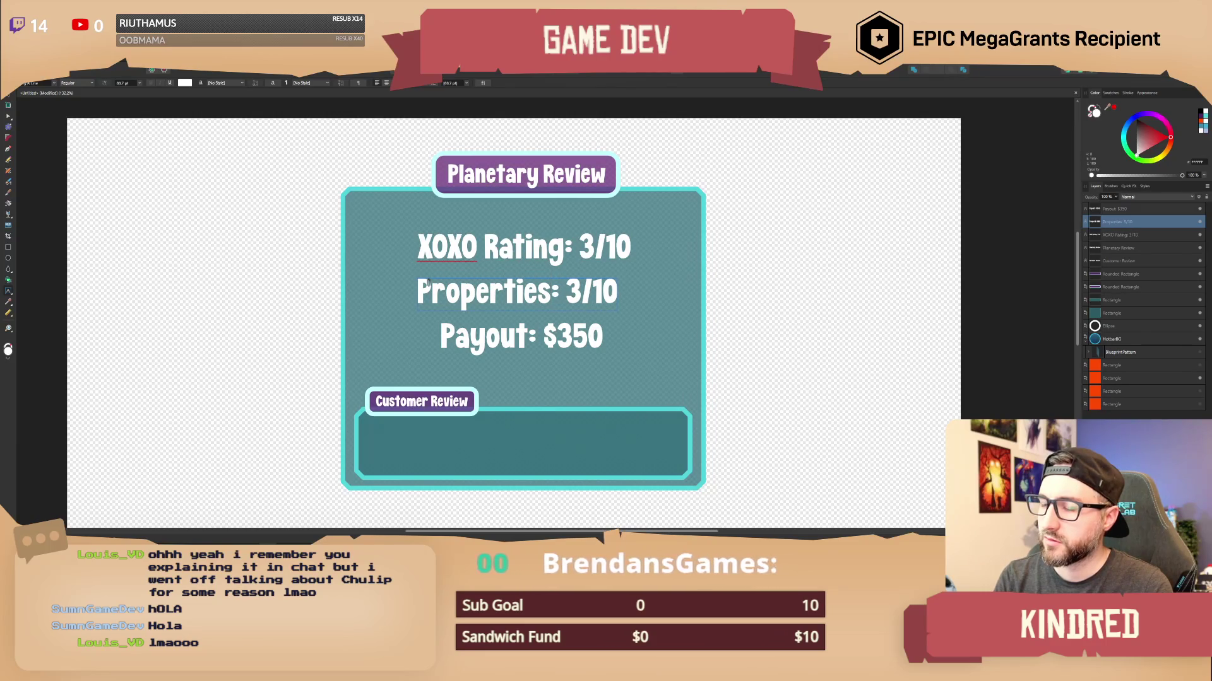
type(" Correct")
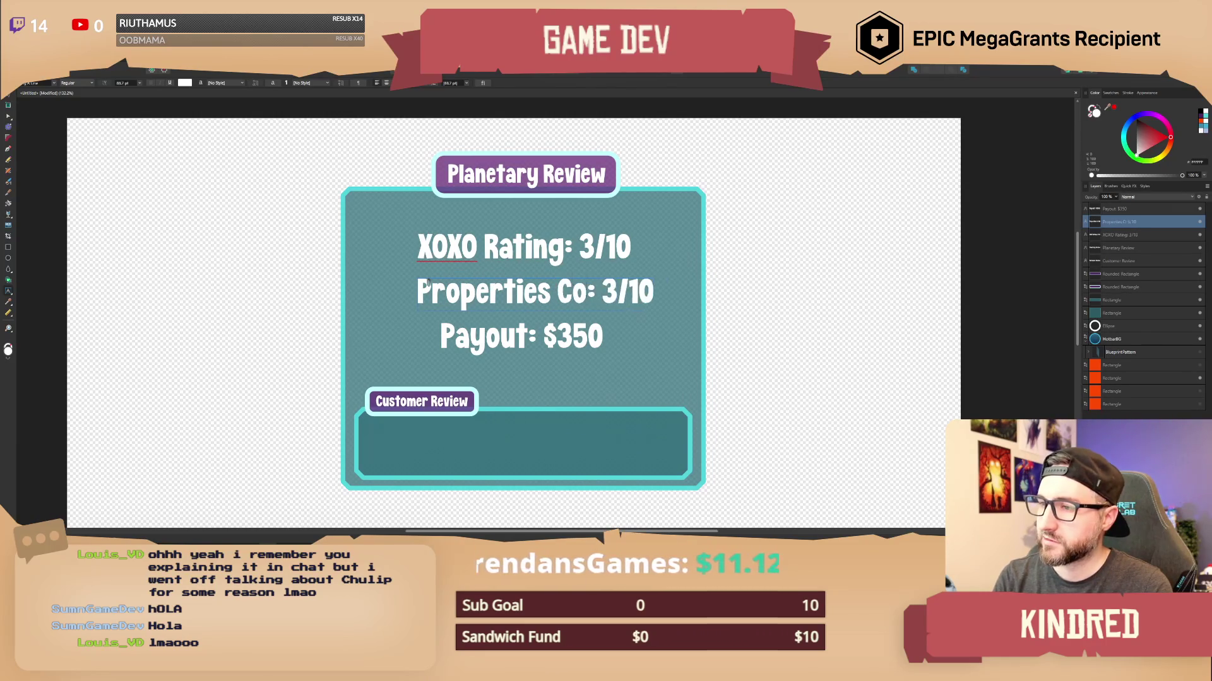
key("Escape")
left_click_drag(517, 296, 468, 296)
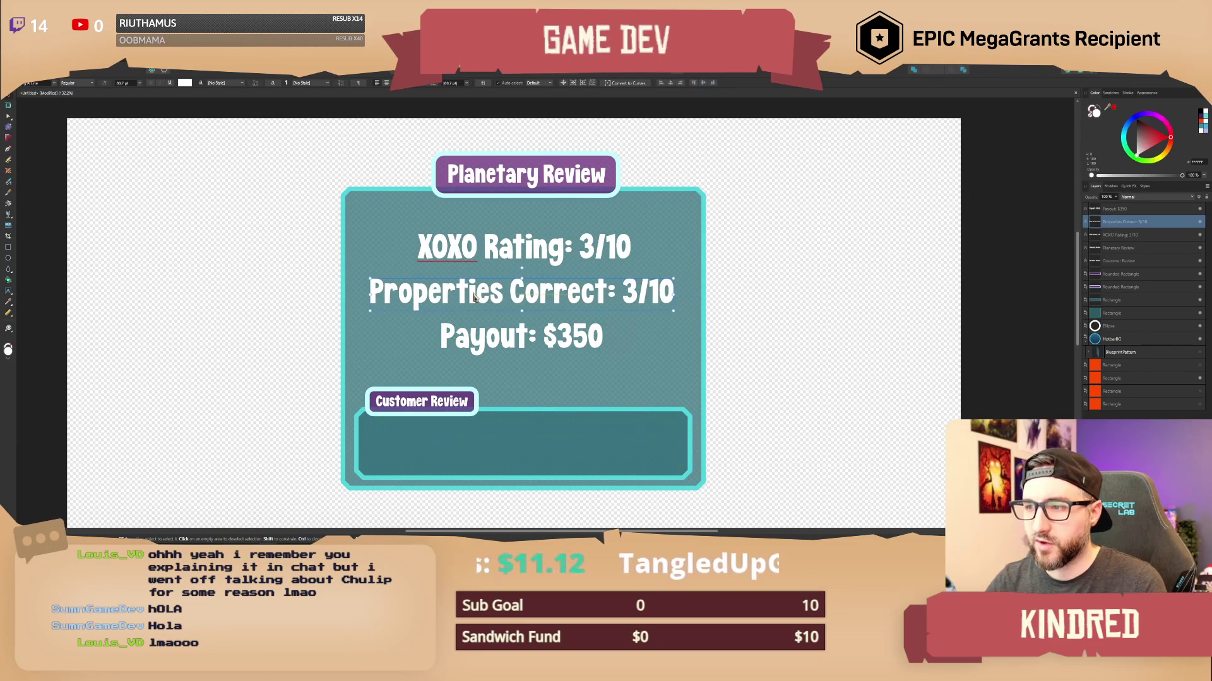
Replace the Properties Correct value 3/10 with 1/18.
double_click(628, 296)
left_click_drag(623, 294, 669, 290)
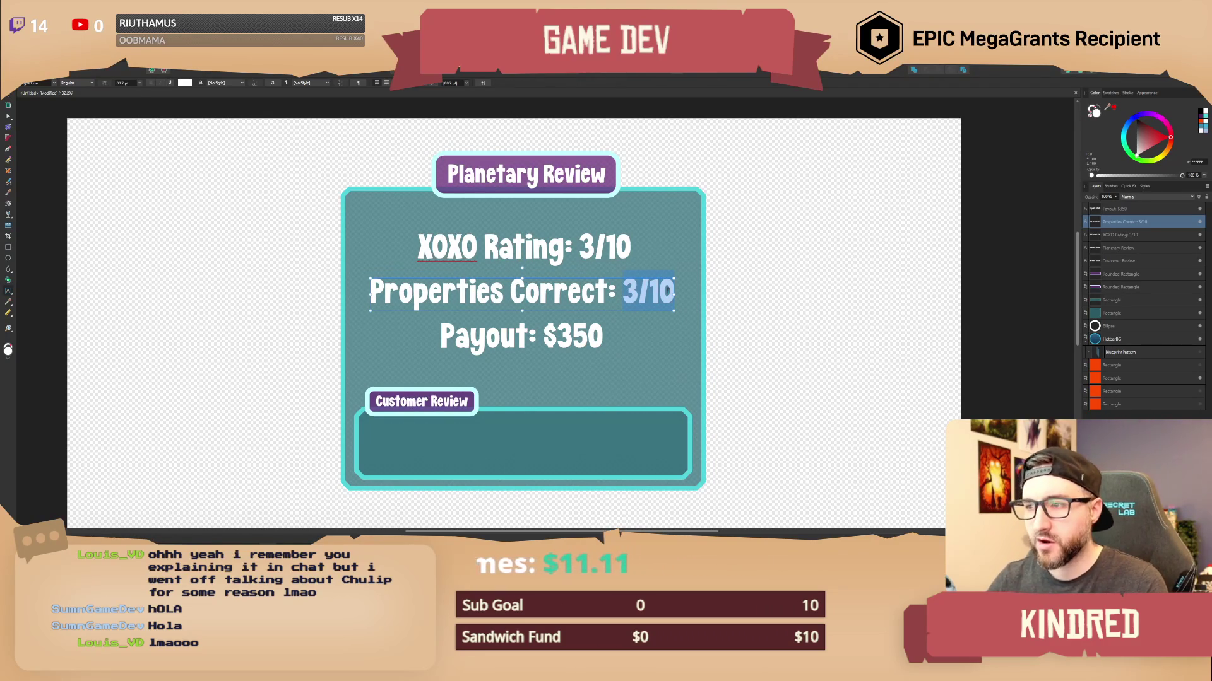
type("1")
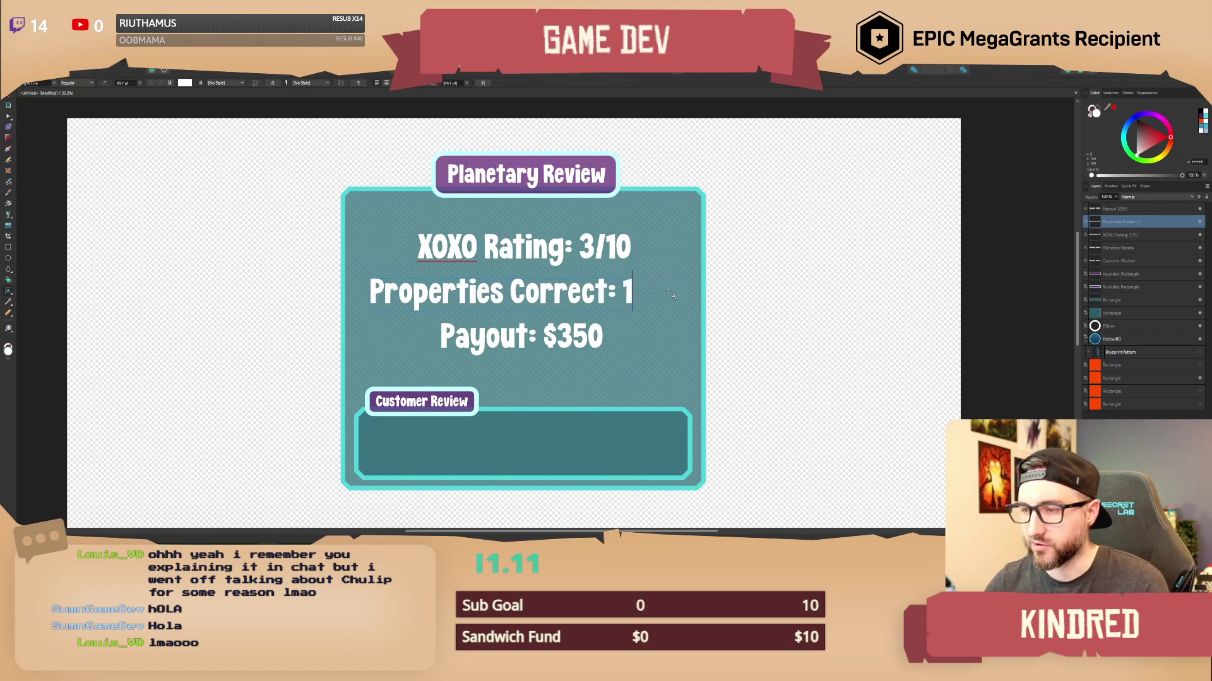
type("/18")
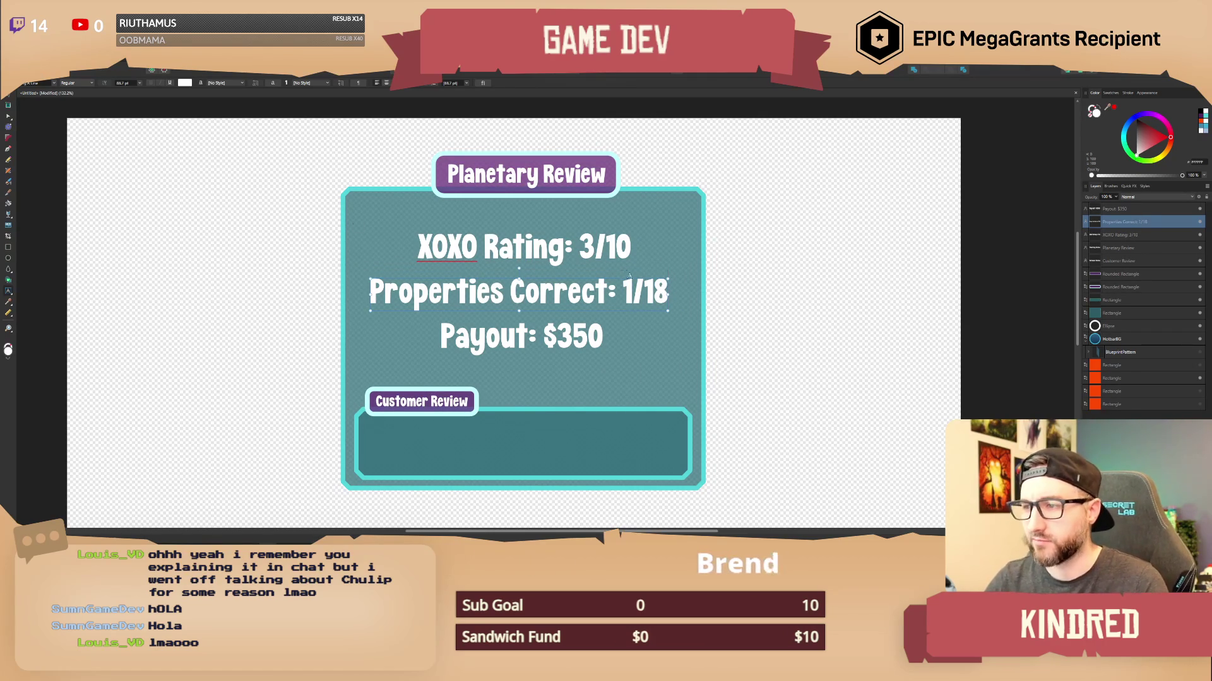
key("Escape")
left_click(176, 255)
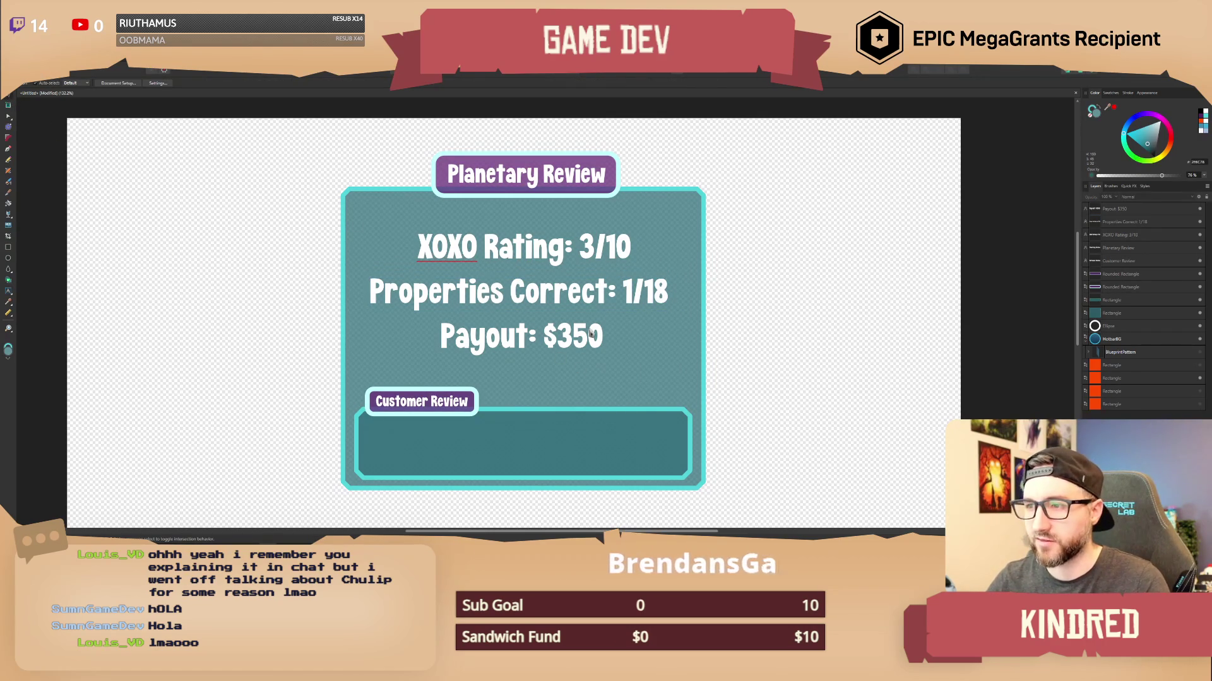
Select and delete the 'Properties Correct: 1/18' line.
scroll(558, 302, "down", 2, "ctrl")
scroll(559, 302, "up", 2, "ctrl")
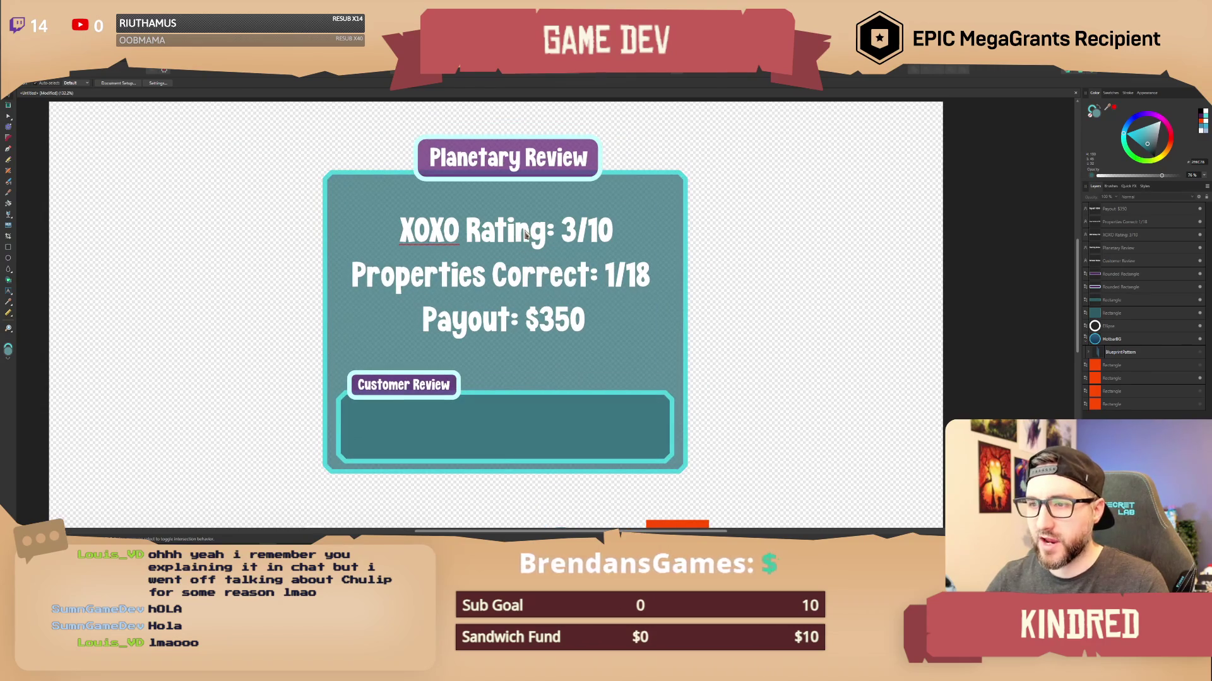
mouse_move(262, 206)
left_mouse_down()
mouse_move(730, 271)
mouse_move(284, 305)
mouse_move(258, 318)
left_mouse_up()
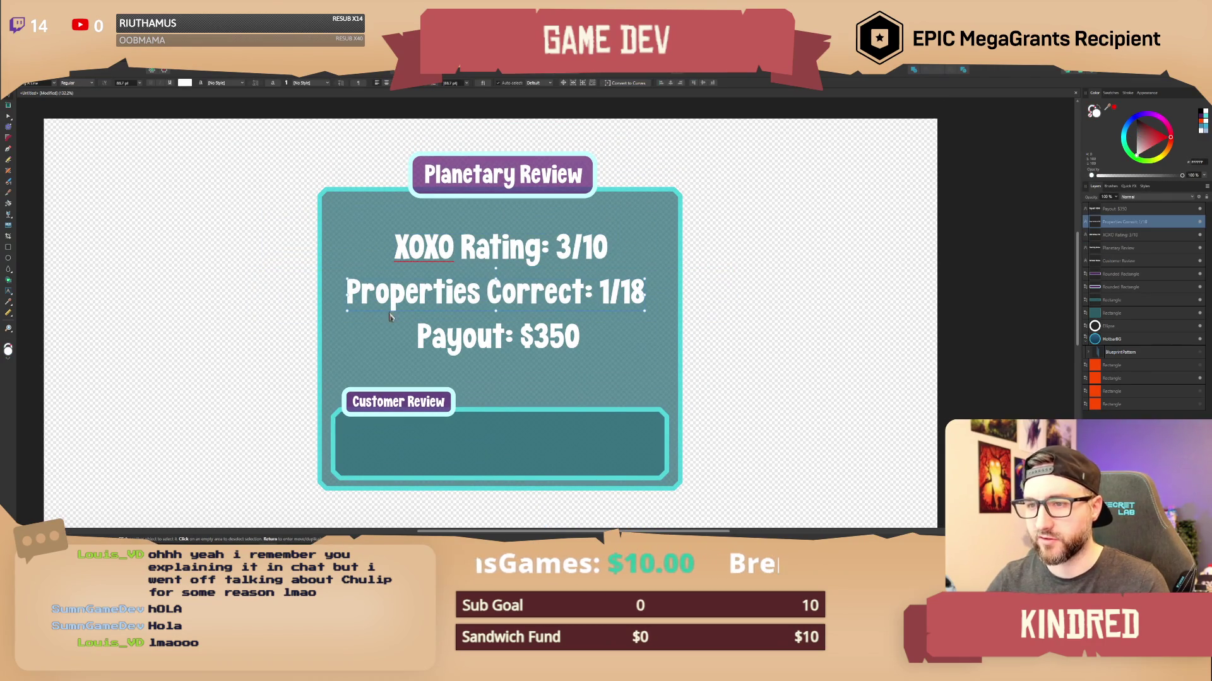
left_click(451, 254)
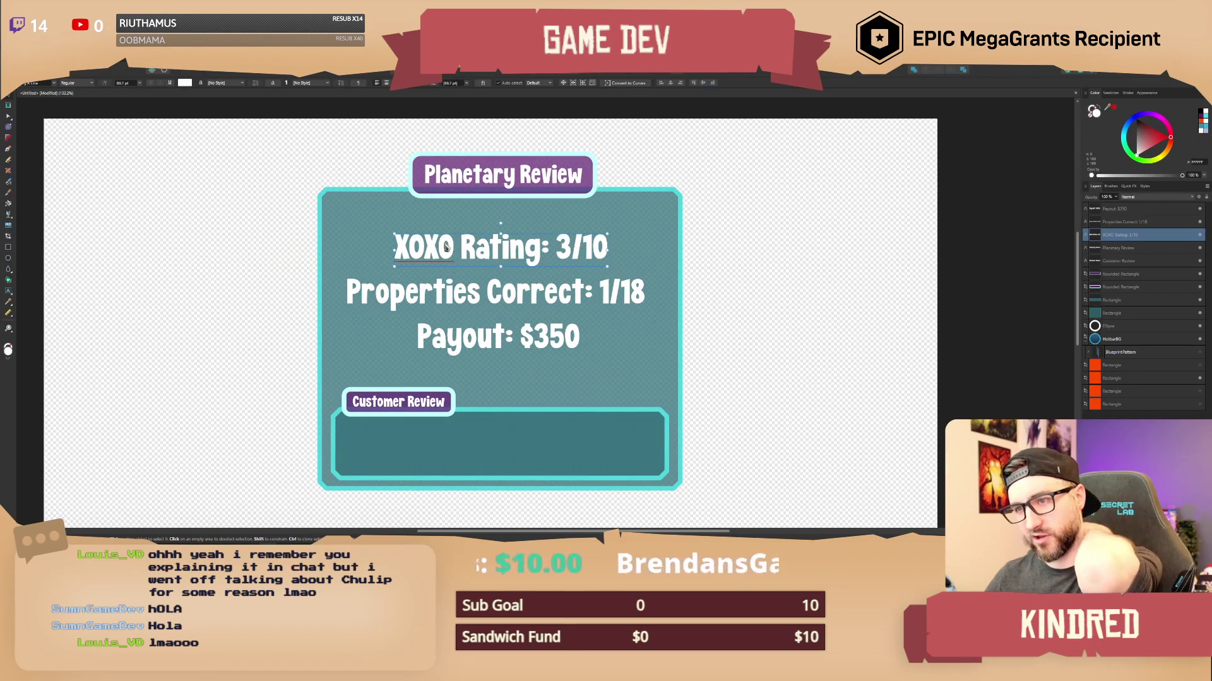
left_click(497, 286)
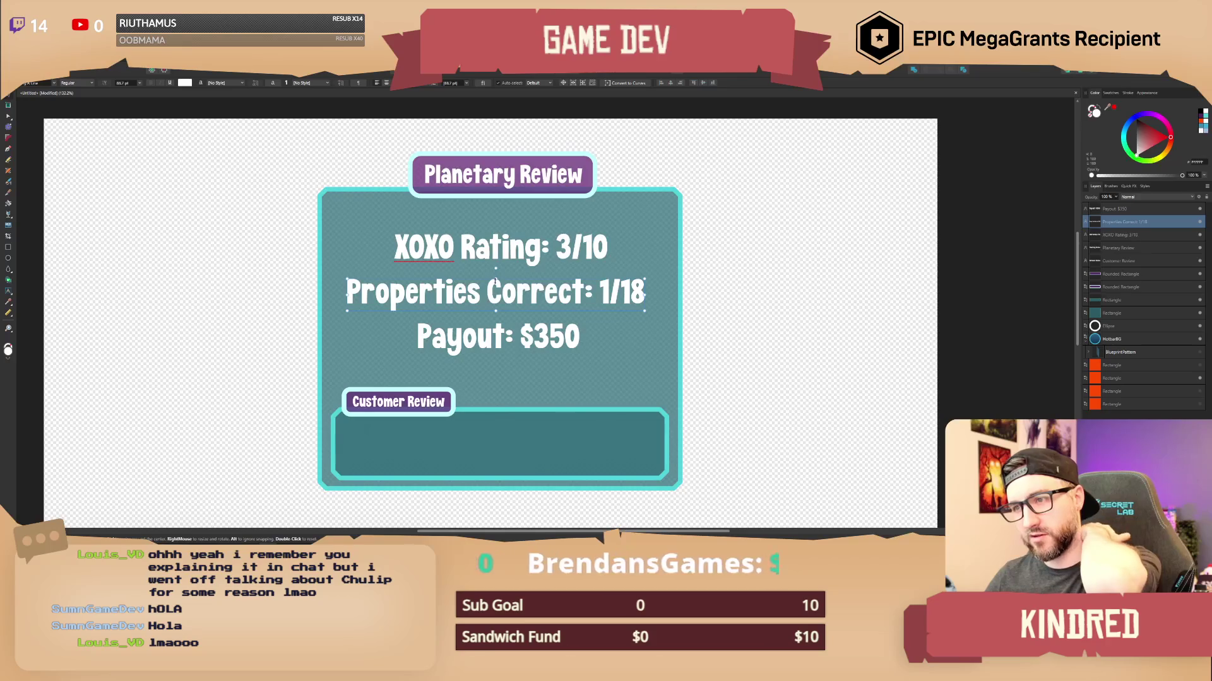
left_click(488, 251)
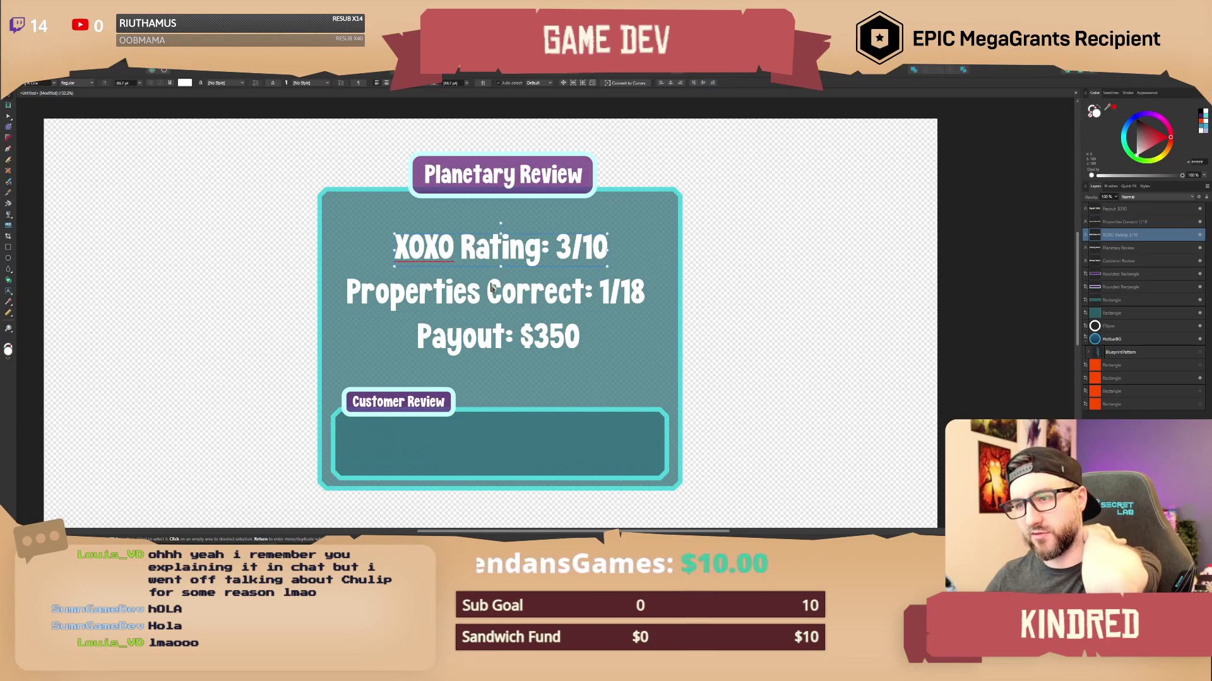
double_click(559, 254)
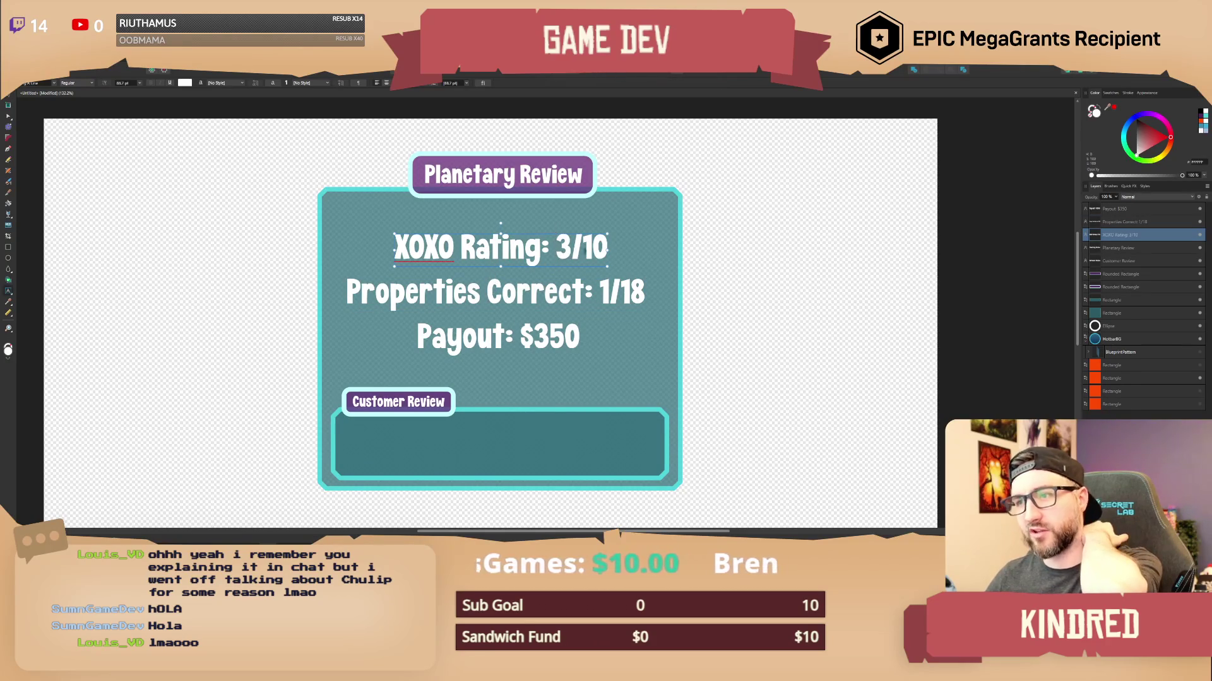
left_click(737, 264)
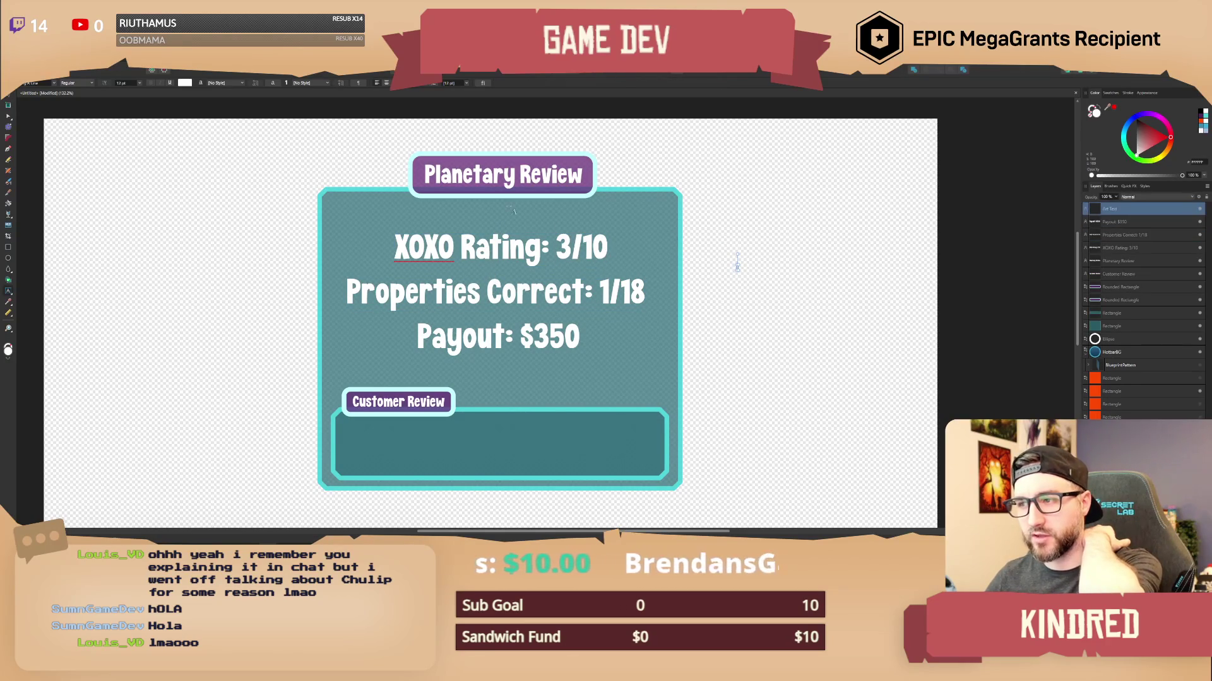
left_click(8, 105)
left_click(508, 303)
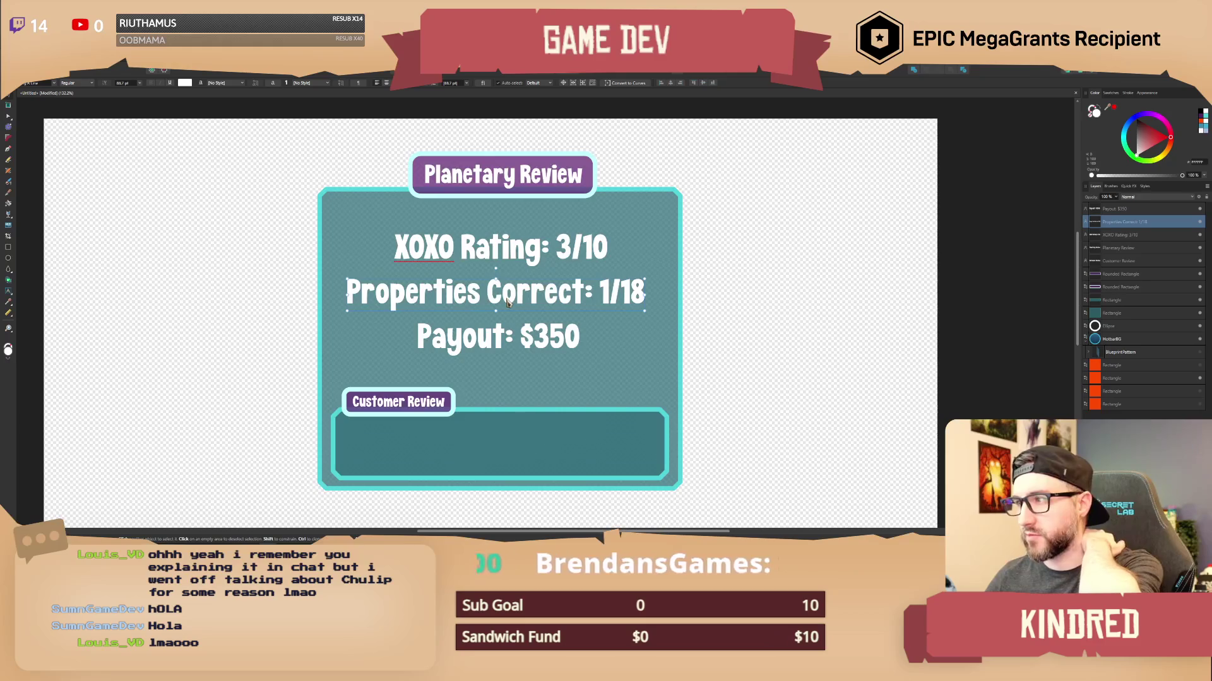
key("Delete")
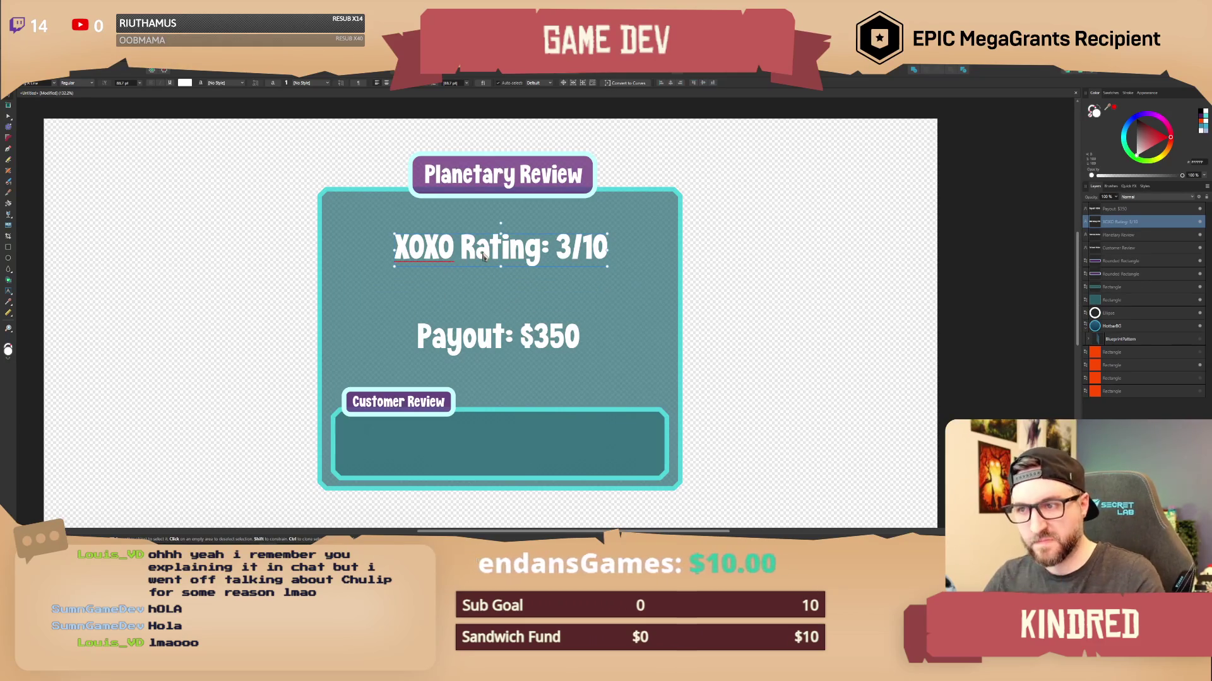
Nudge the XOXO Rating line down and the Payout line up to close the gap.
left_click_drag(490, 255, 490, 260)
mouse_move(502, 349)
left_mouse_down()
mouse_move(498, 333)
mouse_move(500, 353)
left_mouse_up()
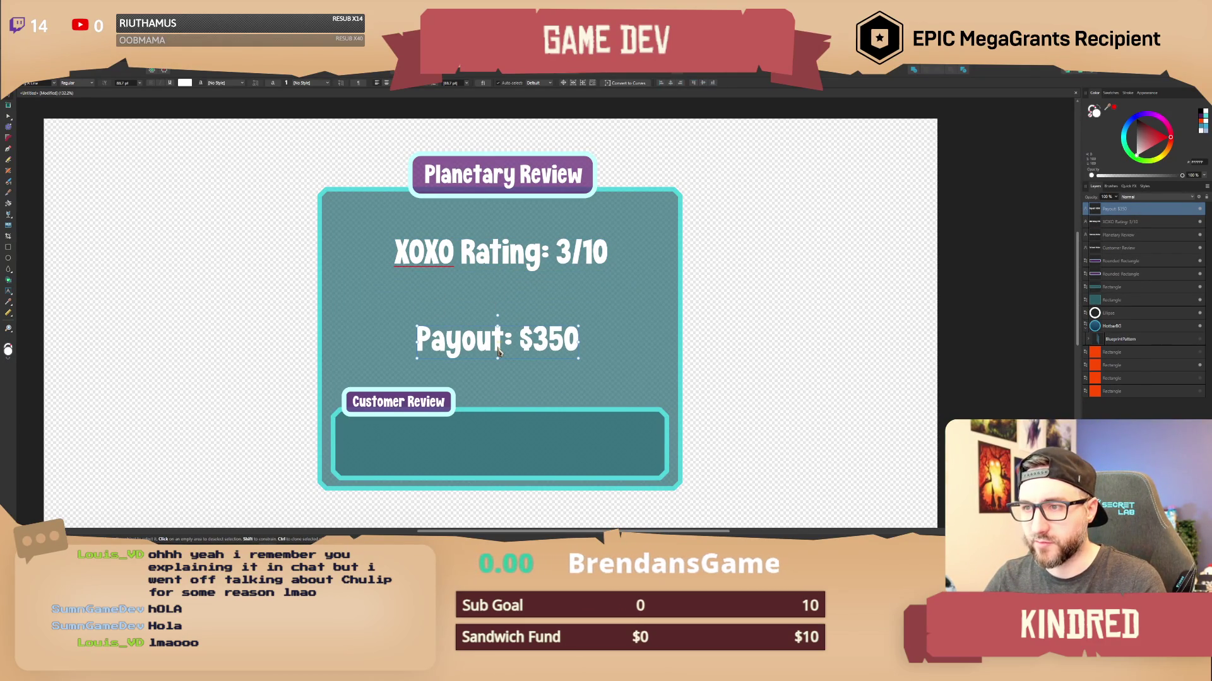
left_click(732, 323)
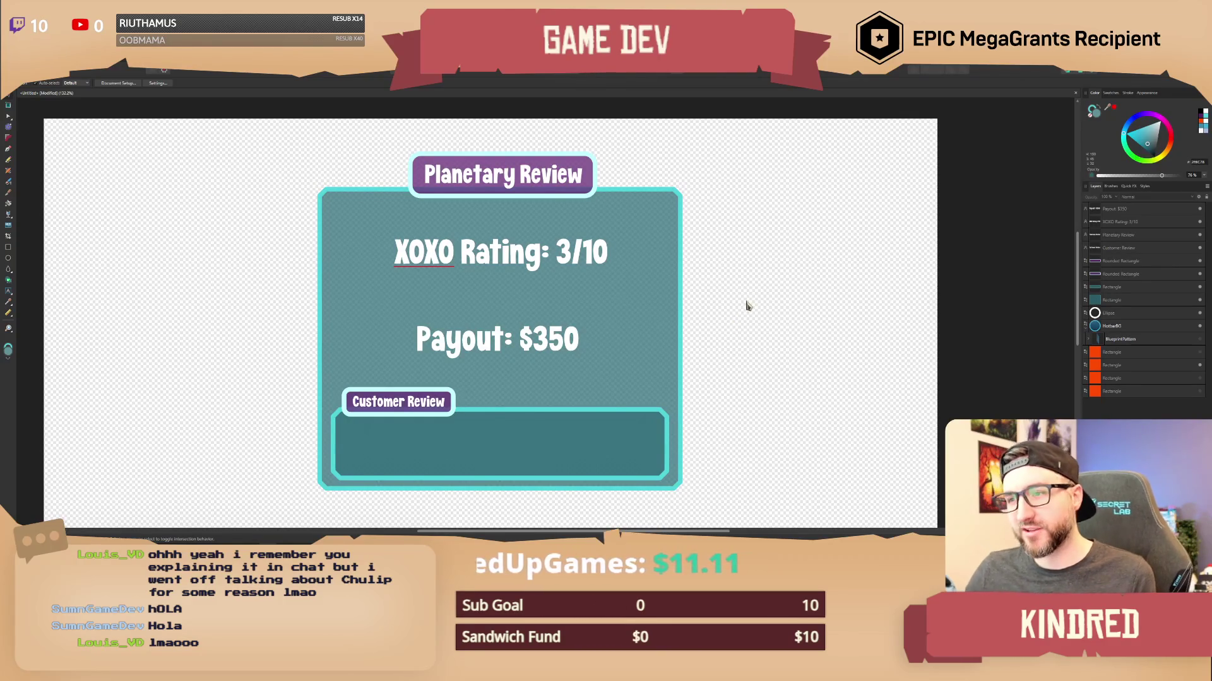
Select the XOXO Rating and Payout lines in turn to check their placement.
mouse_move(742, 297)
left_mouse_down()
mouse_move(464, 246)
mouse_move(445, 250)
mouse_move(453, 259)
left_mouse_up()
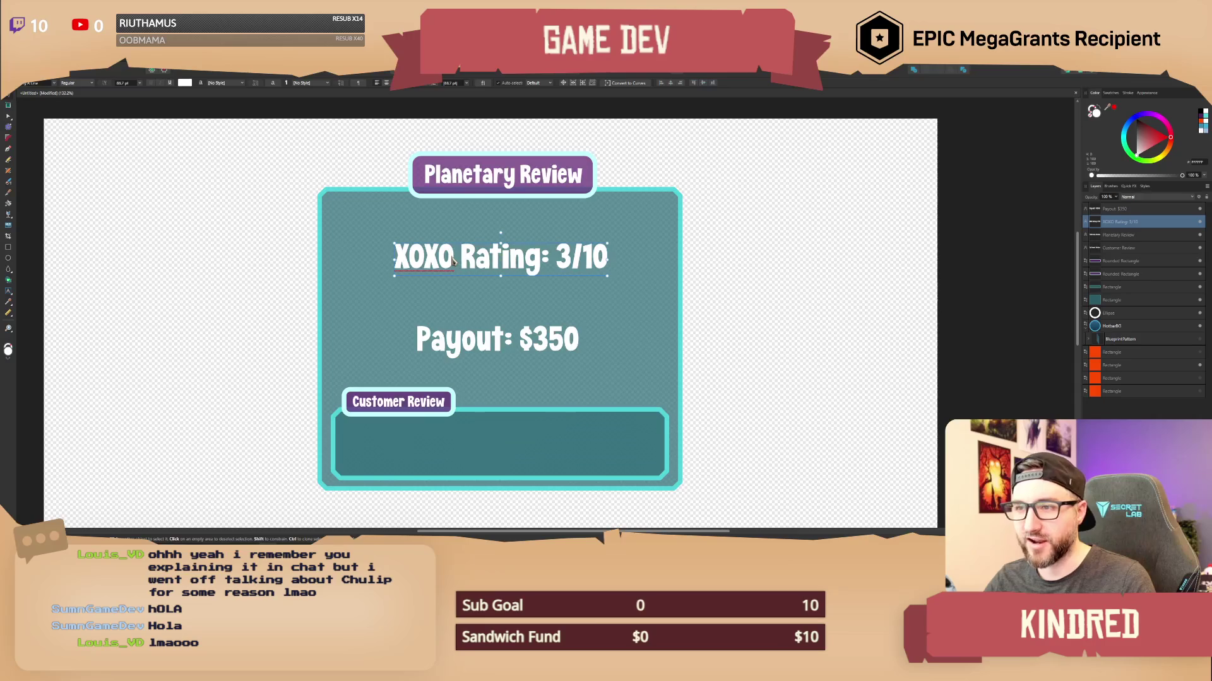
left_click(871, 300)
mouse_move(742, 298)
left_mouse_down()
mouse_move(402, 368)
mouse_move(459, 341)
left_mouse_up()
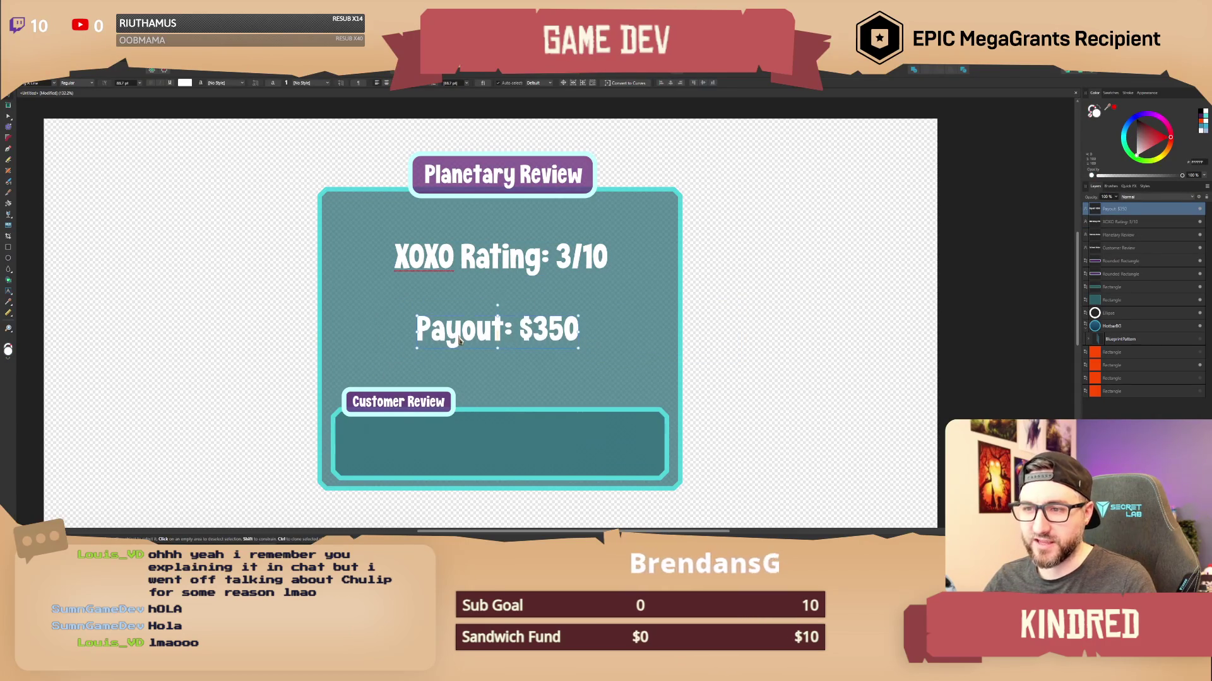
left_click(751, 289)
scroll(644, 301, "down", 2)
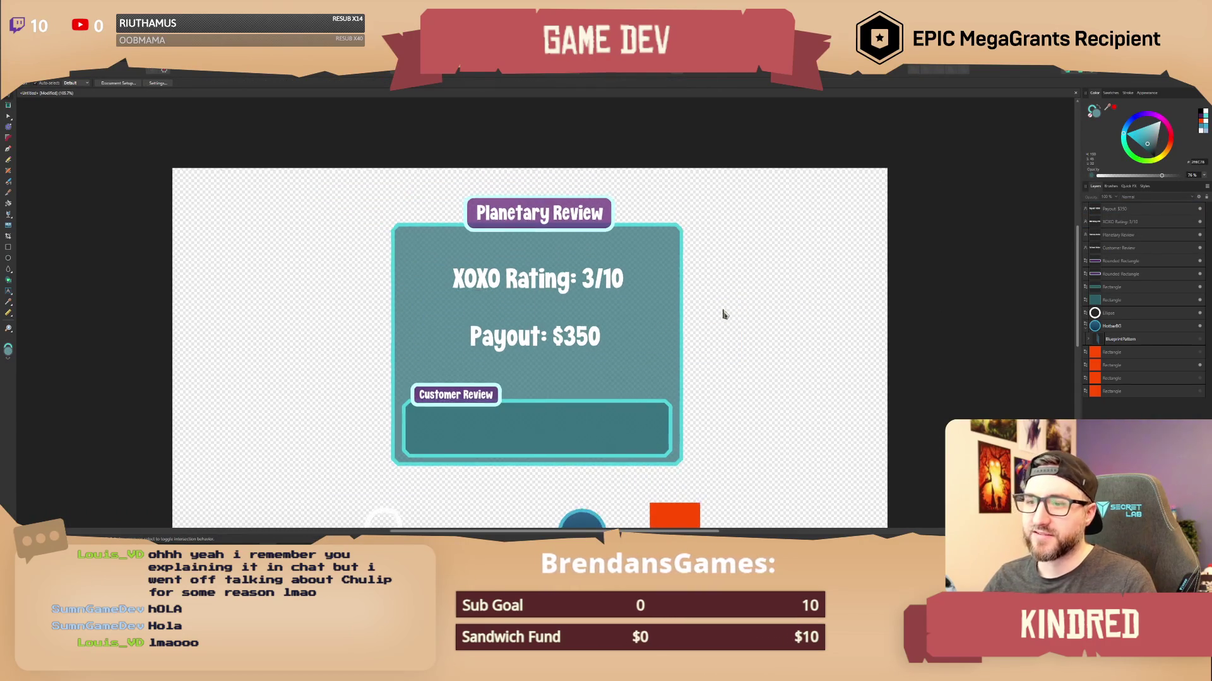
scroll(724, 296, "up", 2)
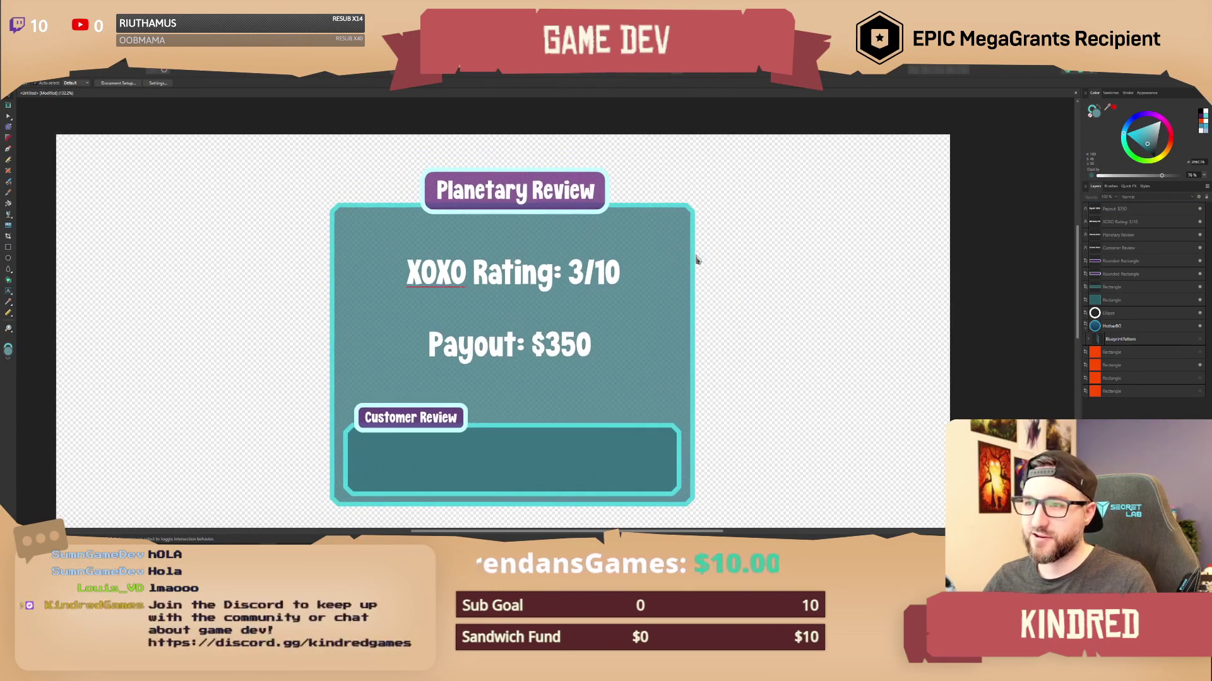
scroll(701, 258, "down", 2)
scroll(713, 281, "up", 2)
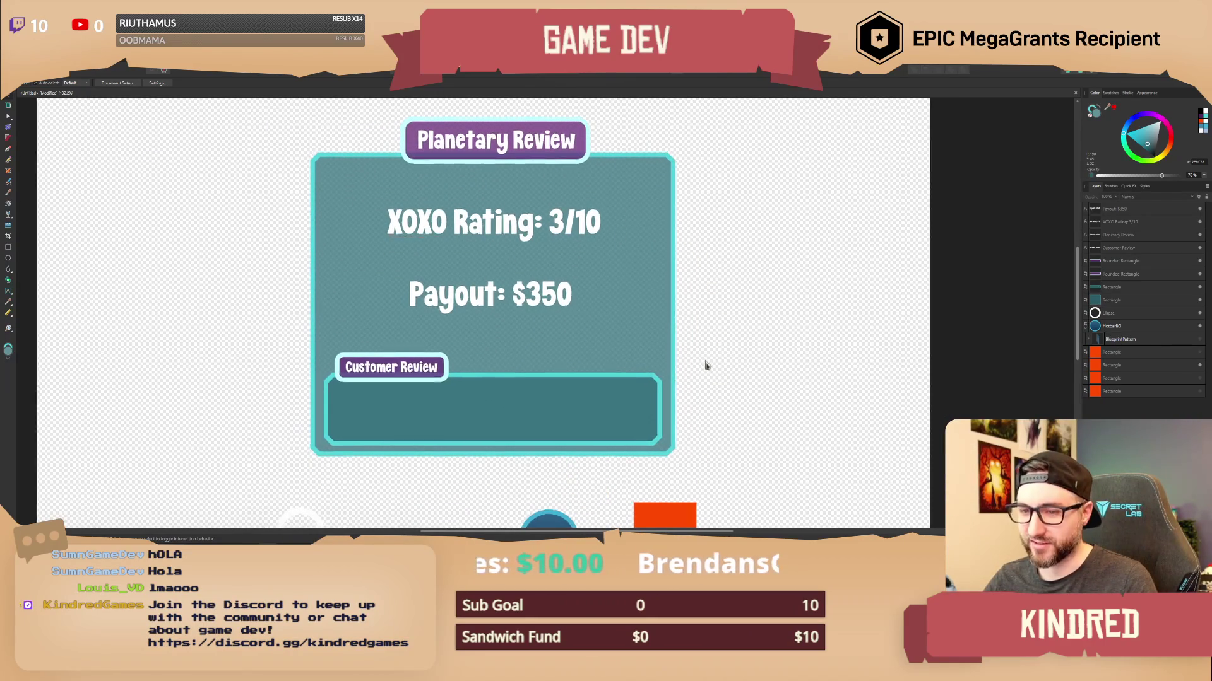
Widen the Customer Review box to about 727 px.
left_click(661, 422)
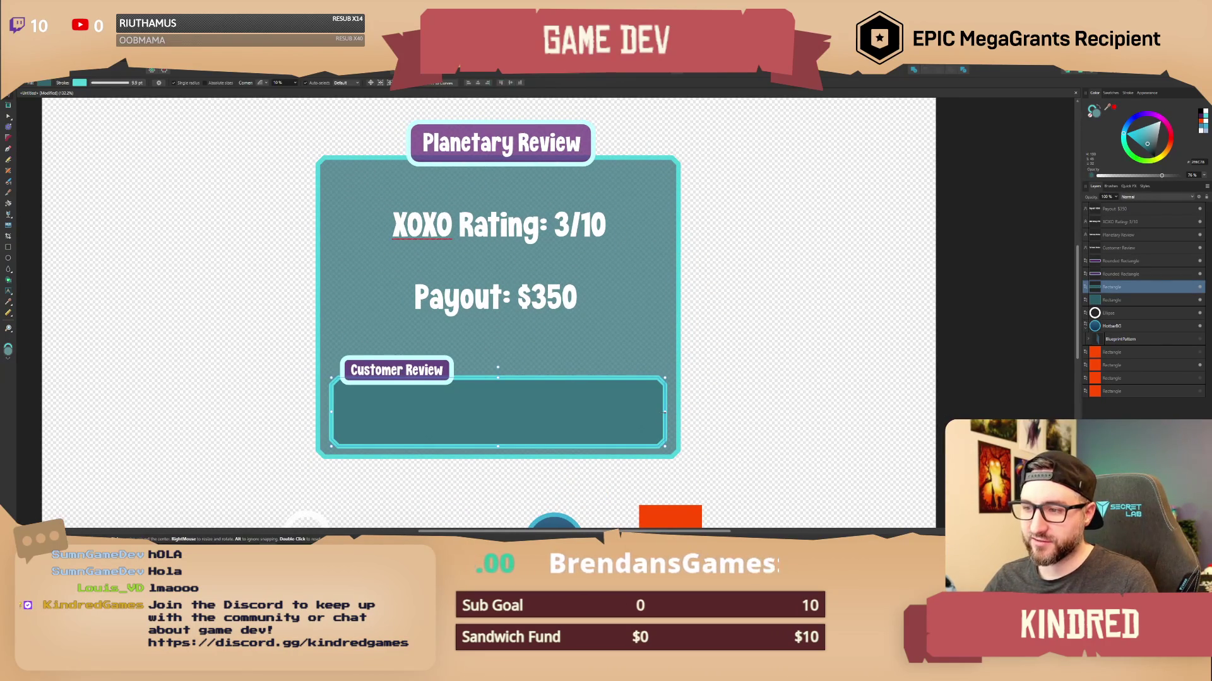
left_click_drag(664, 411, 666, 411)
left_click(722, 379)
Pan and zoom to recentre the Planetary Review panel in the view.
left_click_drag(714, 338, 713, 375)
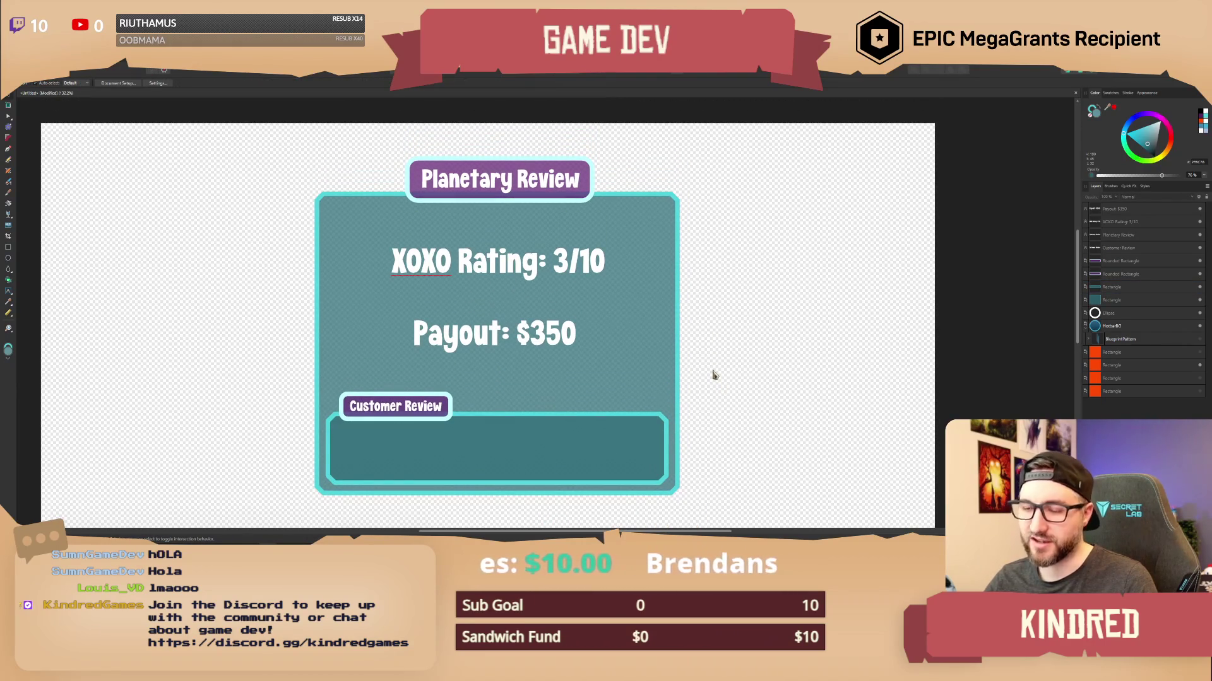
scroll(710, 357, "up", 1)
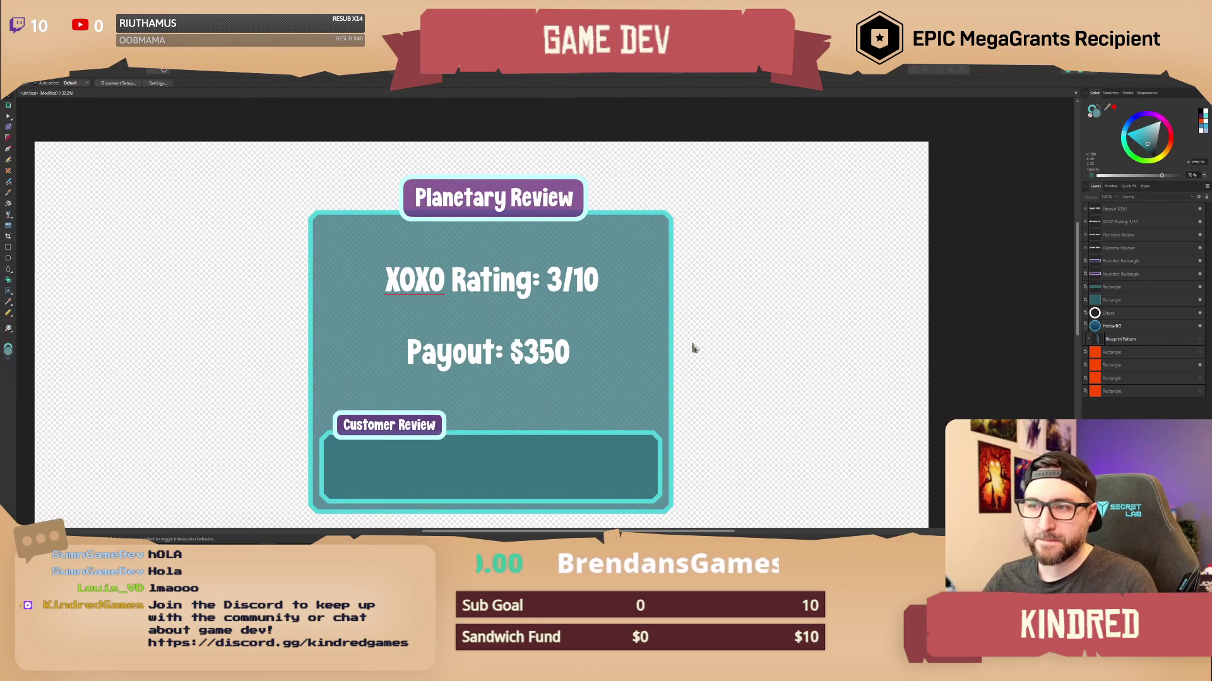
scroll(691, 353, "down", 4)
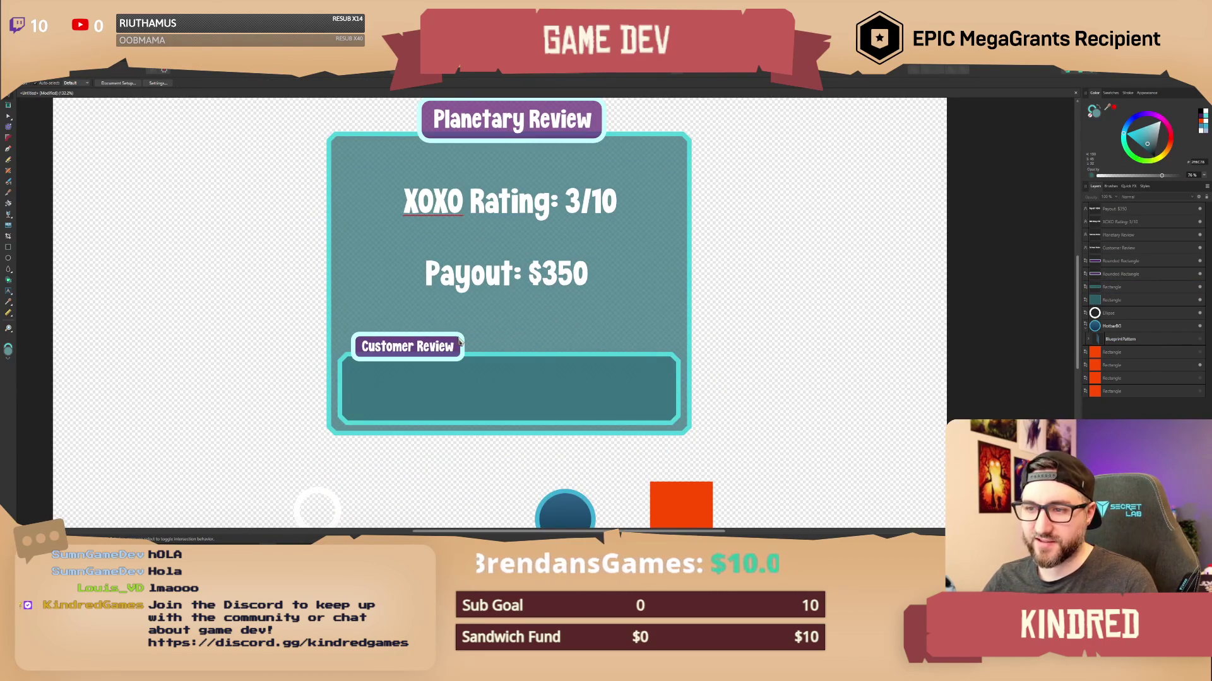
scroll(723, 278, "up", 2)
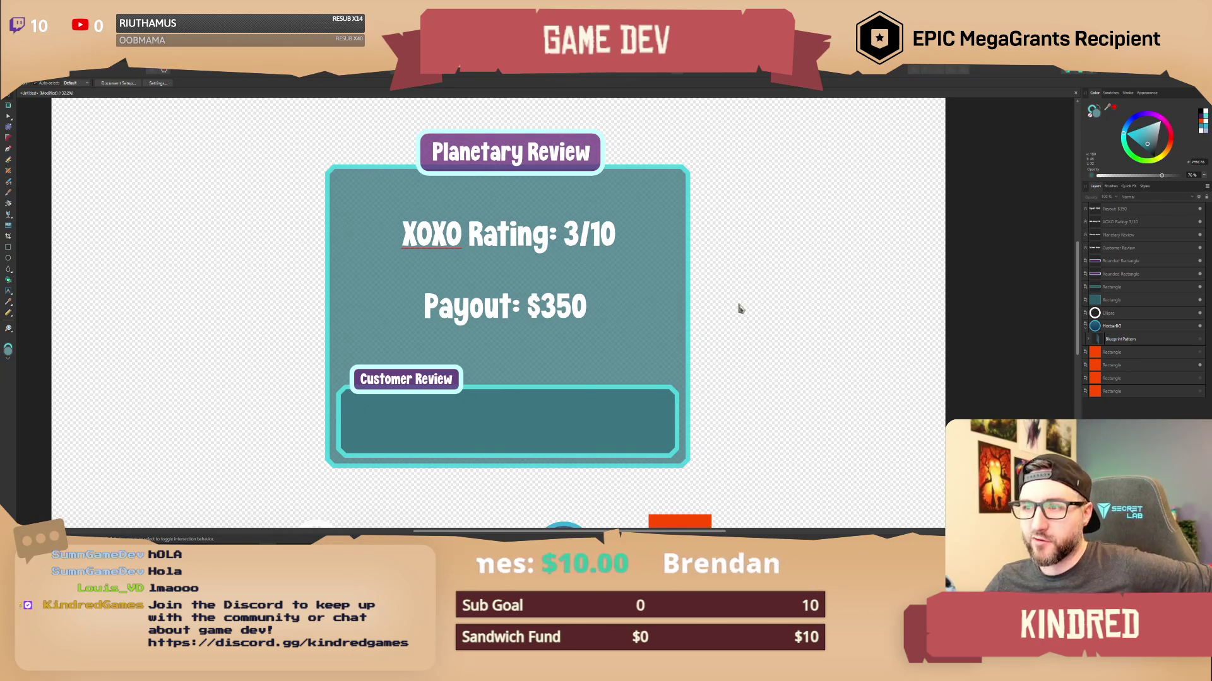
scroll(757, 315, "down", 2)
scroll(729, 303, "up", 2)
scroll(722, 379, "up", 2)
scroll(727, 355, "down", 1)
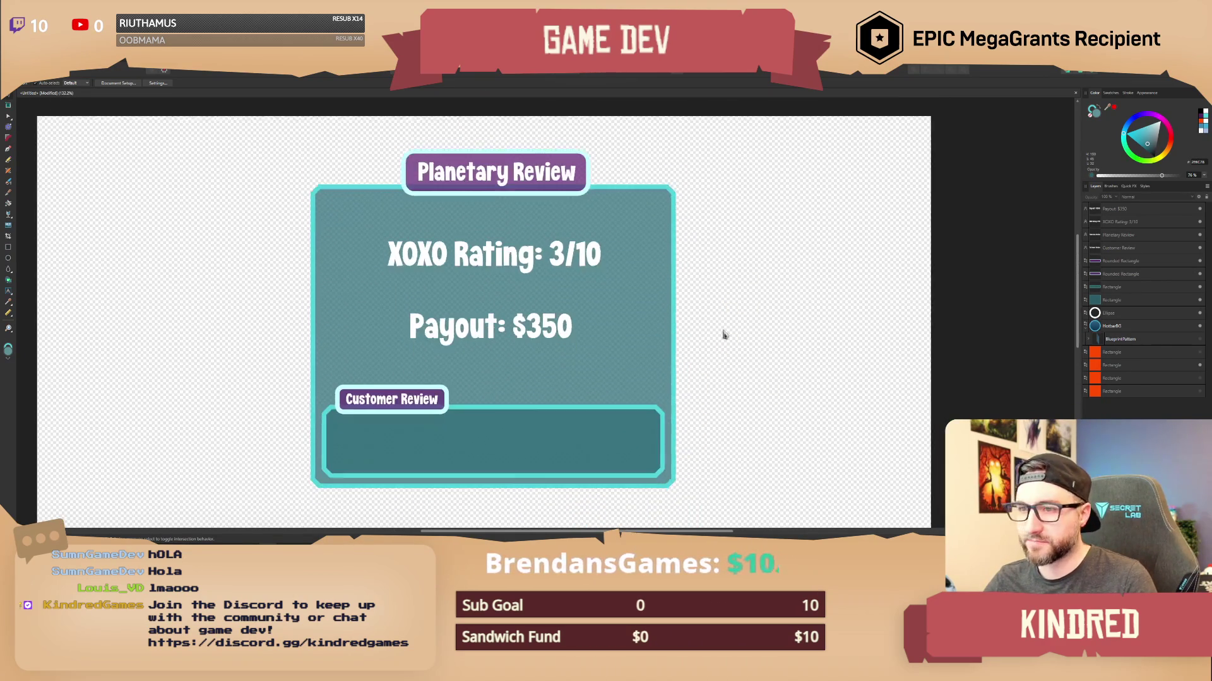
scroll(732, 314, "up", 1)
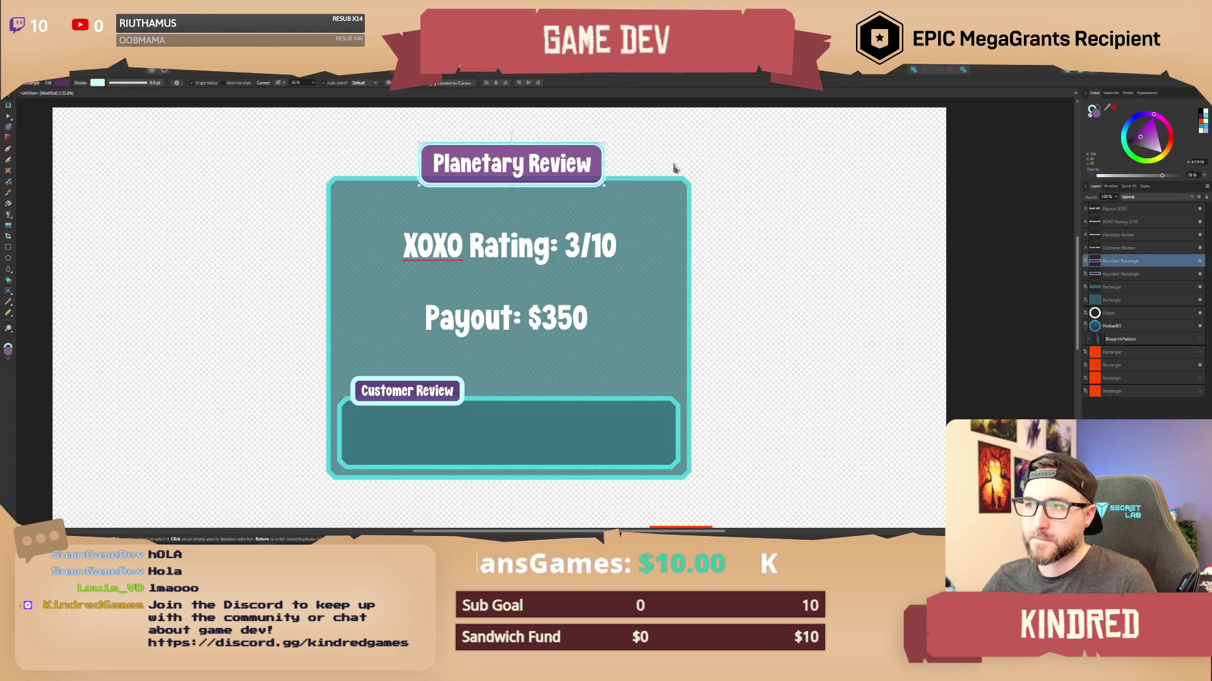
scroll(728, 325, "down", 2)
left_click_drag(728, 284, 725, 319)
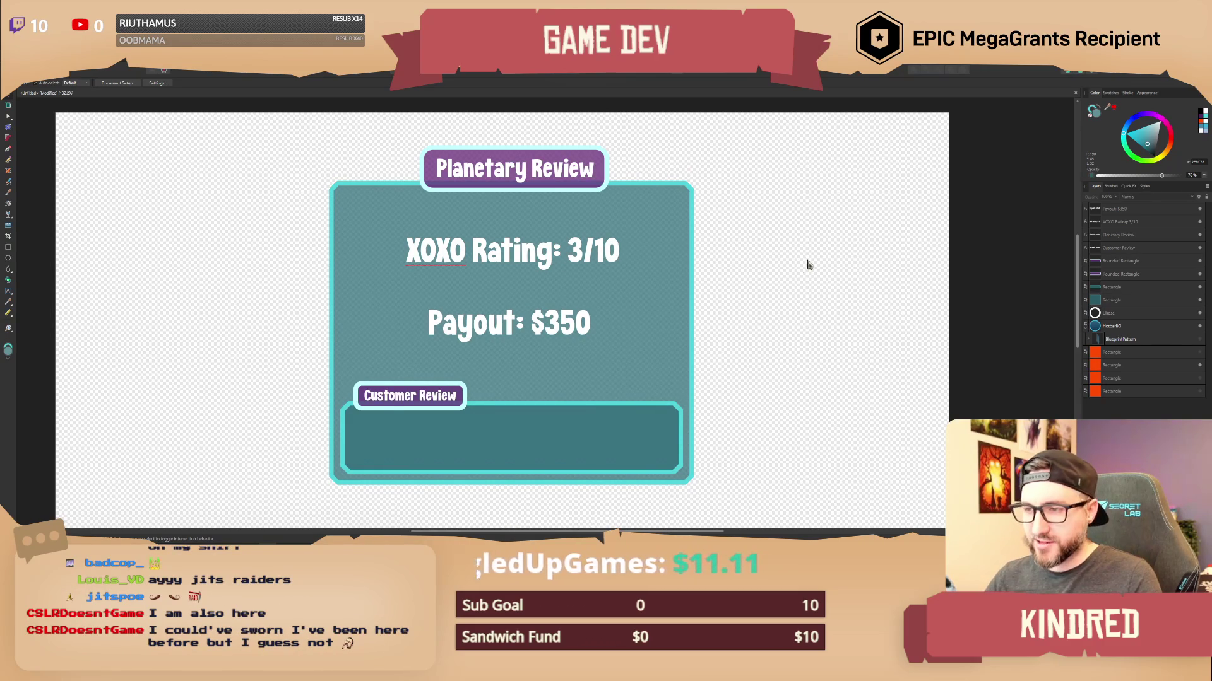
Open the DadJam project, frame SM_Factory_Panel_11, and select walls SM_Factory_Wall_46 and SM_Factory_Wall_50.
double_click(537, 202)
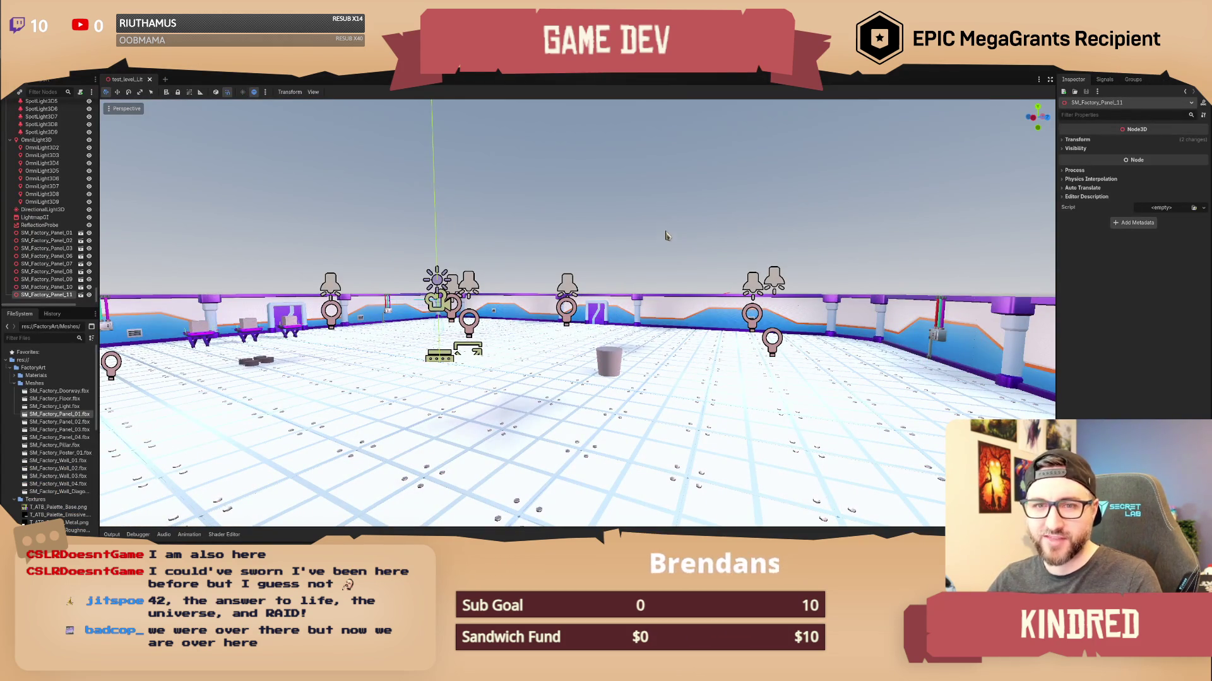
key("f")
left_click(698, 296)
left_click(637, 291)
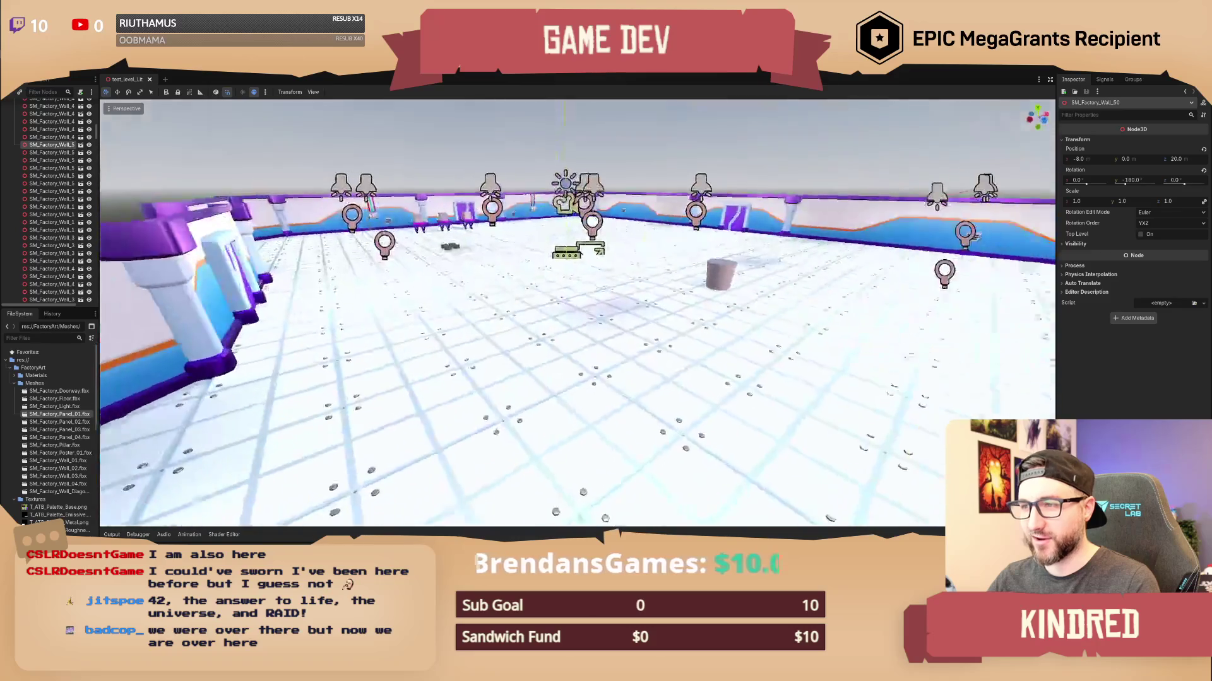
Fly the camera around the factory test level with WASD.
key("w")
key("a")
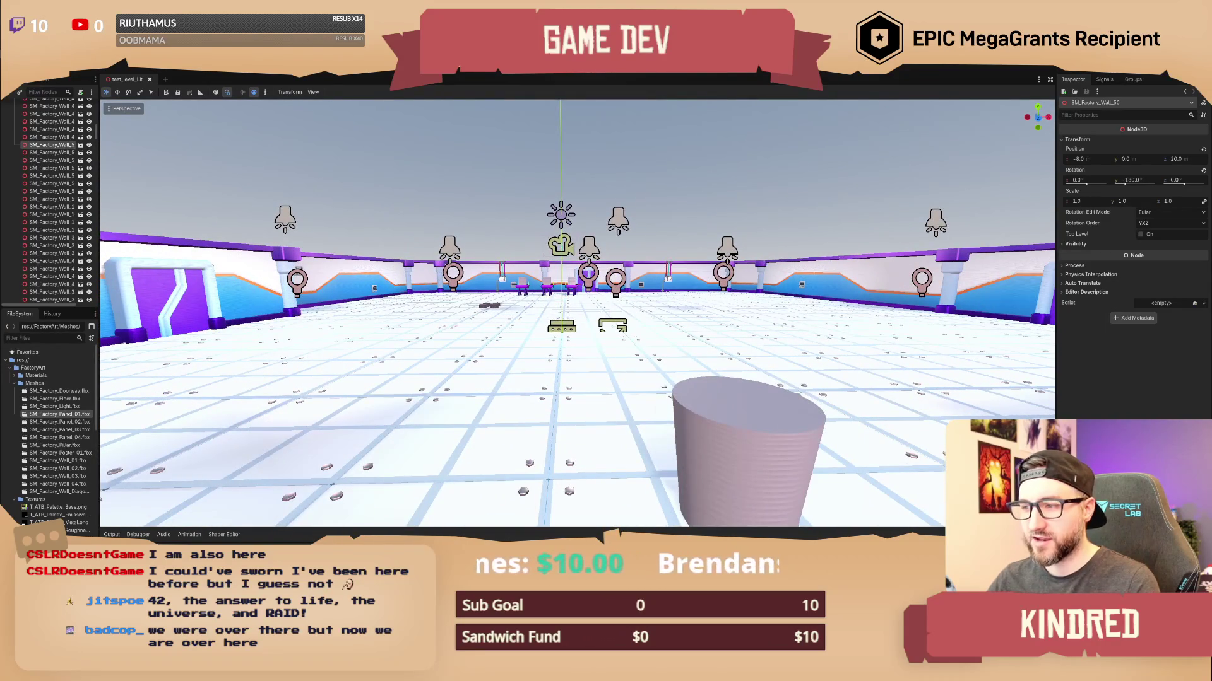
key("s")
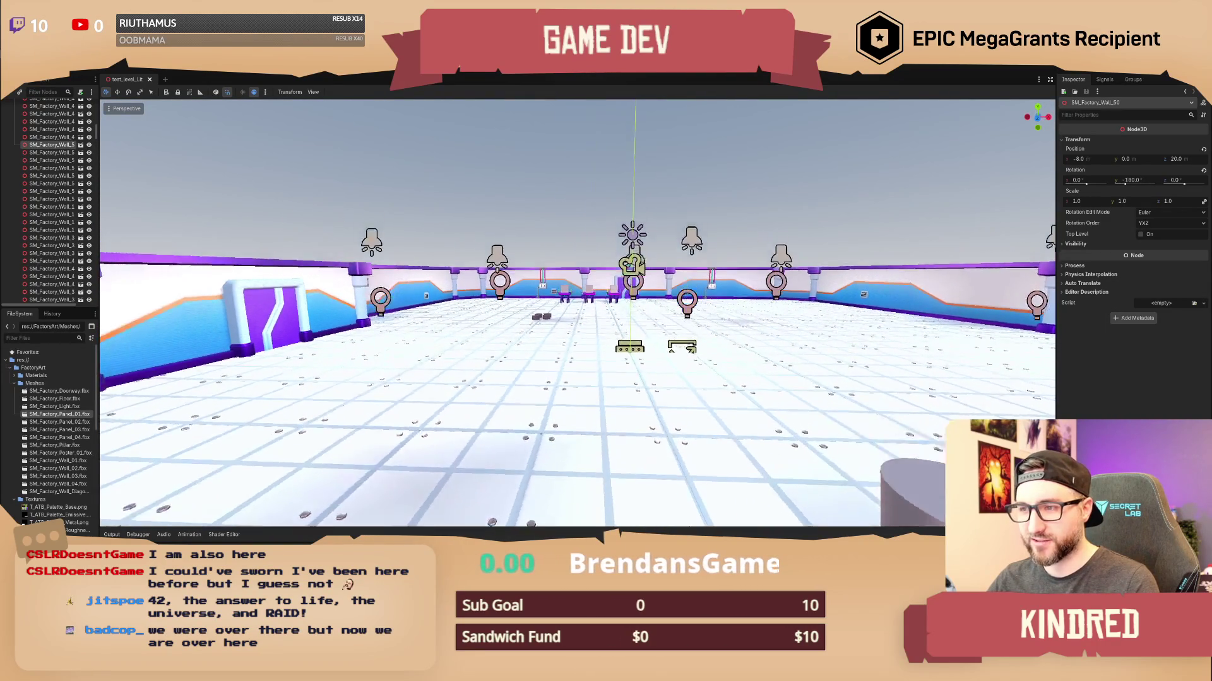
key("w")
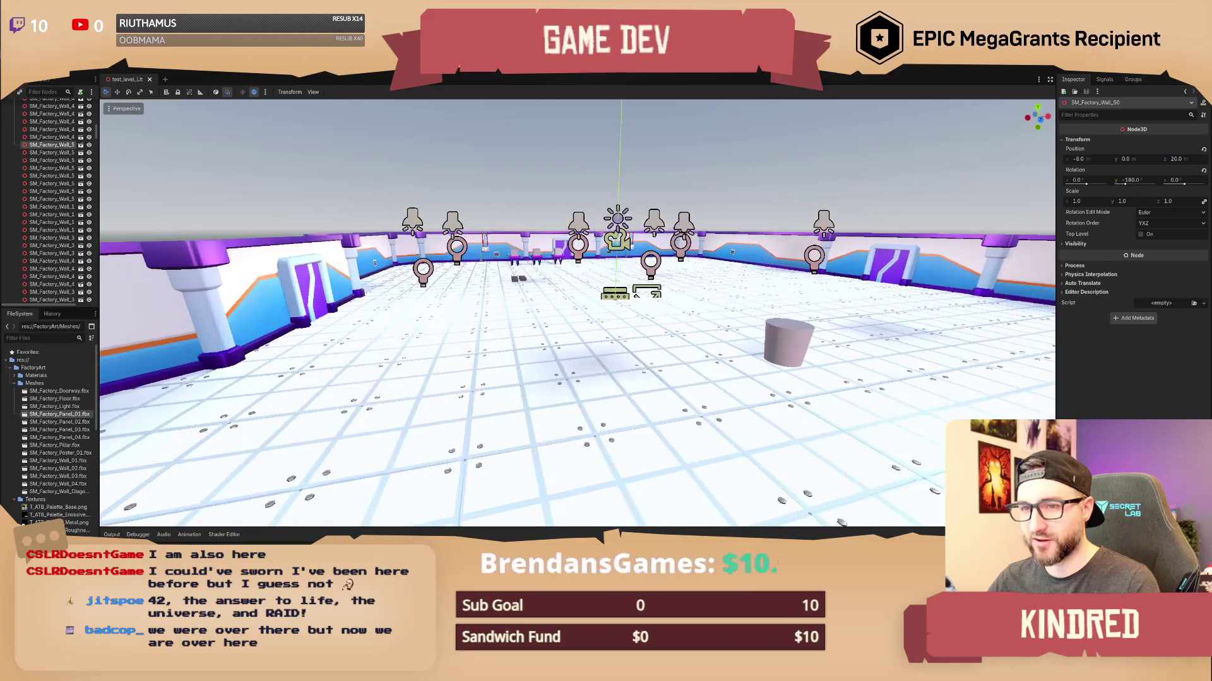
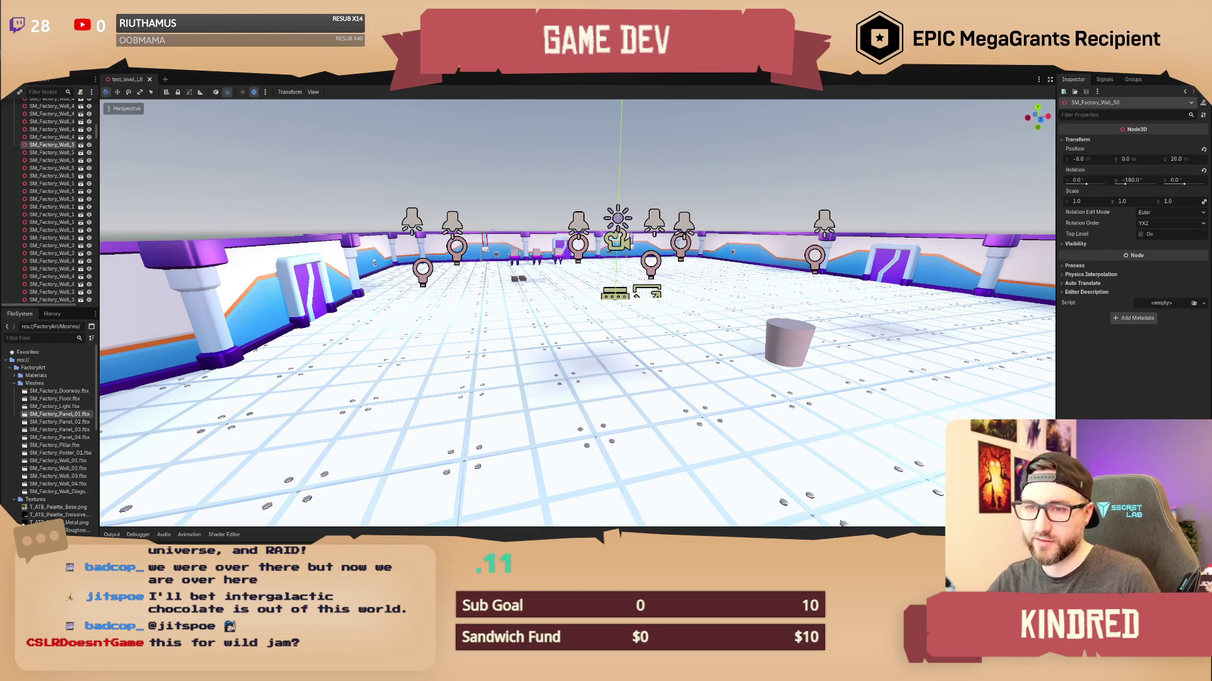
Fly the freelook camera around the factory arena, then bring up the DAGDC jam page in Chrome.
key("a")
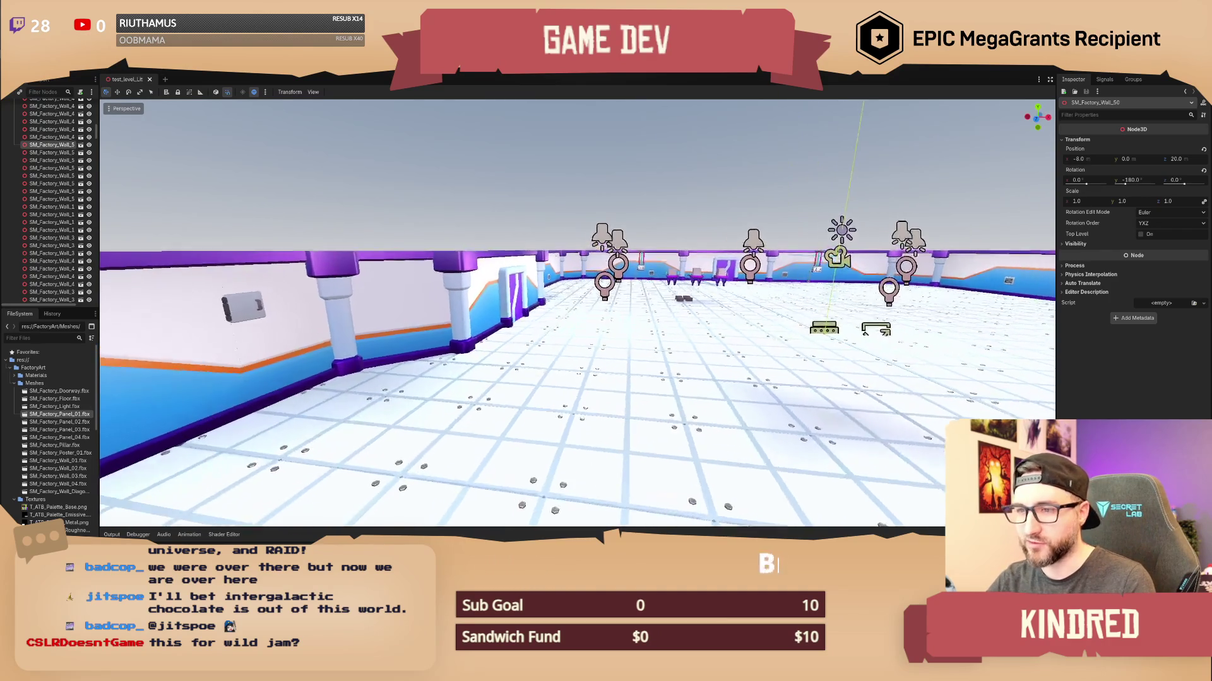
key("d")
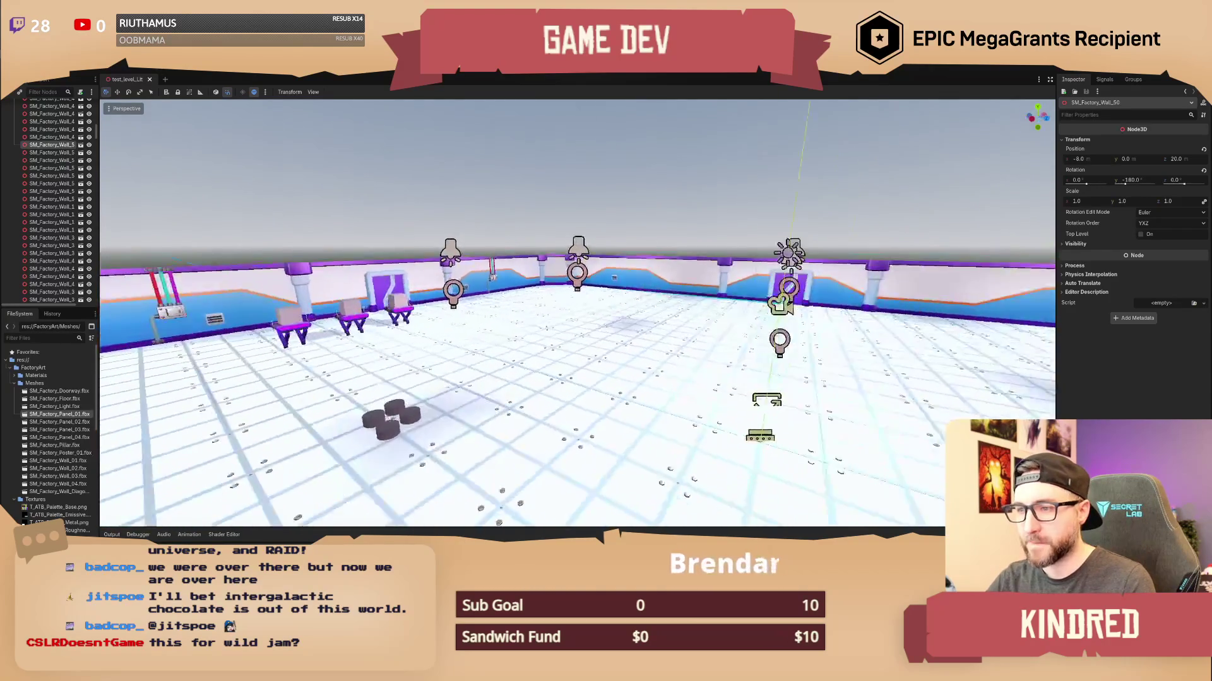
key("s")
key("d")
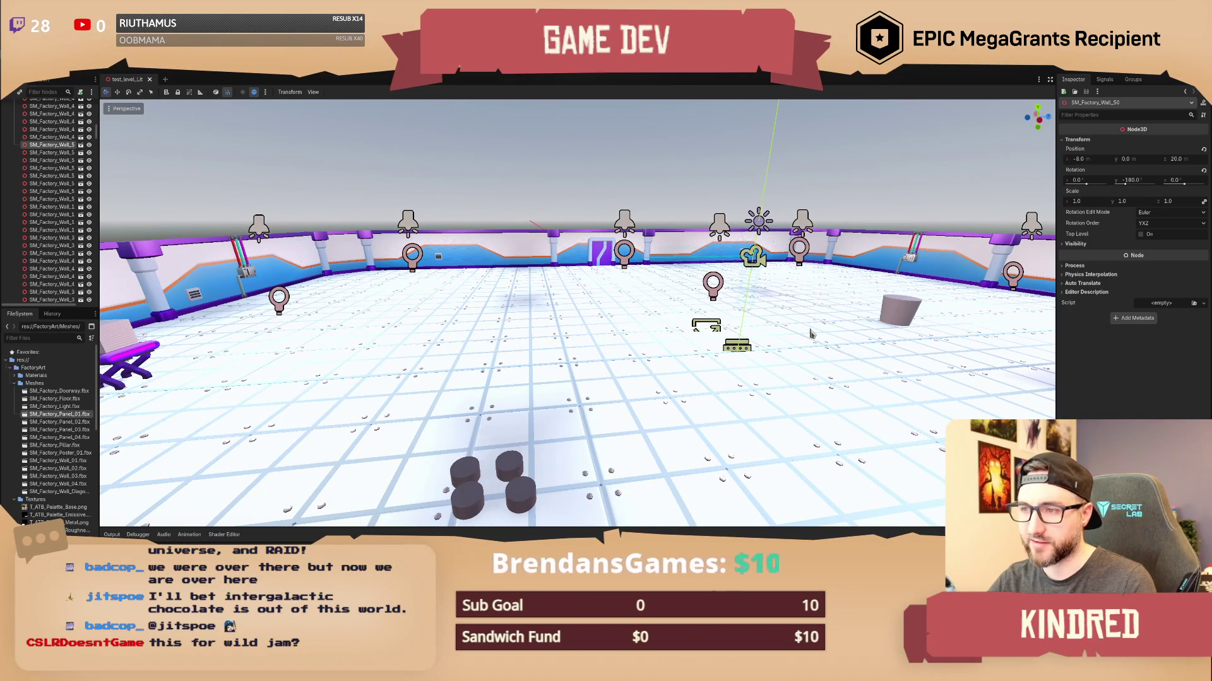
key("a")
key("s")
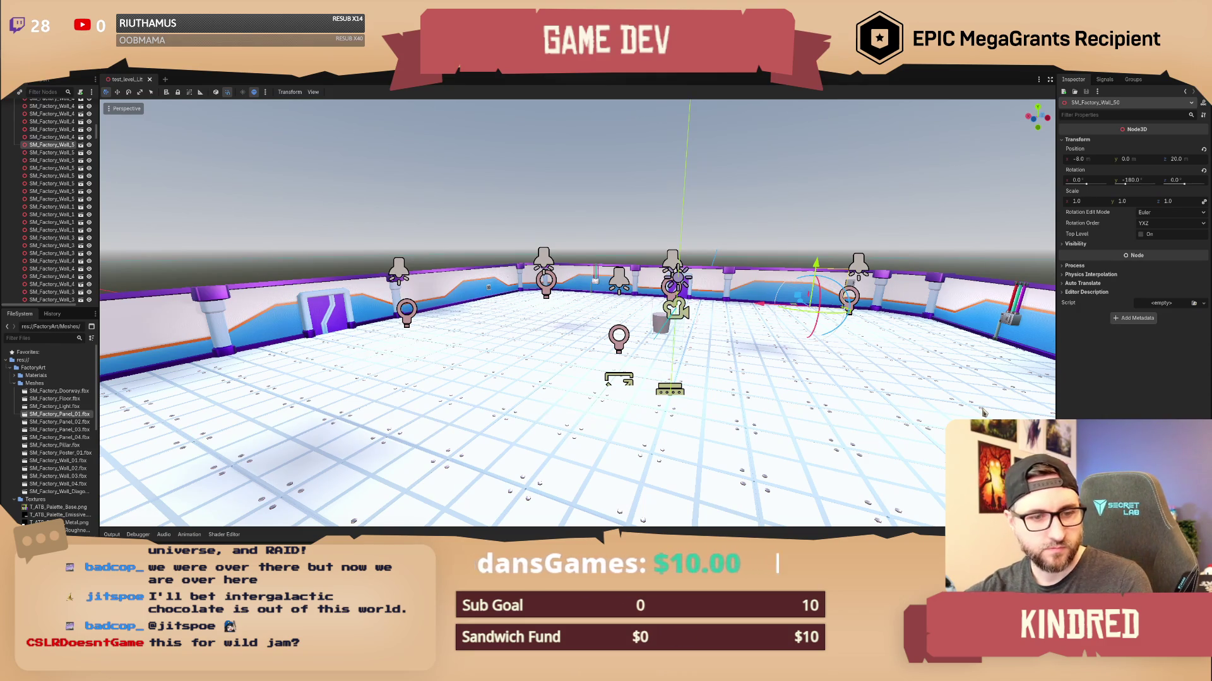
key("s")
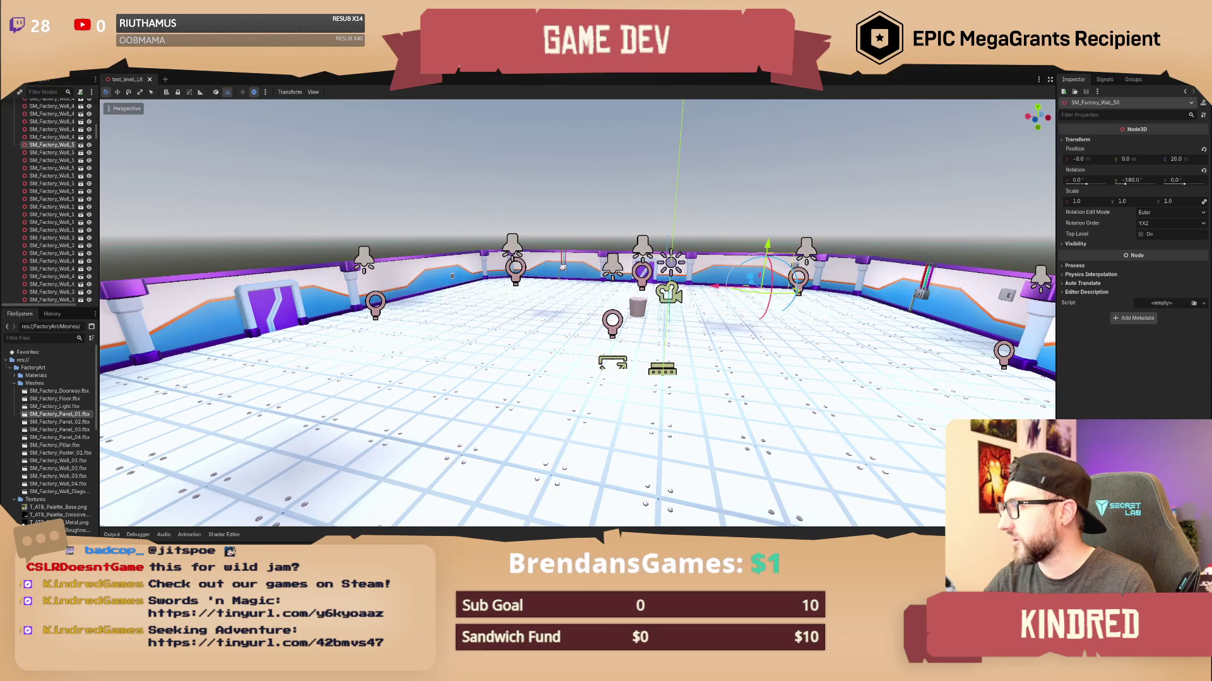
key("alt+Tab")
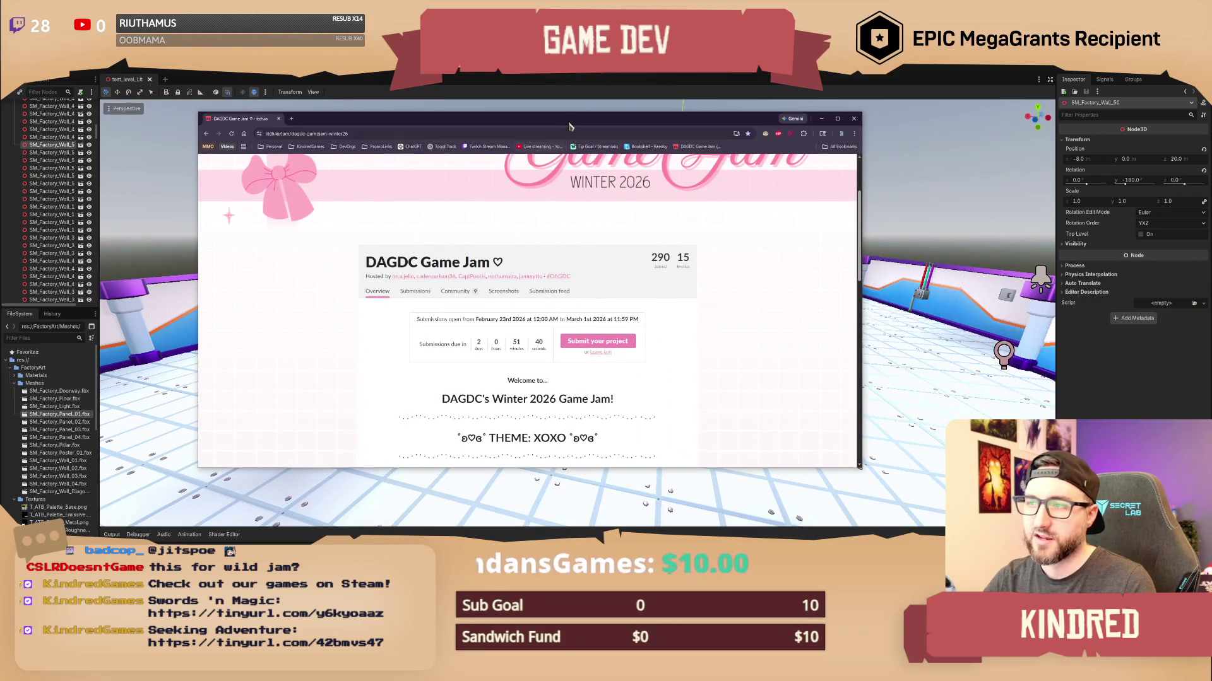
Maximize the jam page and read the XOXO theme and event details.
double_click(570, 122)
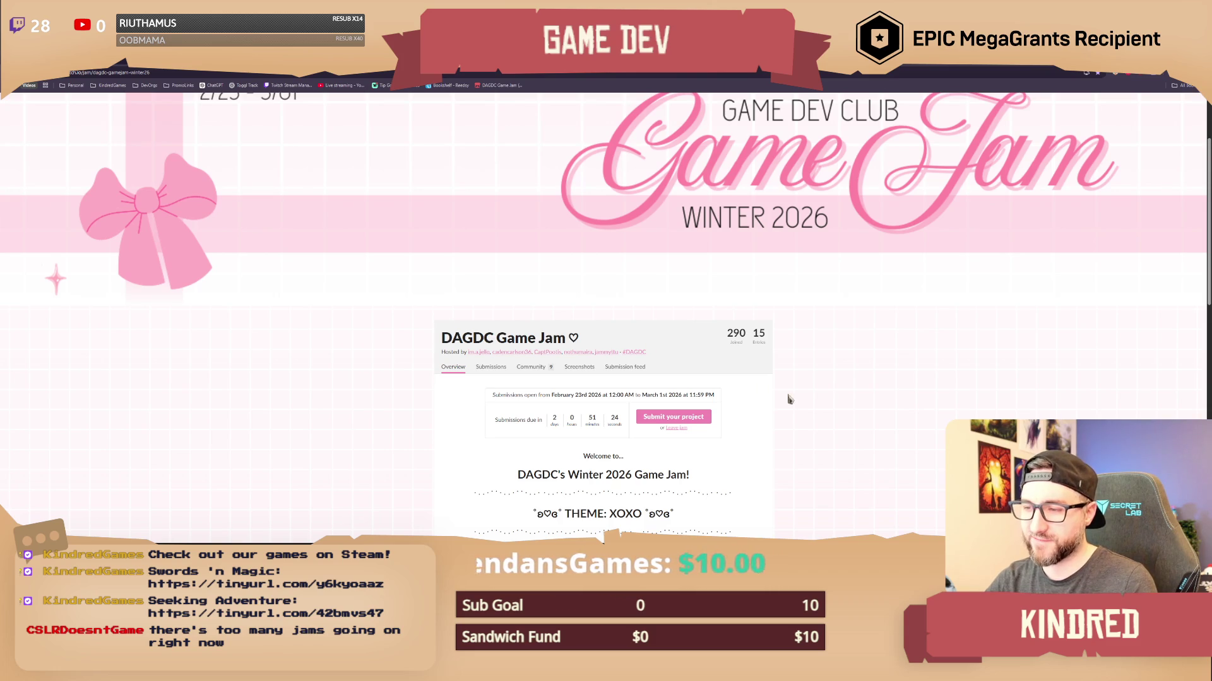
scroll(781, 399, "down", 3)
scroll(817, 388, "down", 5)
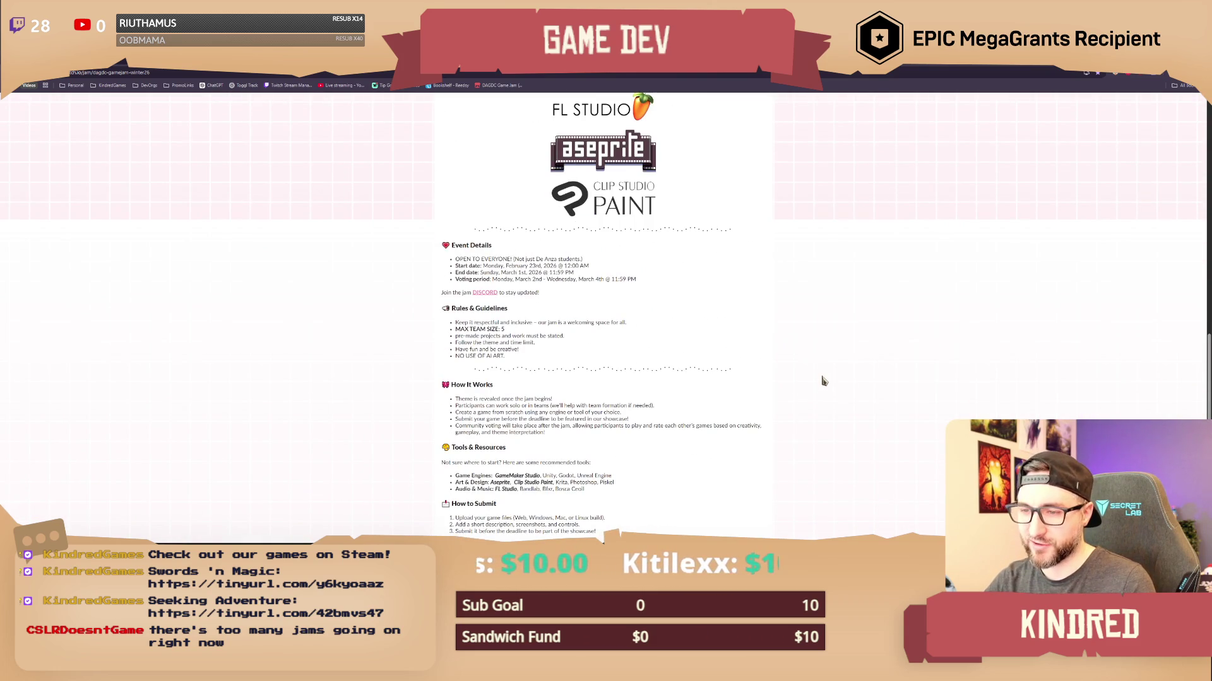
scroll(823, 381, "down", 2)
scroll(574, 355, "up", 1)
left_click_drag(464, 200, 529, 198)
left_click(722, 237)
Scroll through the rules and prizes, return to the top, and restore the browser window.
scroll(803, 341, "down", 1)
scroll(802, 341, "up", 5)
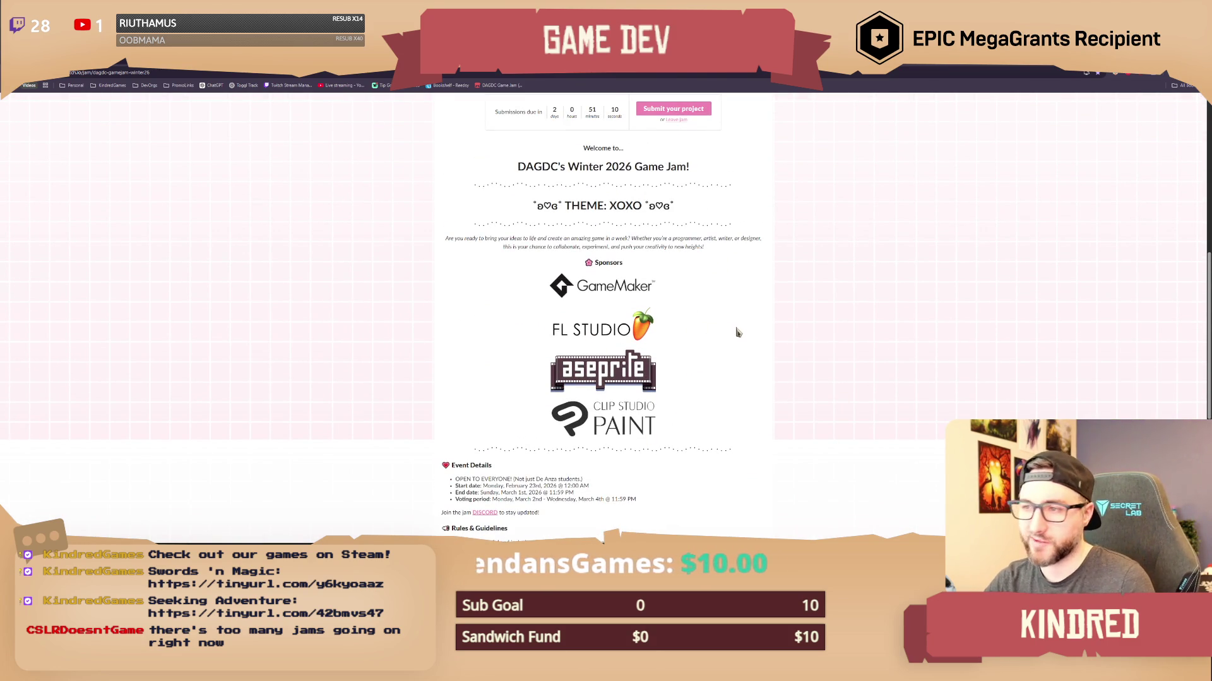
scroll(786, 340, "up", 2)
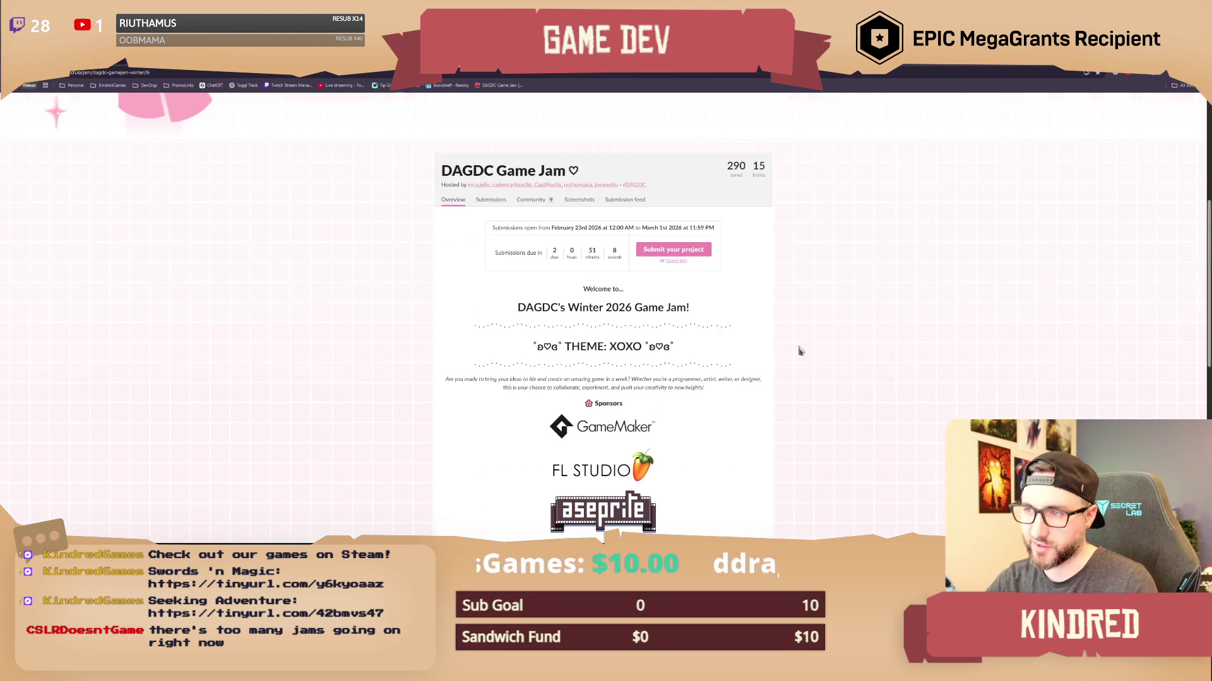
scroll(834, 341, "up", 2)
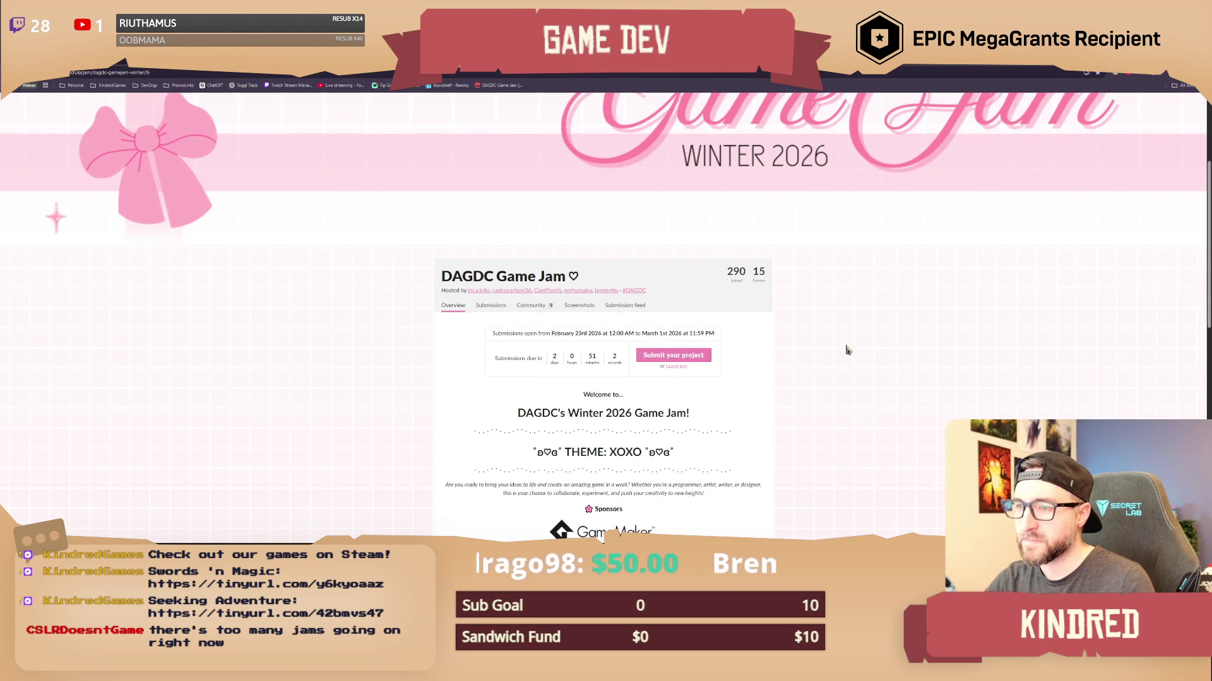
scroll(741, 420, "down", 1)
left_click_drag(641, 382, 608, 382)
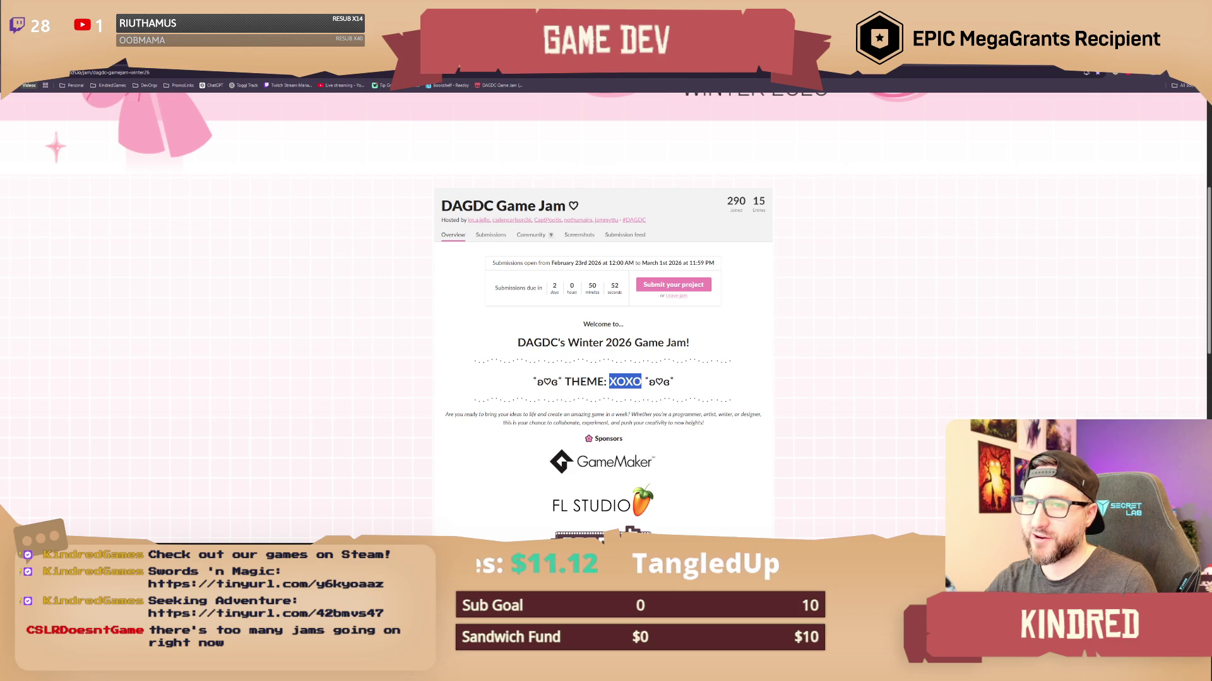
scroll(686, 364, "down", 5)
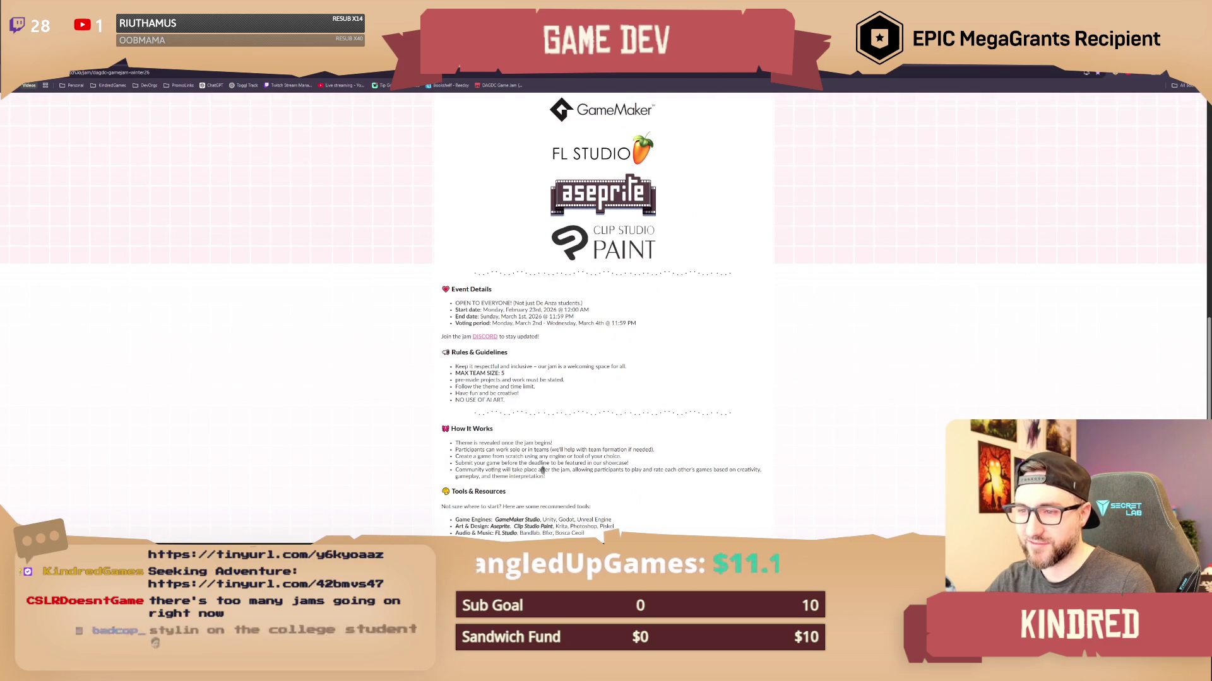
scroll(594, 491, "down", 1)
scroll(554, 466, "down", 2)
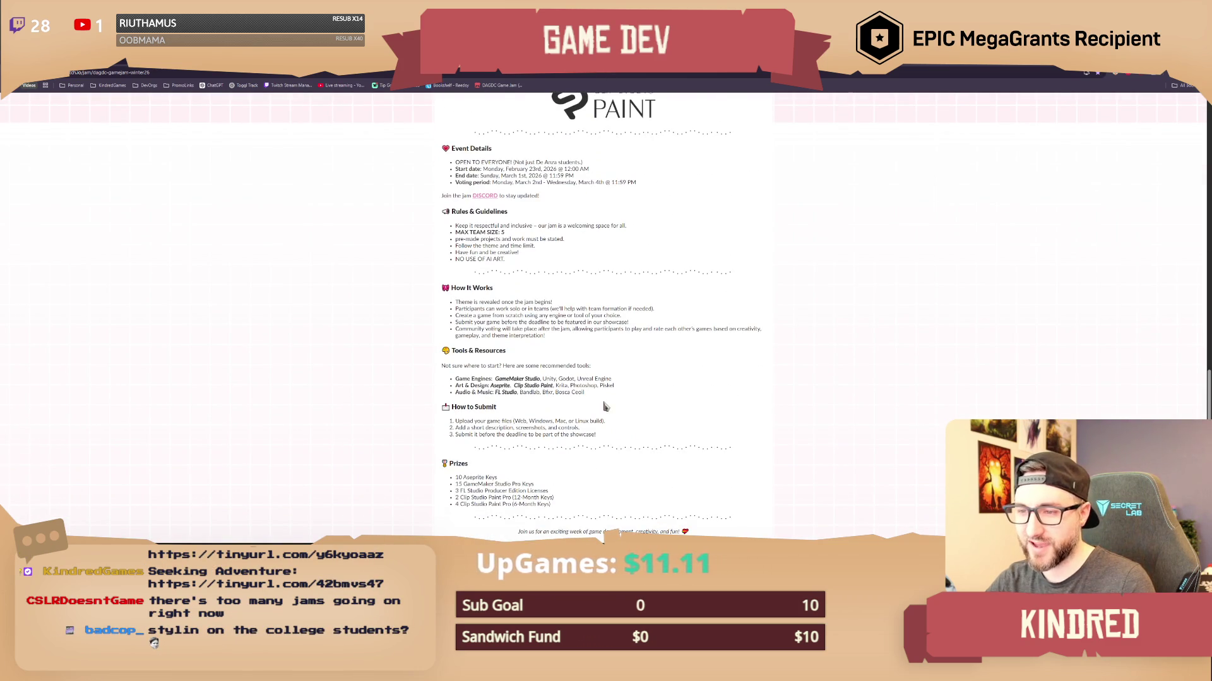
scroll(634, 388, "up", 5)
scroll(634, 388, "up", 7)
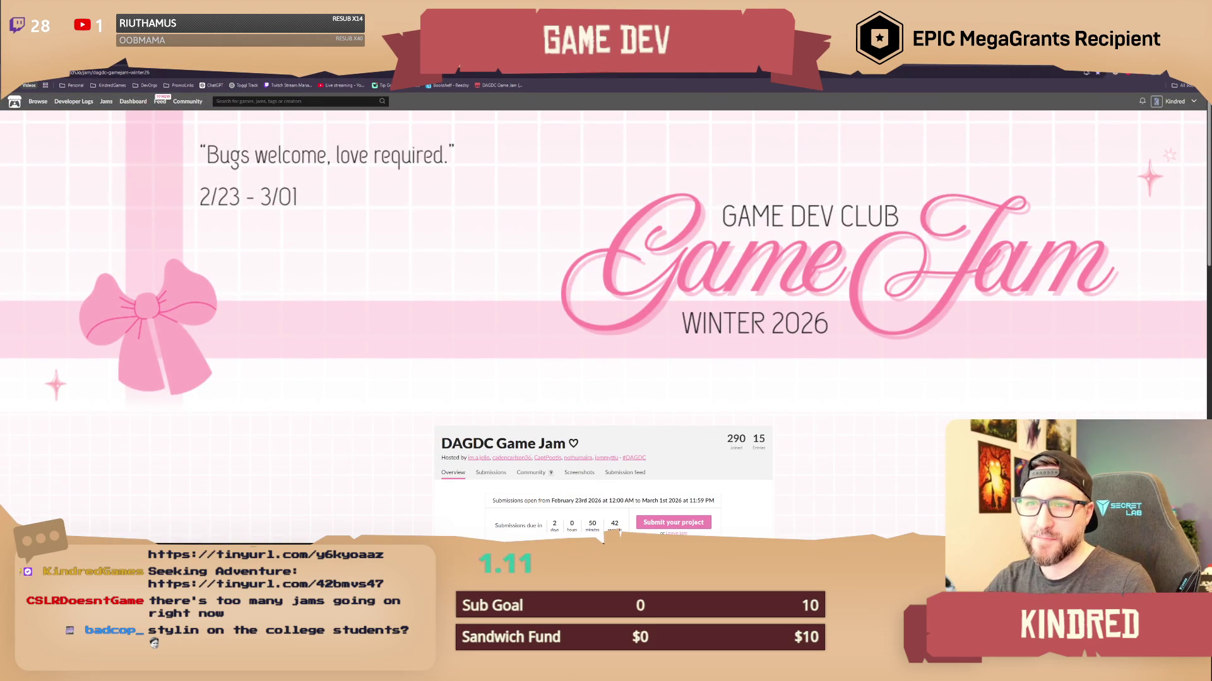
mouse_move(294, 60)
left_mouse_down()
mouse_move(294, 197)
mouse_move(605, 229)
mouse_move(583, 120)
mouse_move(555, 116)
left_mouse_up()
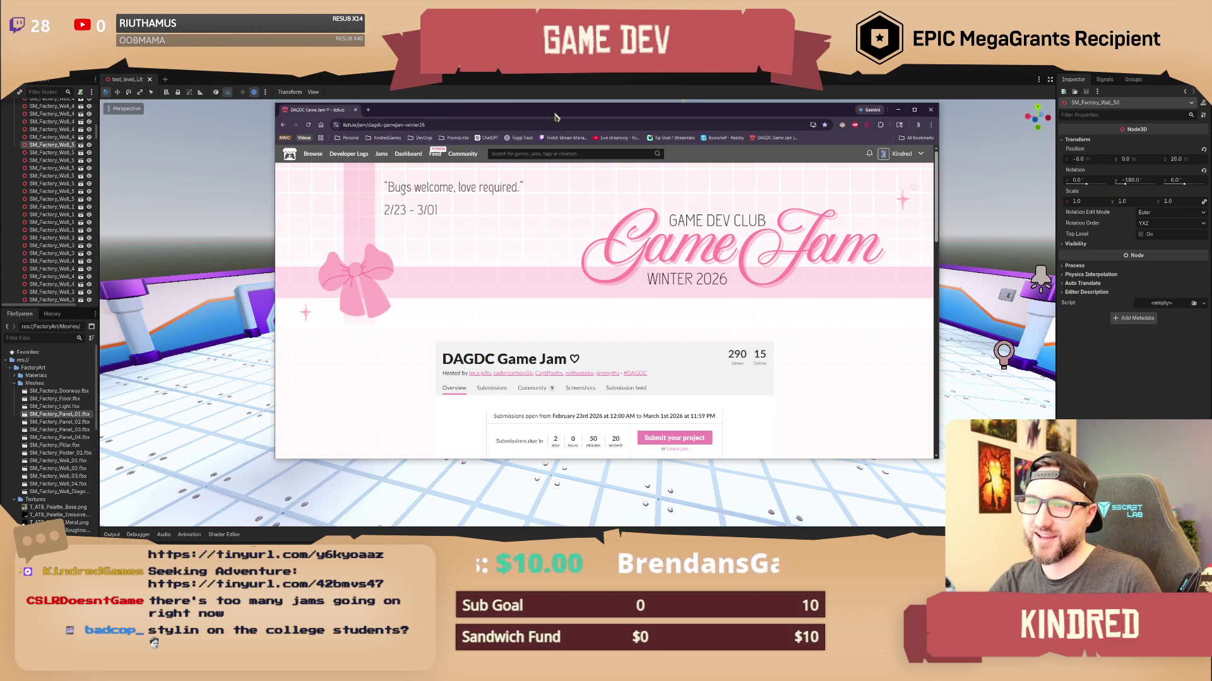
Skim the restored jam page briefly, then minimize Chrome to reveal the Godot arena.
scroll(826, 356, "down", 3)
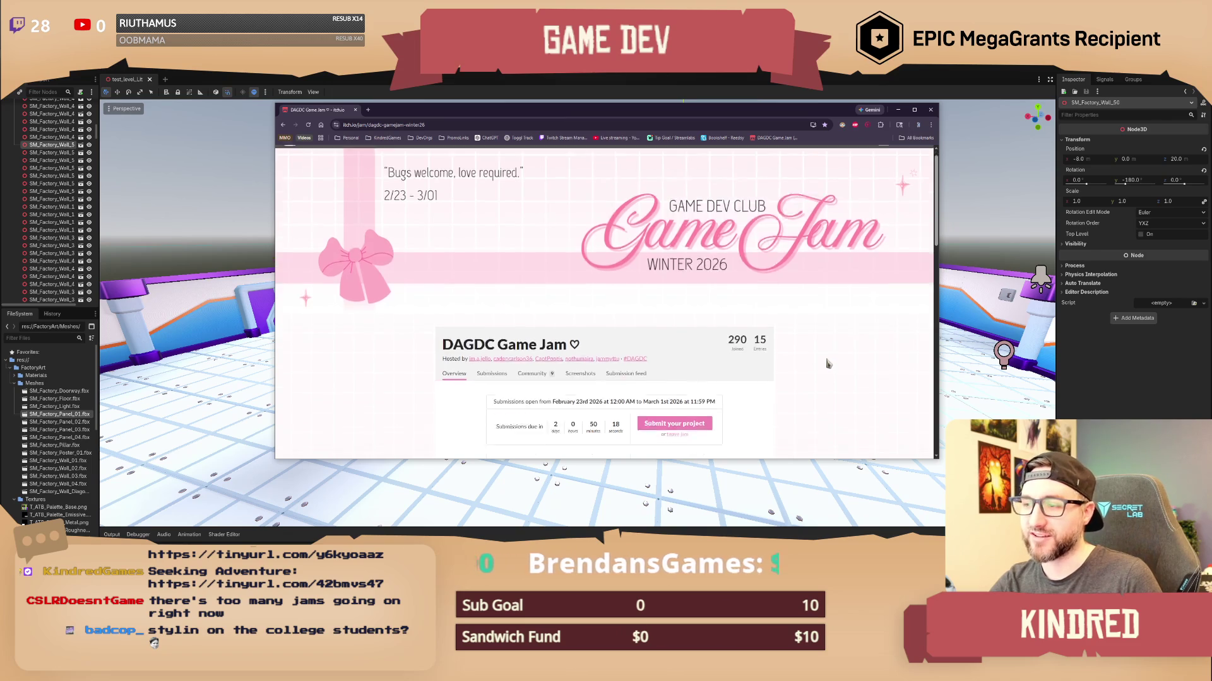
scroll(799, 349, "down", 2)
scroll(797, 343, "up", 4)
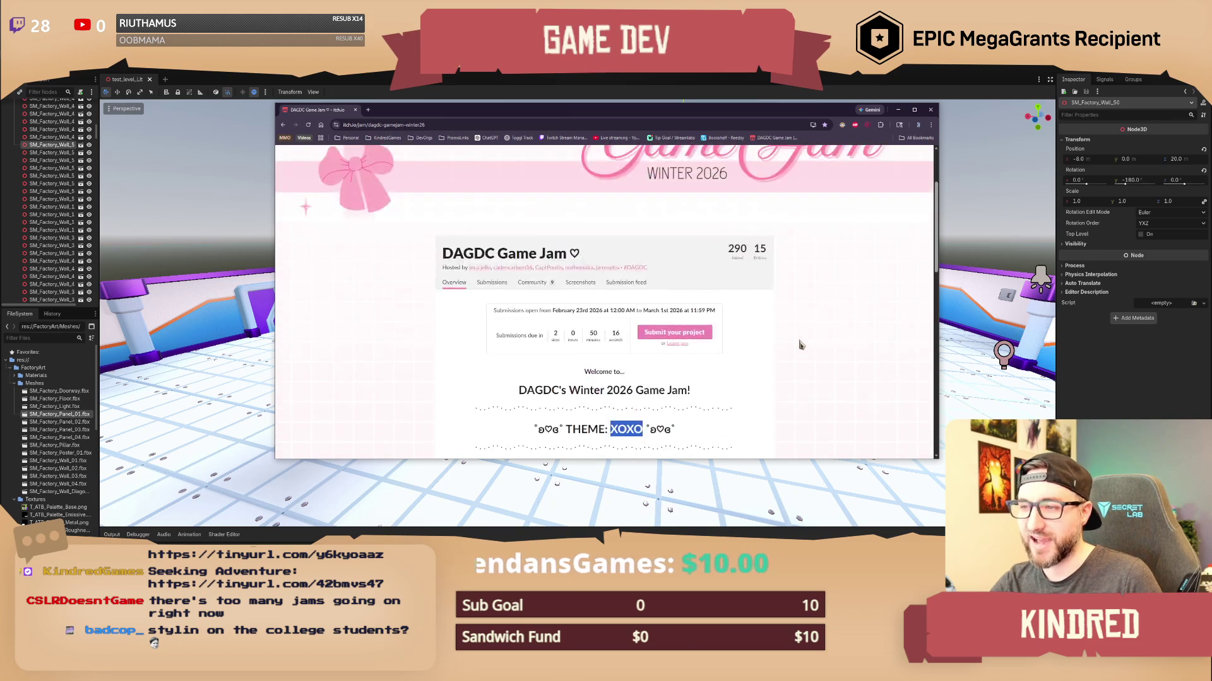
scroll(601, 296, "up", 1)
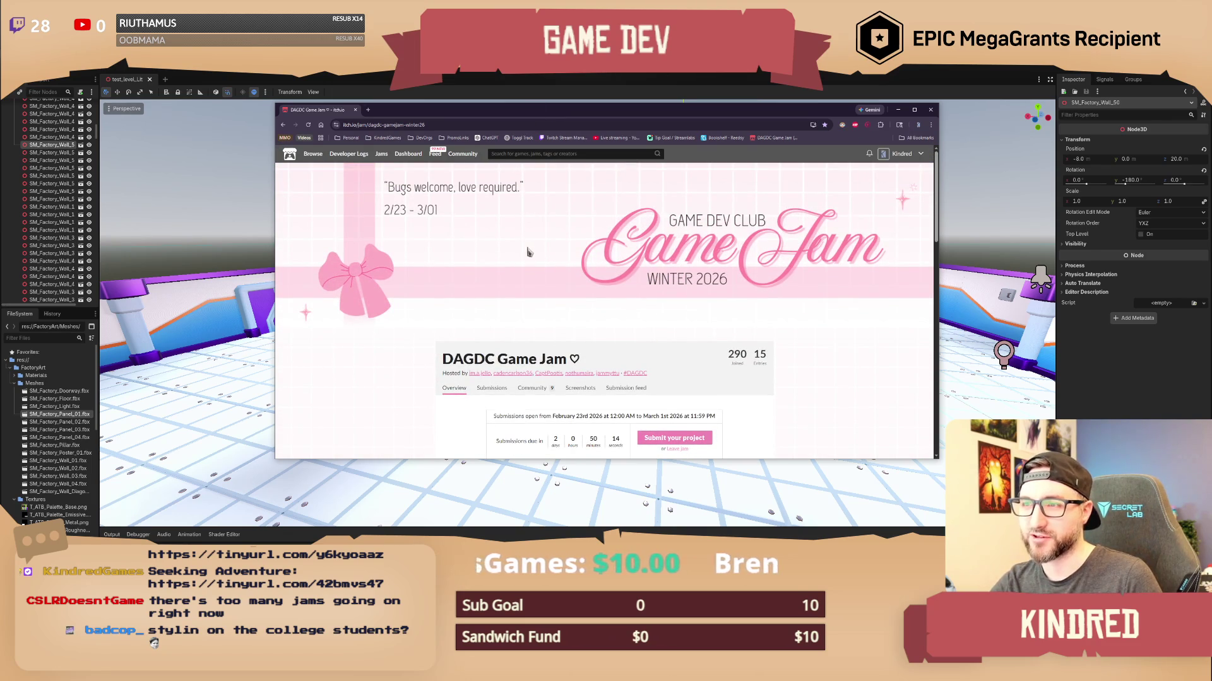
left_click(898, 109)
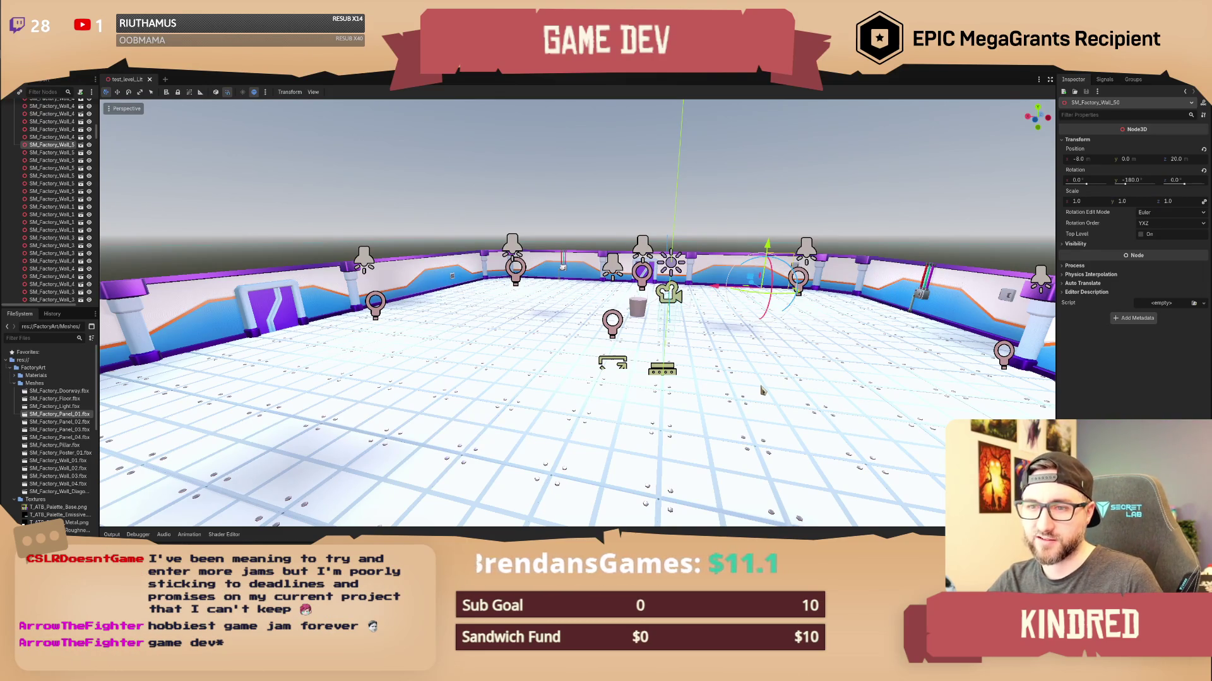
mouse_move(775, 363)
left_mouse_down()
mouse_move(713, 372)
mouse_move(775, 363)
left_mouse_up()
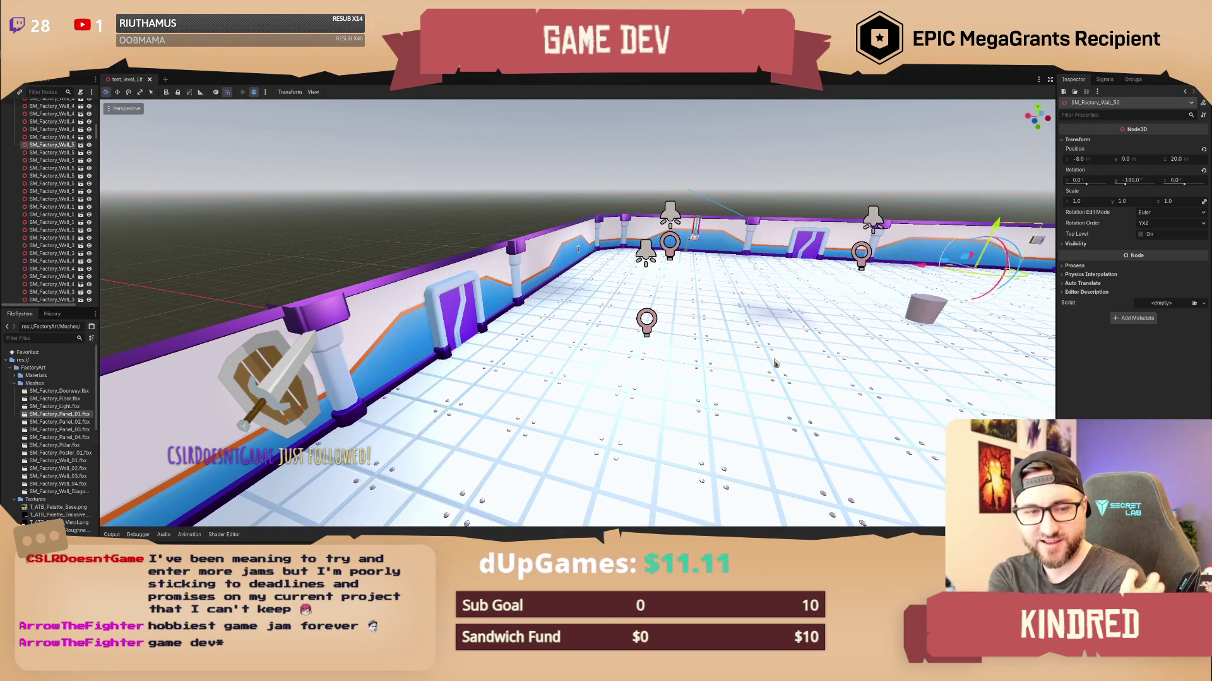
left_click_drag(775, 364, 688, 367)
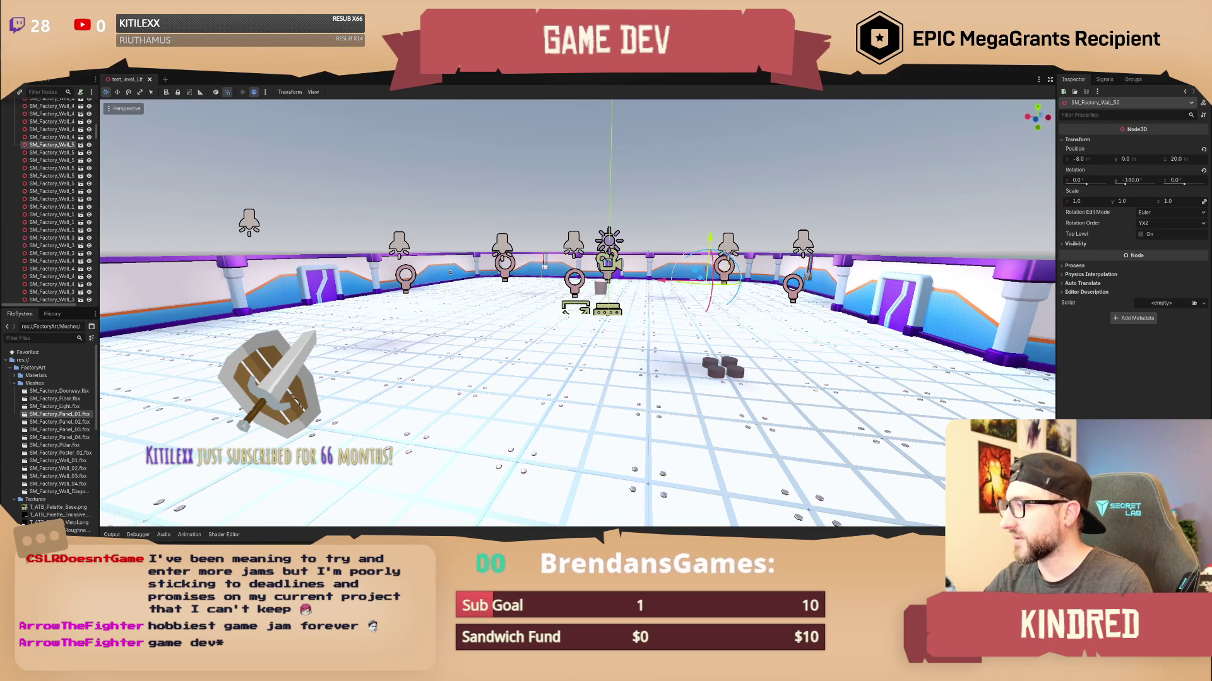
key("w")
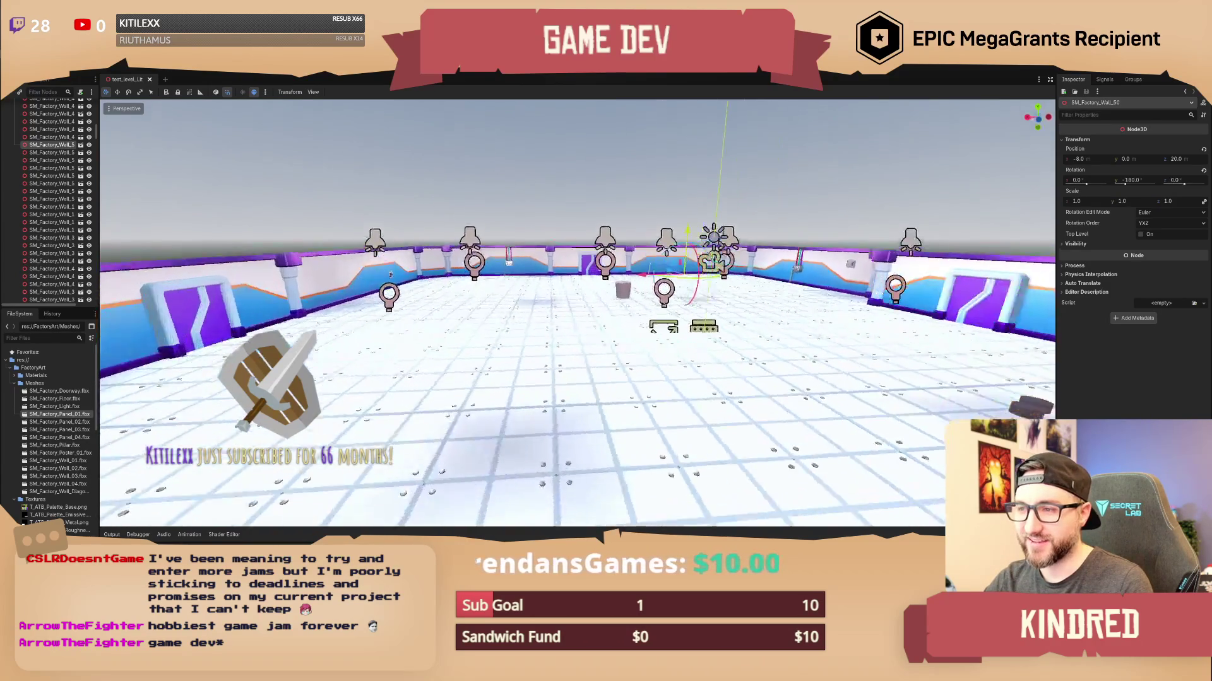
key("w")
key("w")
key("s")
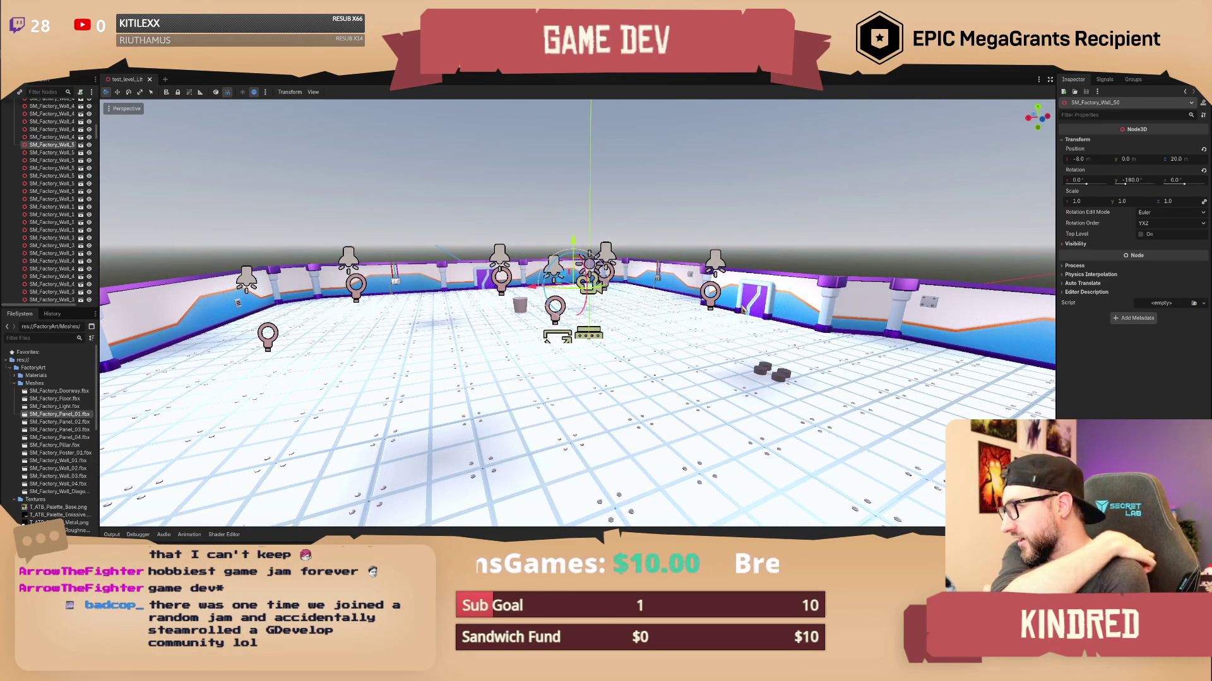
scroll(774, 309, "up", 3)
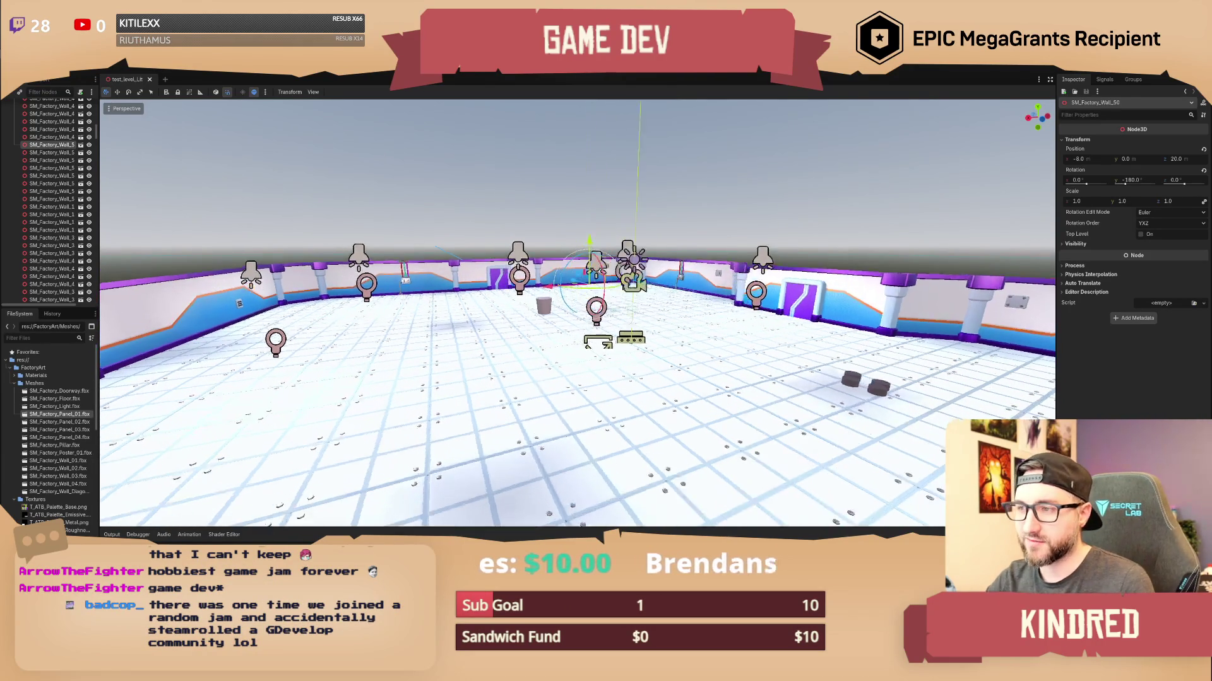
scroll(808, 316, "up", 3)
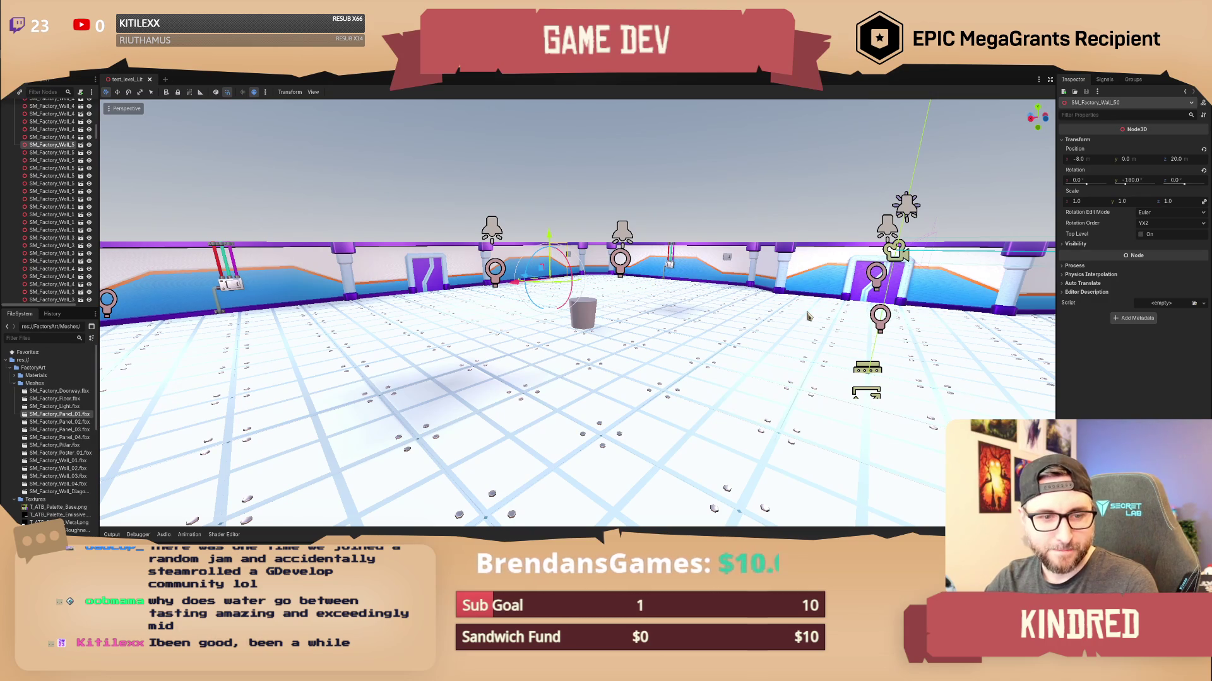
mouse_move(761, 328)
left_mouse_down()
mouse_move(937, 318)
mouse_move(761, 331)
left_mouse_up()
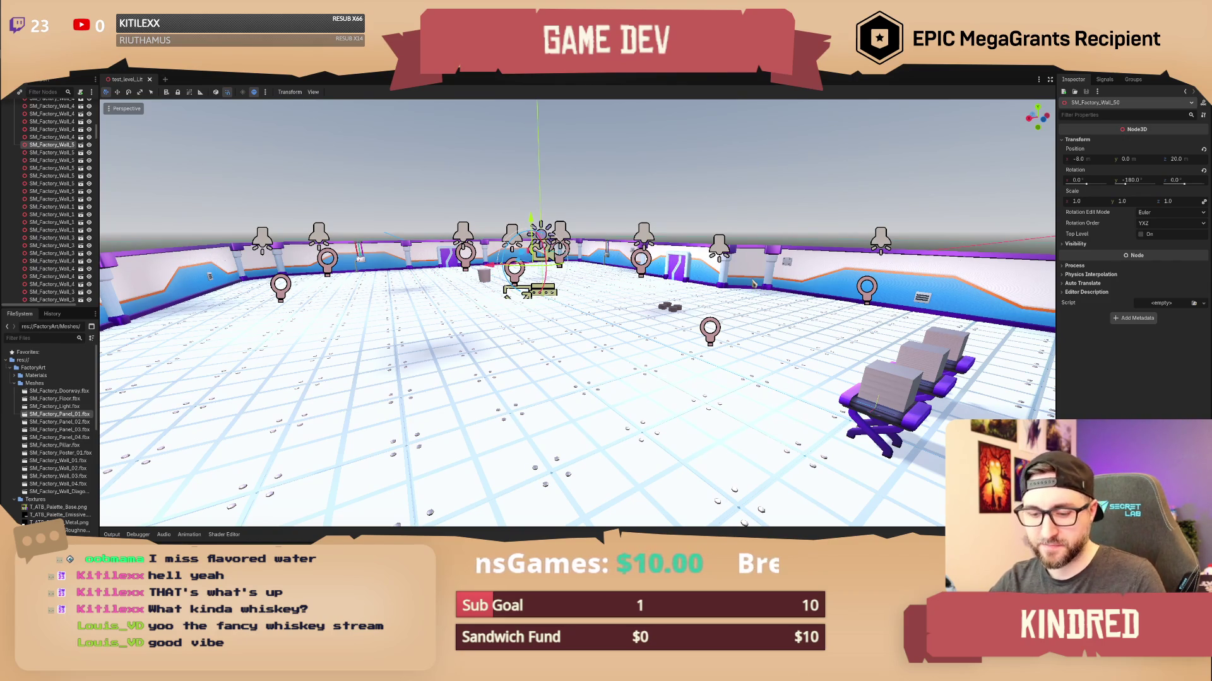
scroll(577, 313, "up", 3)
Rotate and raise the view for a wider overview of the factory arena.
scroll(577, 312, "down", 3)
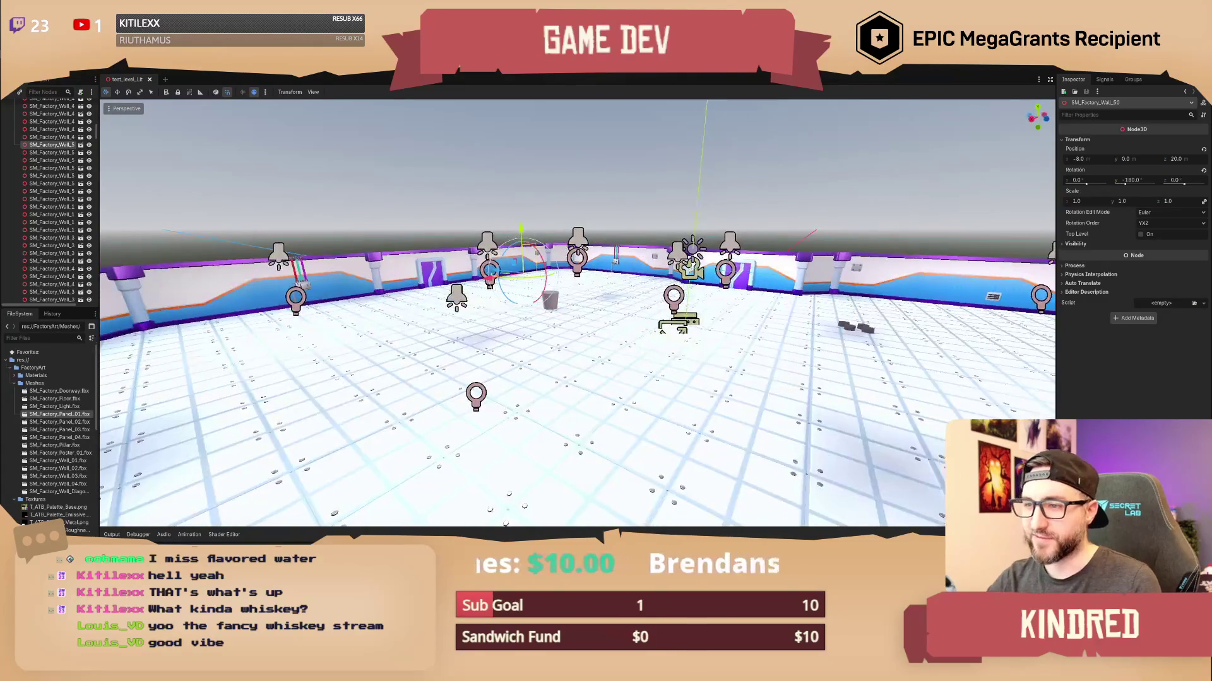
left_click_drag(577, 312, 594, 312)
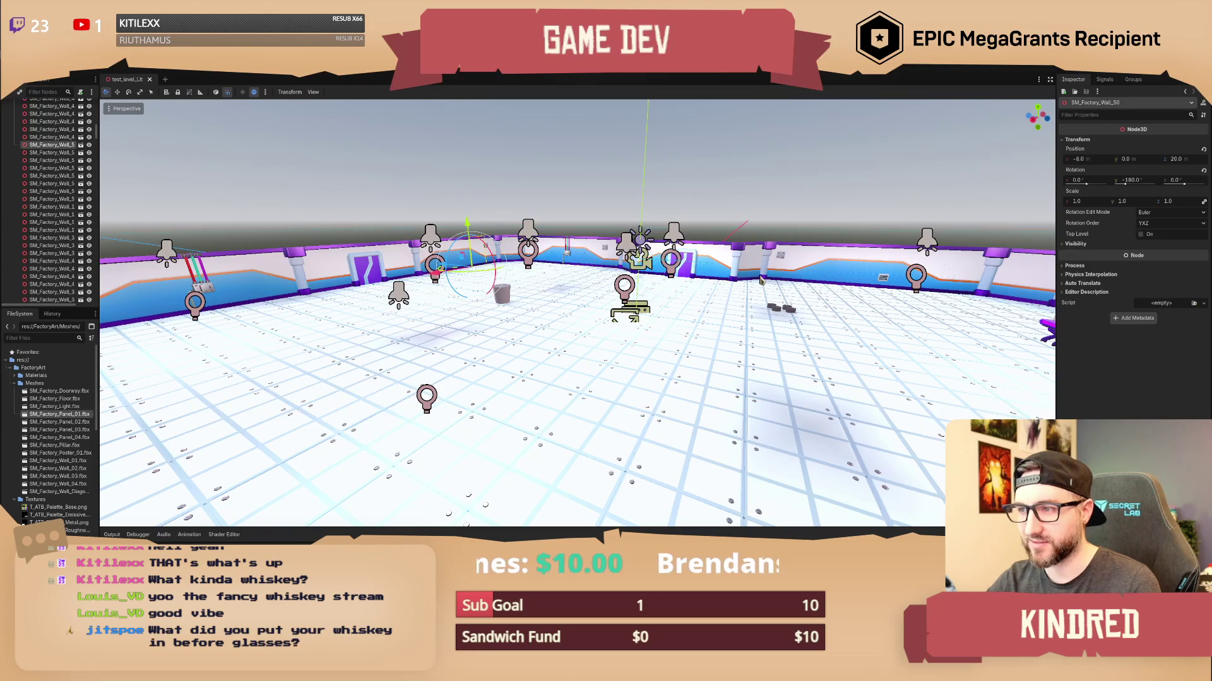
mouse_move(761, 279)
left_mouse_down()
mouse_move(675, 291)
mouse_move(650, 271)
mouse_move(745, 334)
left_mouse_up()
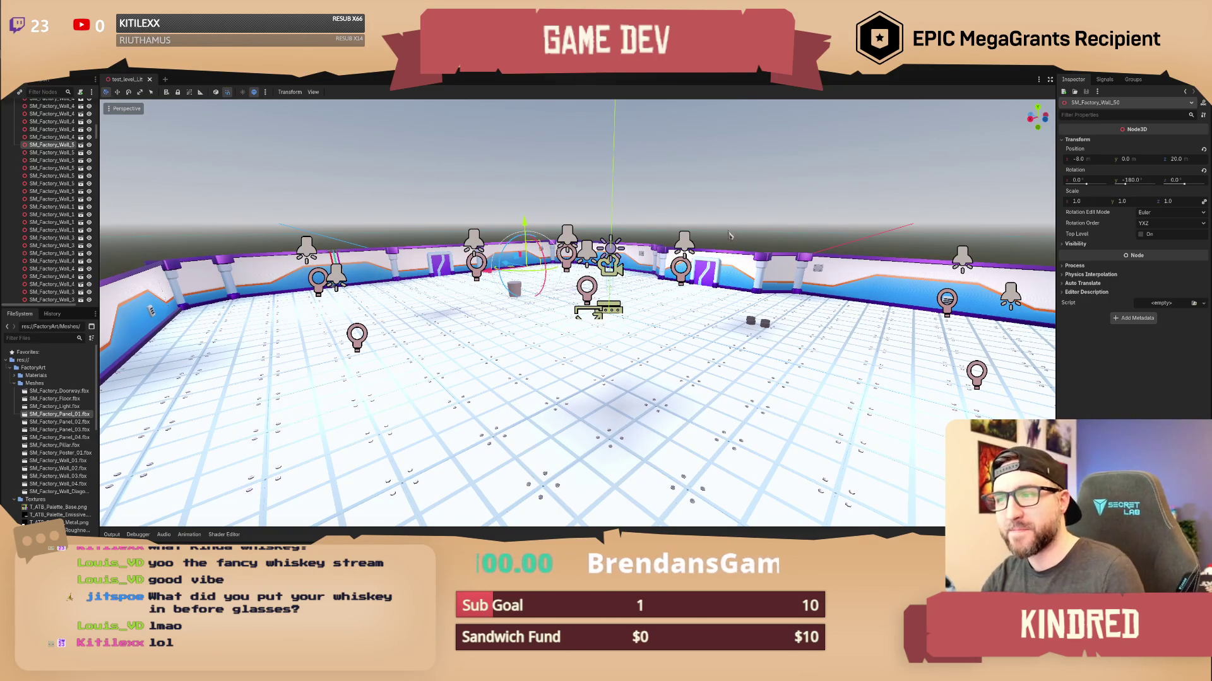
key("w")
key("s")
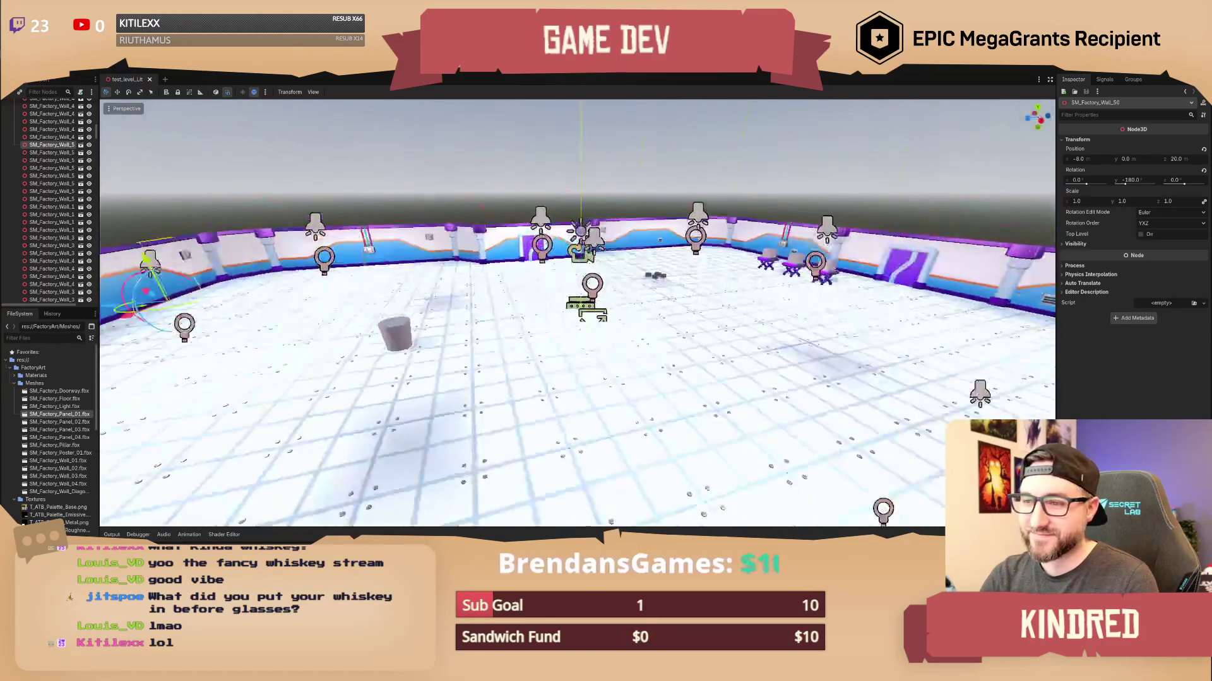
key("a")
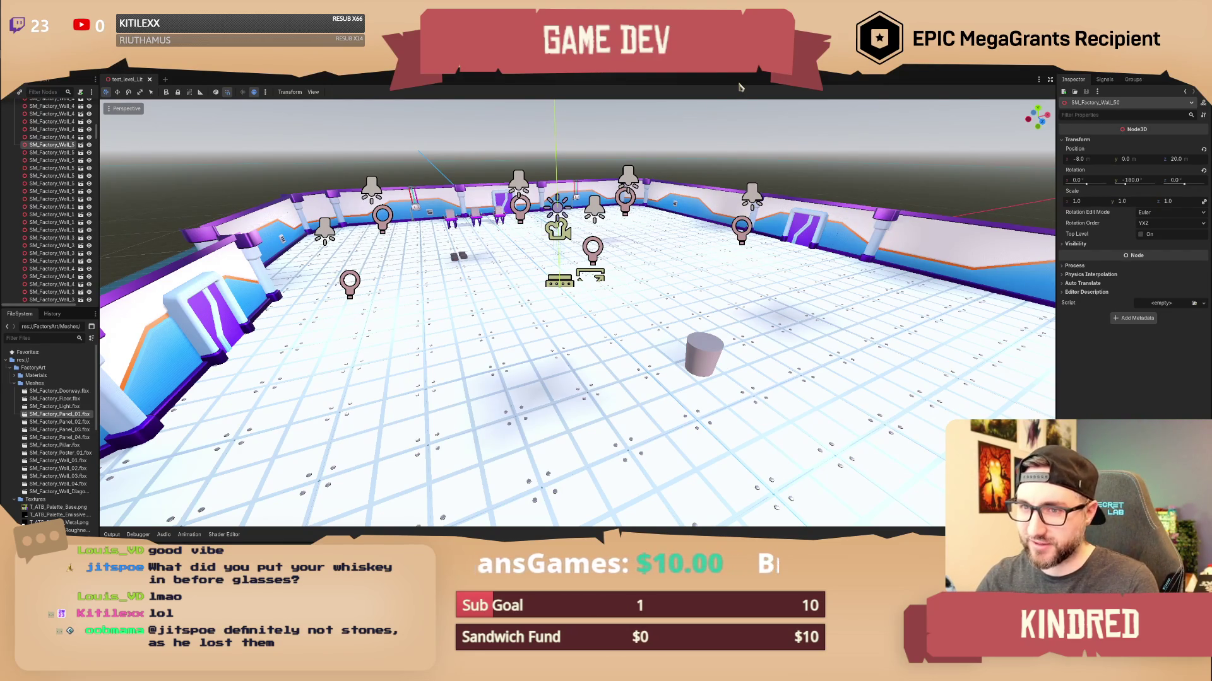
Fly toward the far wall and cylinder, then switch to the Planetary Review mockup in Affinity Designer.
key("w")
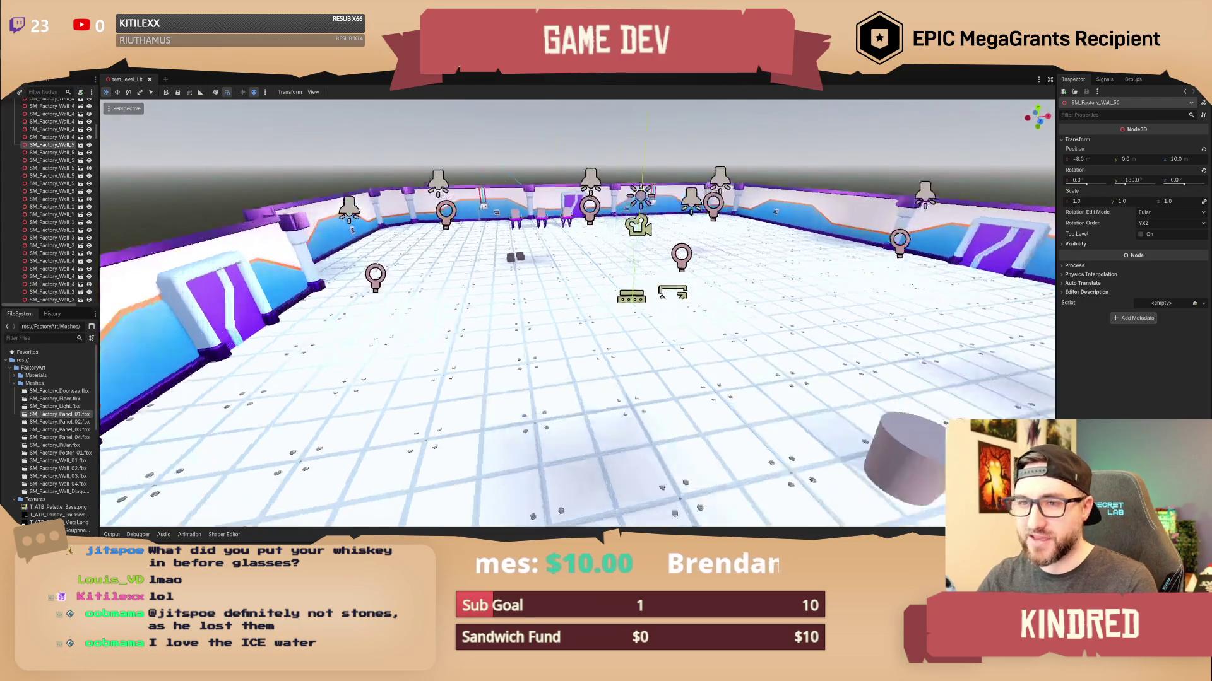
key("w")
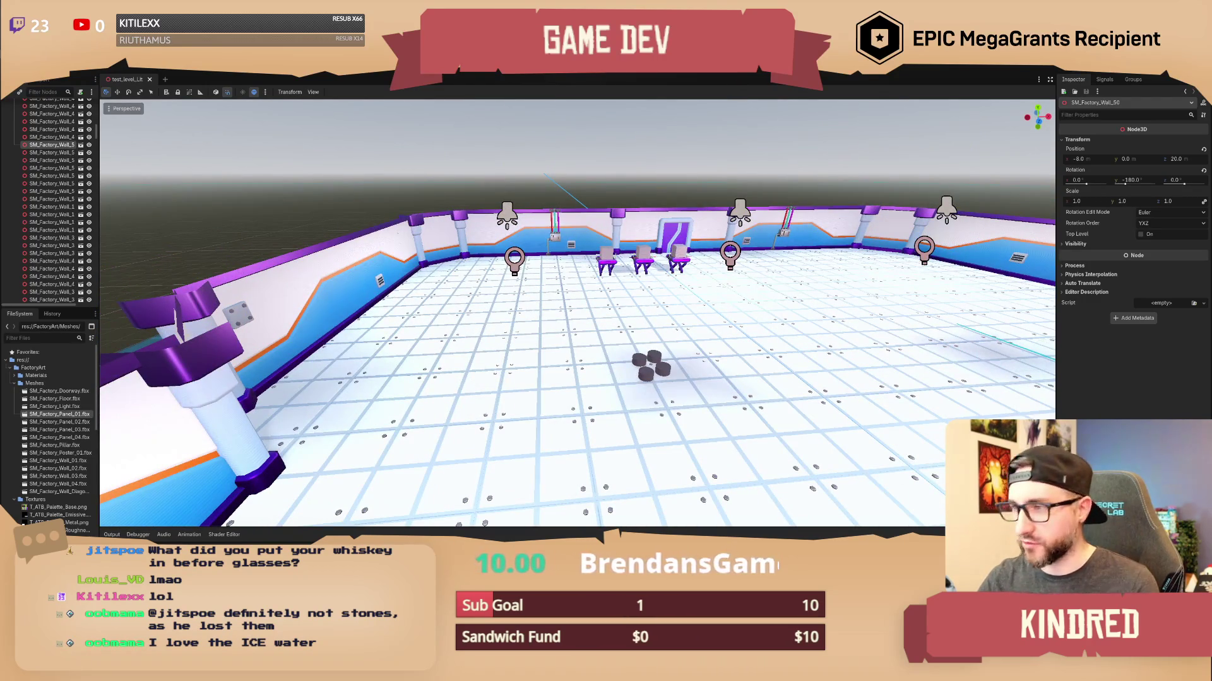
key("w")
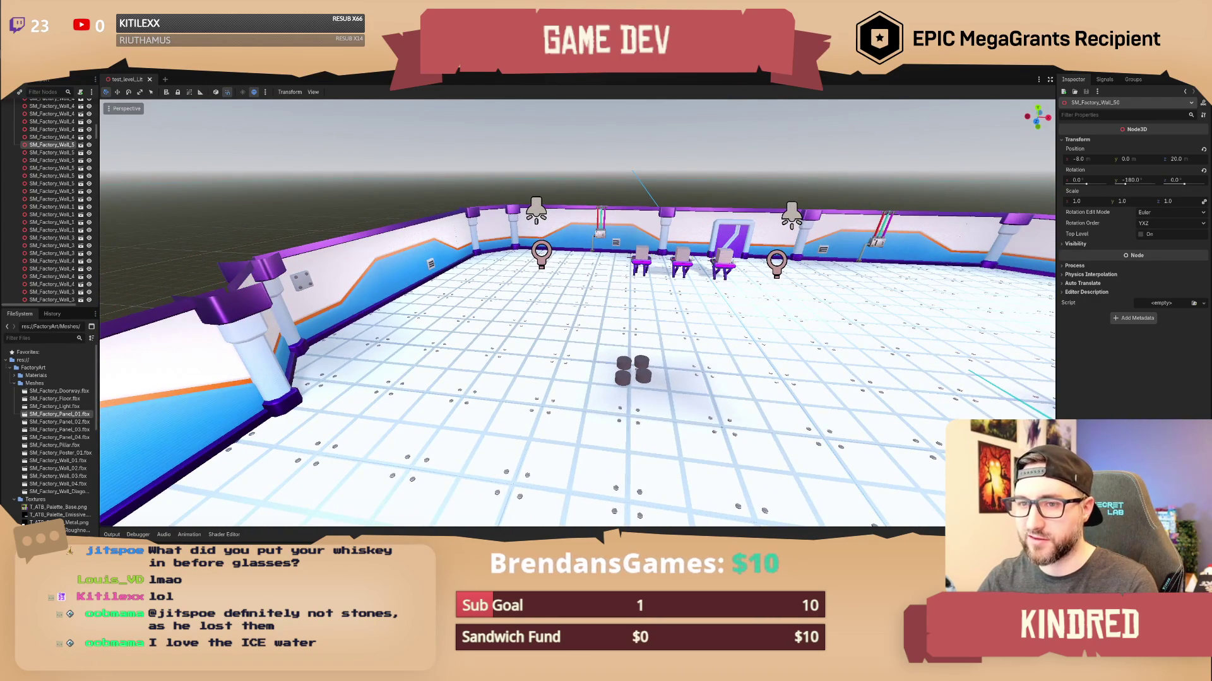
key("w")
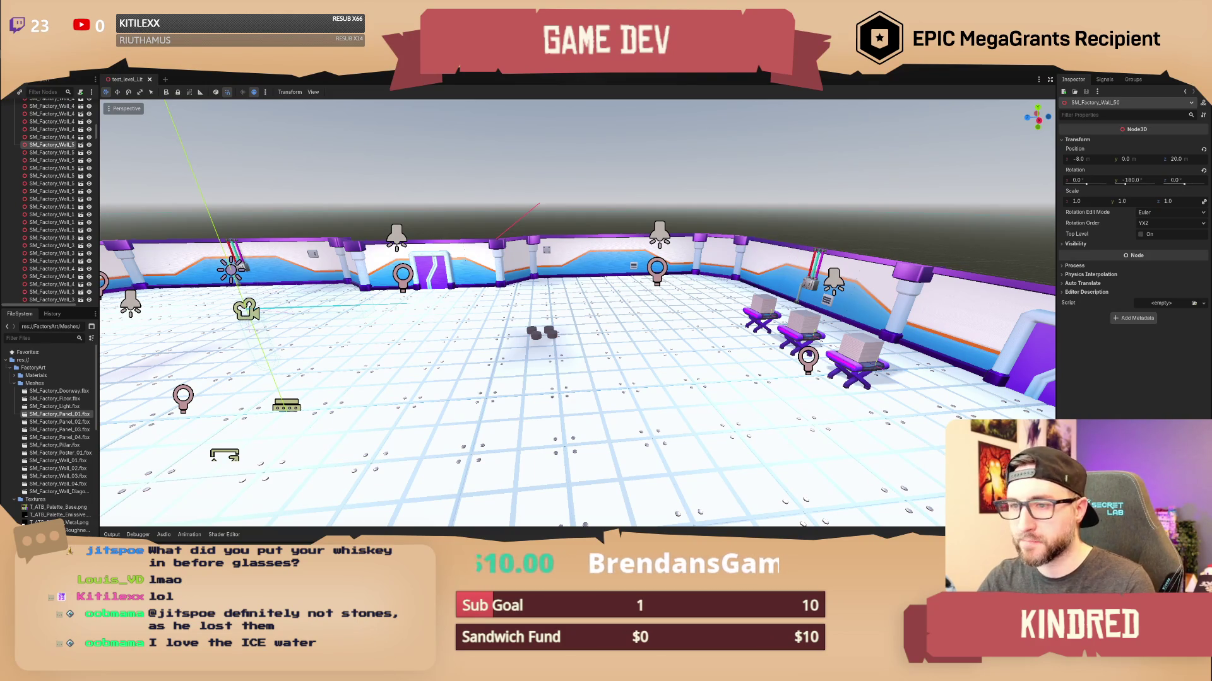
key("w")
key("w")
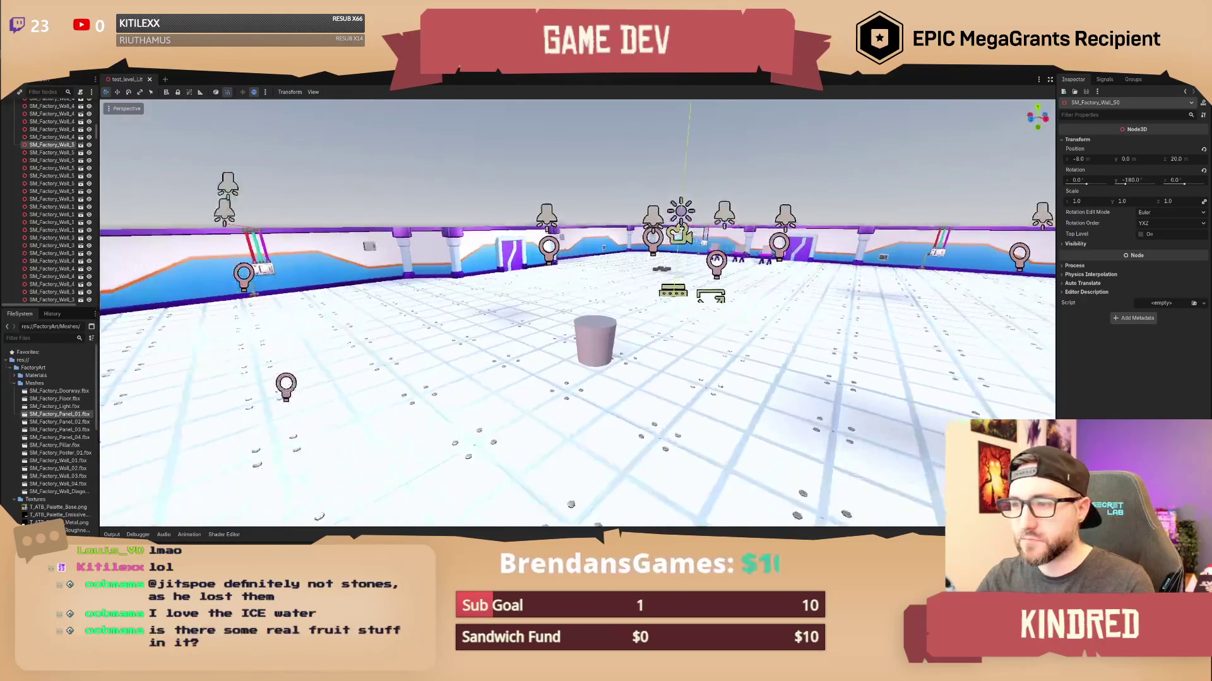
key("alt+Tab")
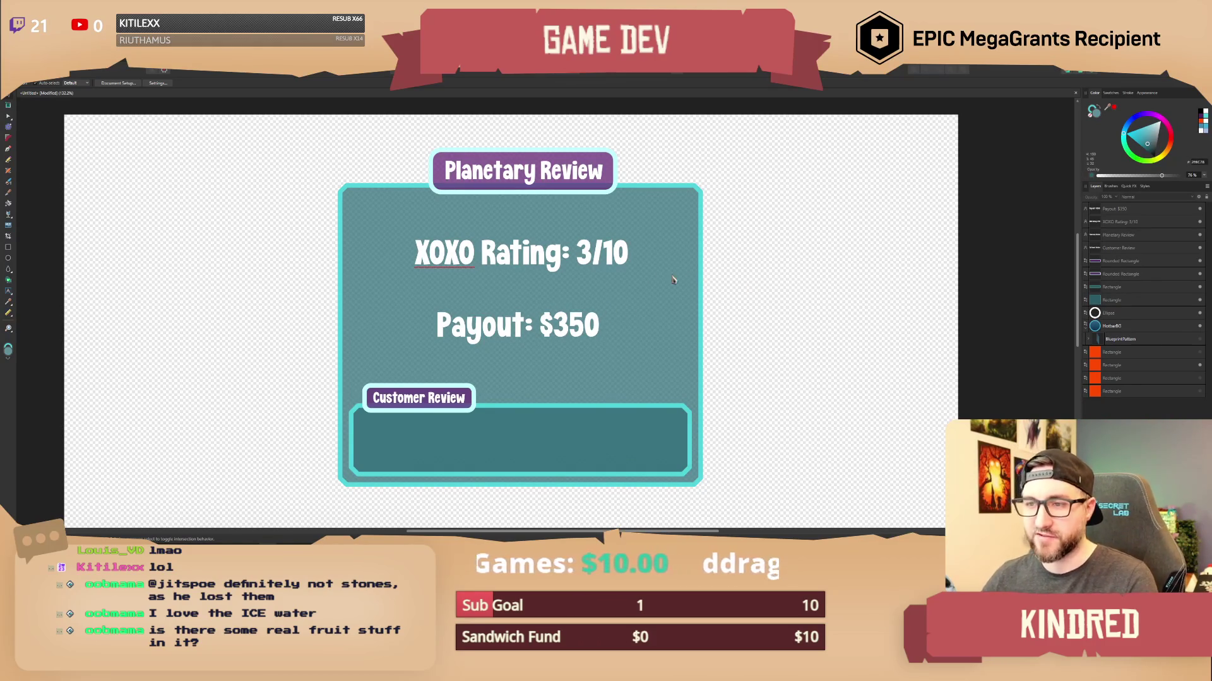
scroll(658, 293, "left", 1)
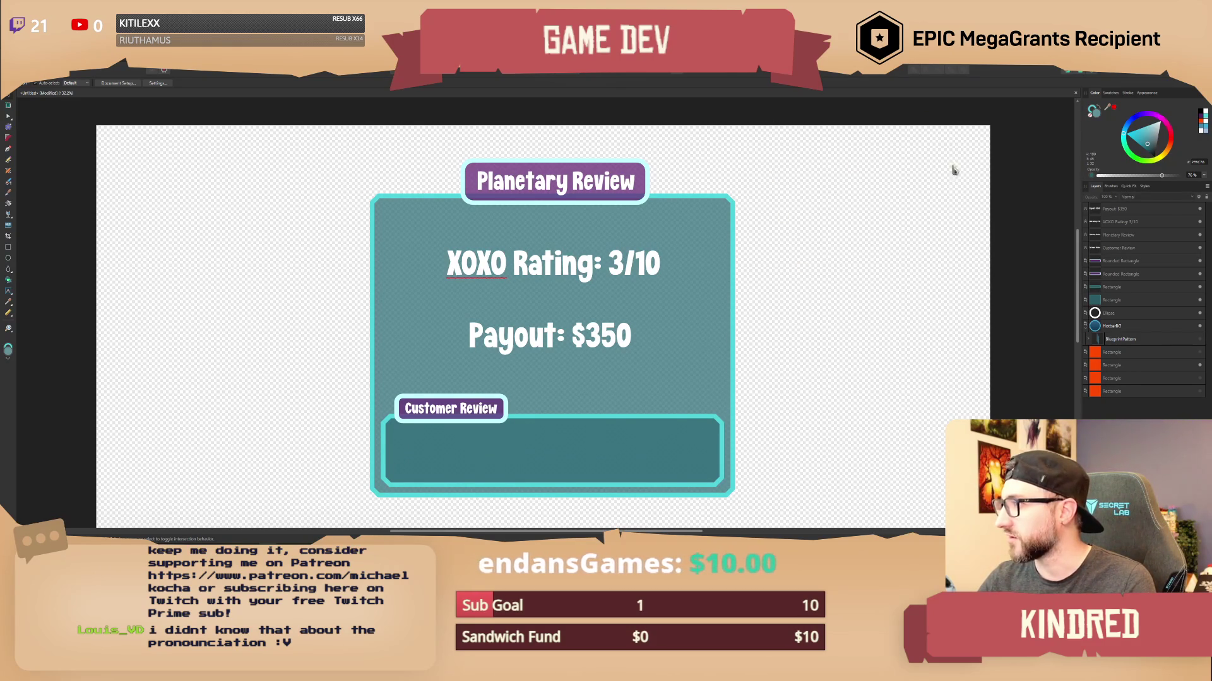
scroll(703, 345, "down", 1)
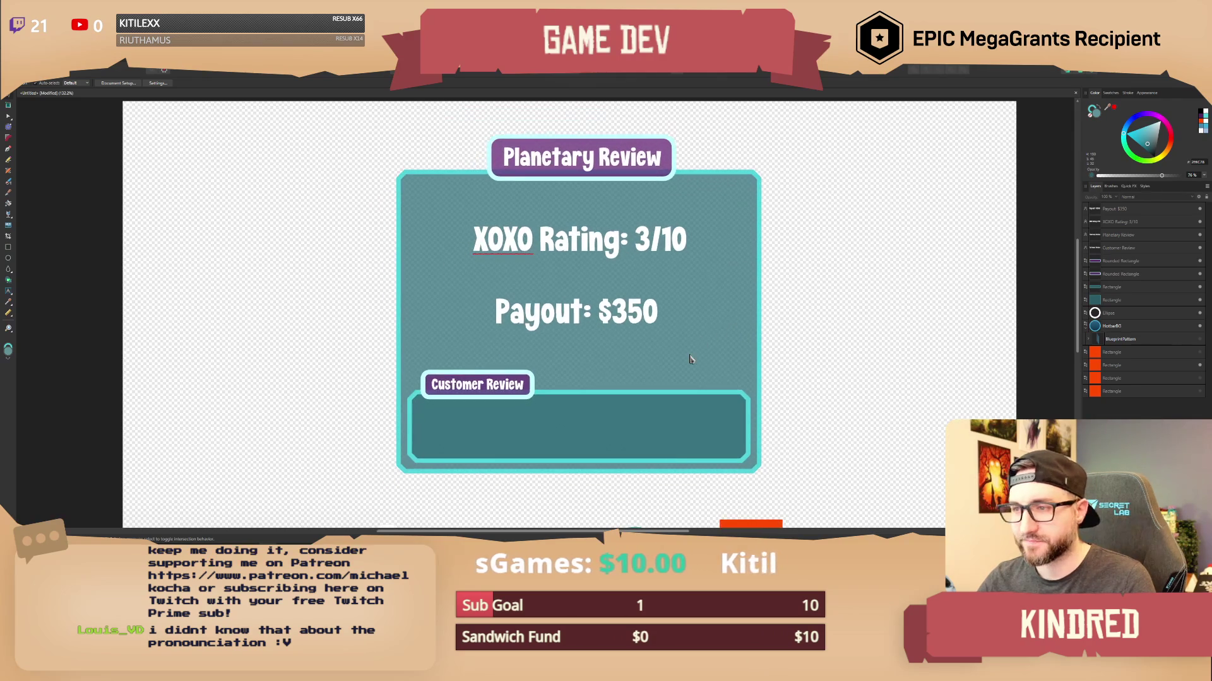
left_click_drag(822, 352, 397, 465)
scroll(538, 468, "down", 2)
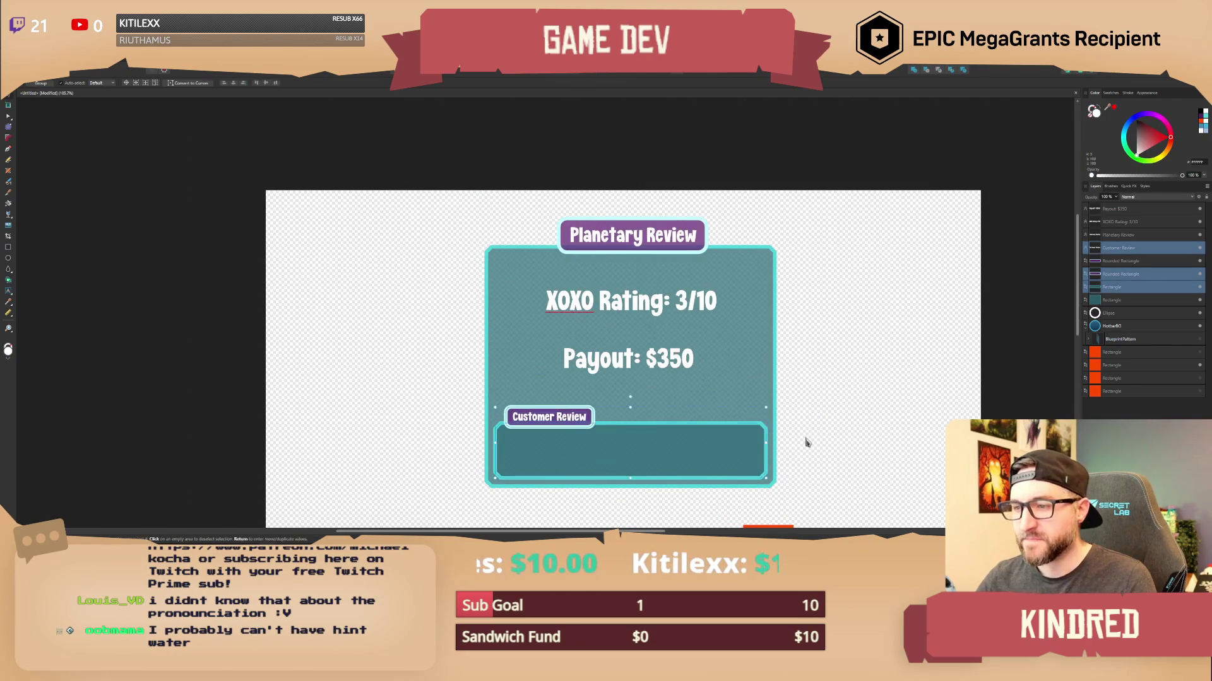
left_click(771, 441)
scroll(771, 441, "down", 2)
scroll(771, 441, "left", 2)
mouse_move(821, 206)
left_mouse_down()
mouse_move(596, 206)
mouse_move(581, 191)
mouse_move(388, 347)
left_mouse_up()
left_click_drag(368, 389, 473, 262)
key("ctrl+d")
scroll(479, 253, "up", 2)
left_click(462, 336)
scroll(462, 335, "down", 1)
mouse_move(476, 344)
left_mouse_down()
mouse_move(514, 373)
mouse_move(596, 535)
mouse_move(590, 527)
mouse_move(732, 535)
mouse_move(584, 406)
mouse_move(669, 454)
left_mouse_up()
key("ctrl+z")
key("ctrl+d")
key("ctrl+z")
key("ctrl+z")
key("ctrl+z")
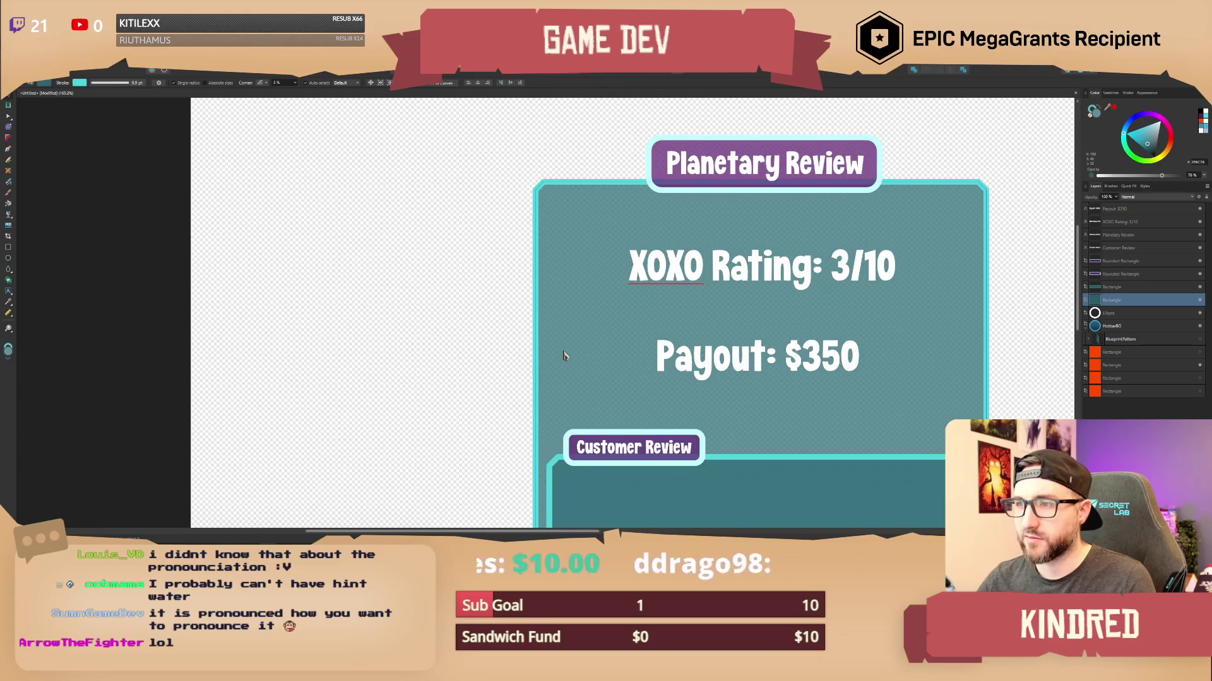
key("ctrl+minus")
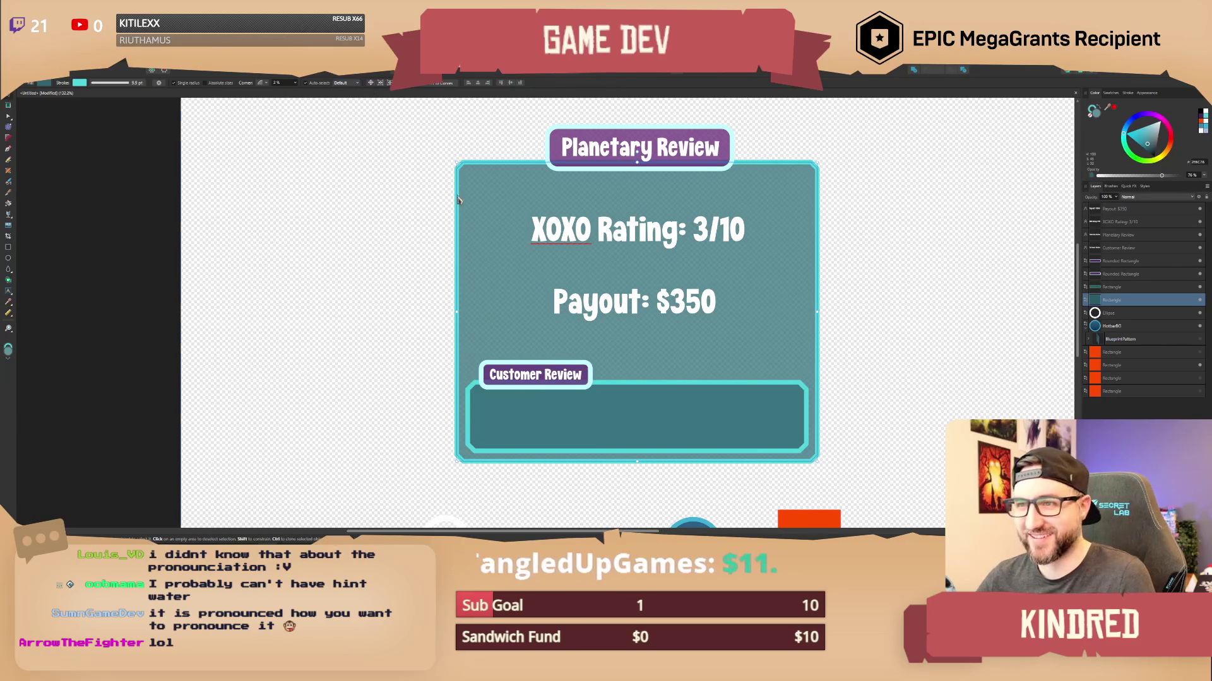
scroll(465, 191, "down", 3)
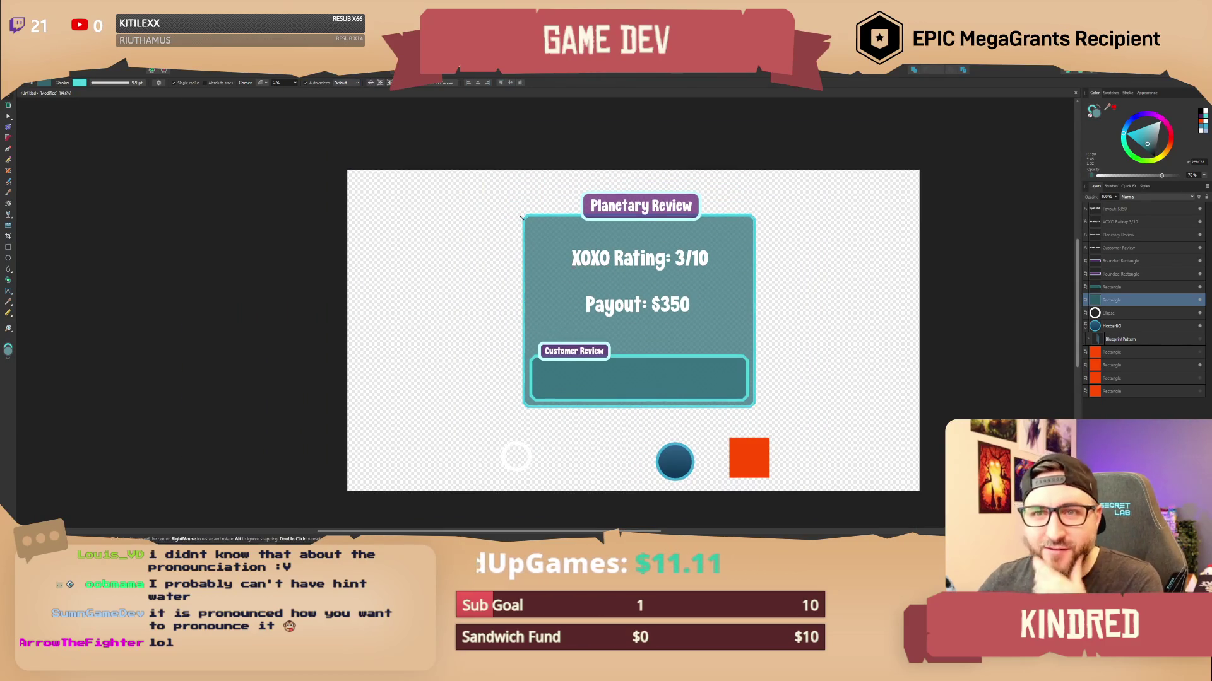
scroll(458, 198, "up", 3)
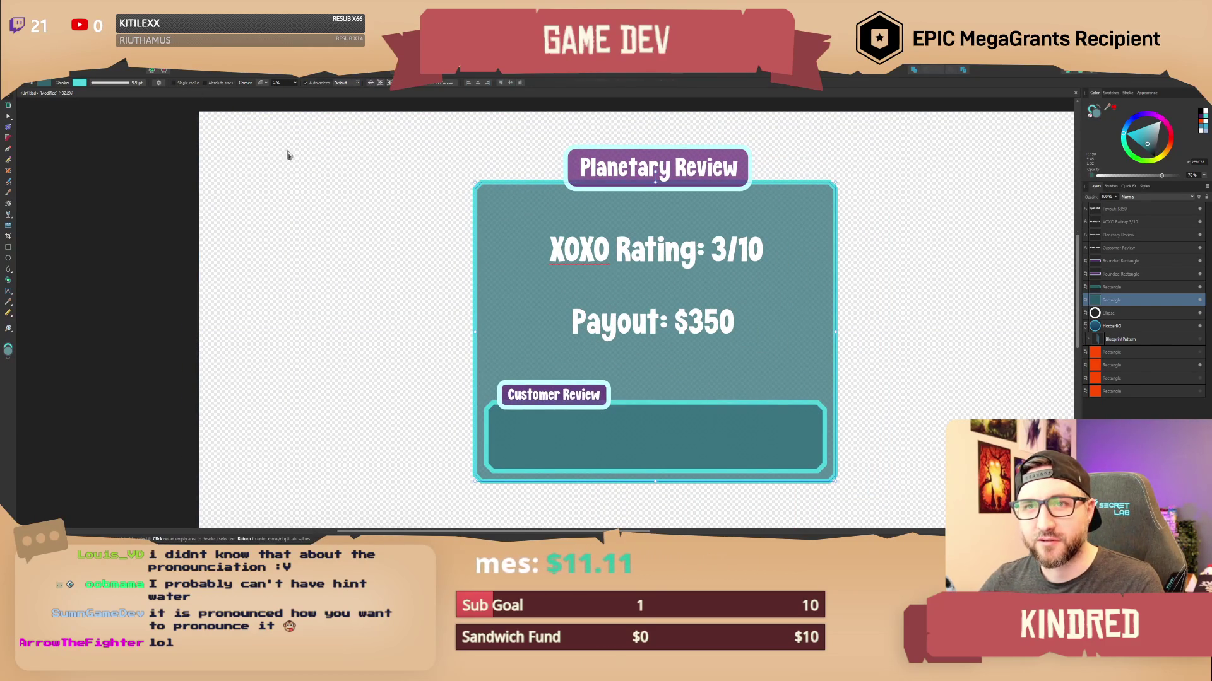
Give the teal panel a single corner radius measured as a percentage instead of absolute size.
mouse_move(836, 183)
left_mouse_down()
mouse_move(610, 285)
mouse_move(561, 347)
left_mouse_up()
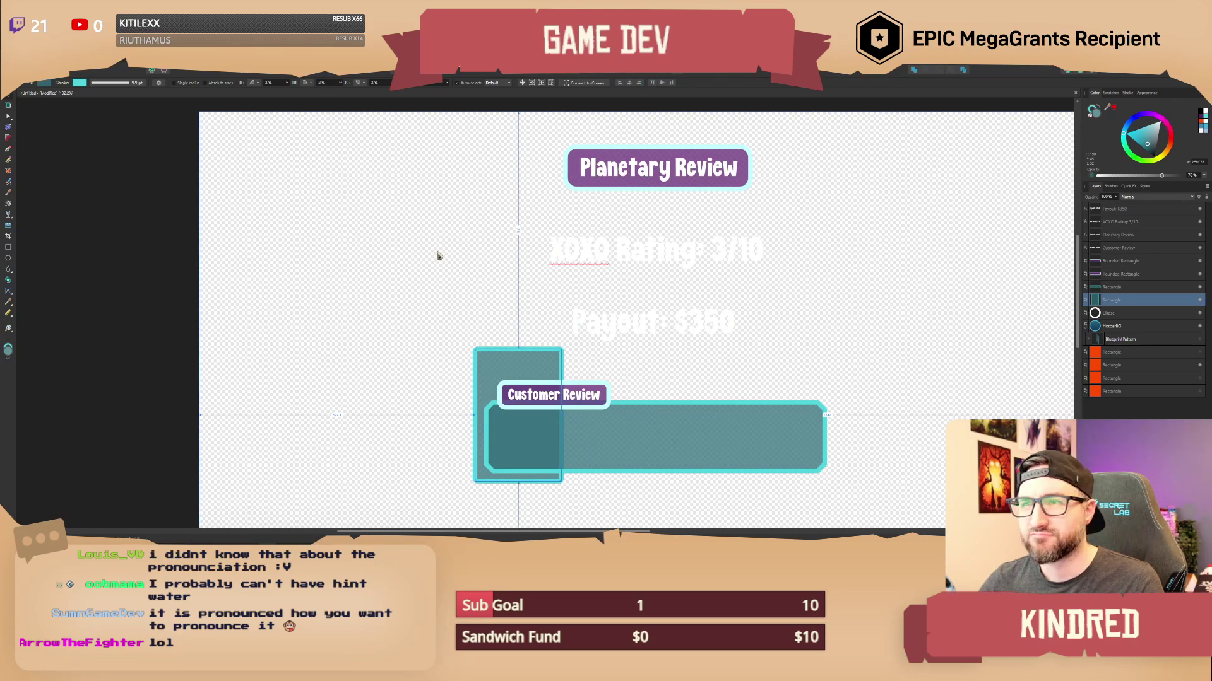
key("ctrl+z")
left_click(176, 83)
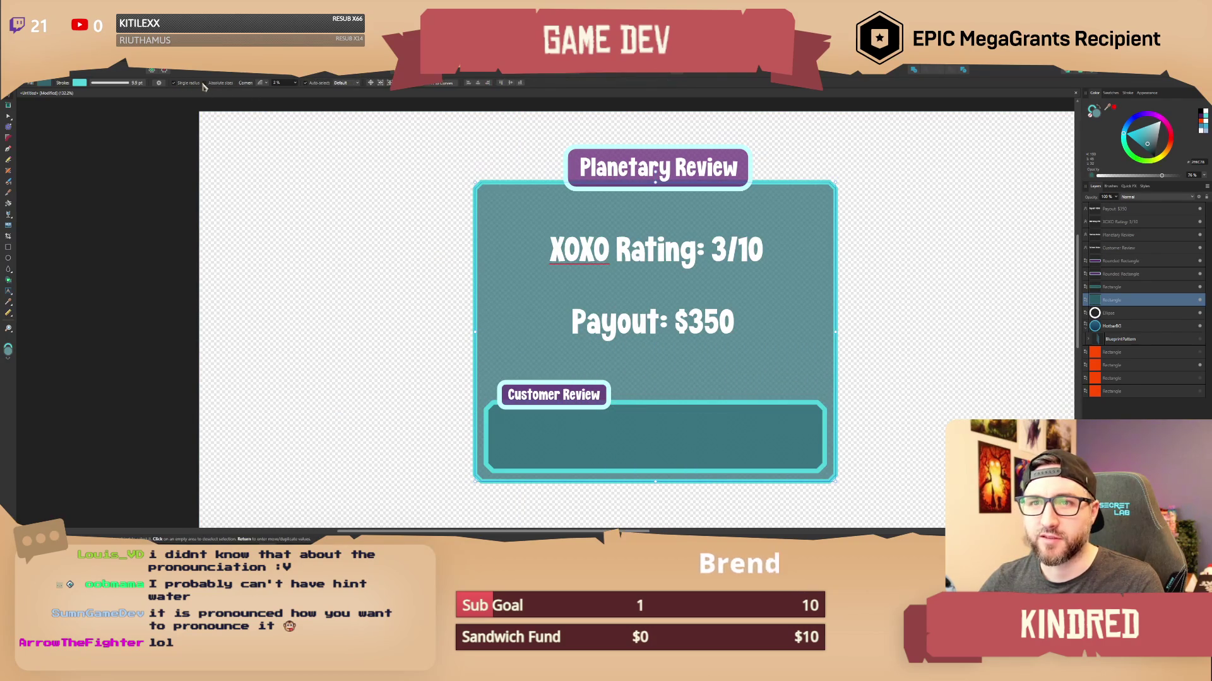
left_click(206, 85)
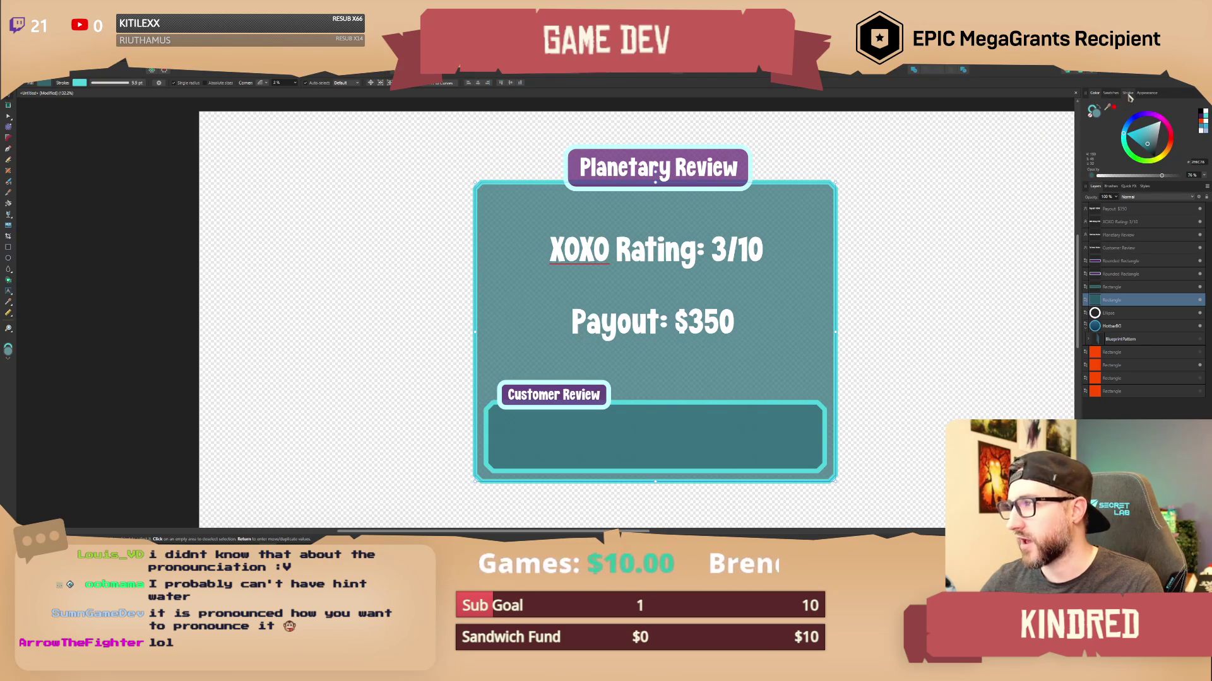
Move the teal panel to the top left and resize it into a small square.
mouse_move(516, 221)
left_mouse_down()
mouse_move(304, 222)
mouse_move(275, 210)
left_mouse_up()
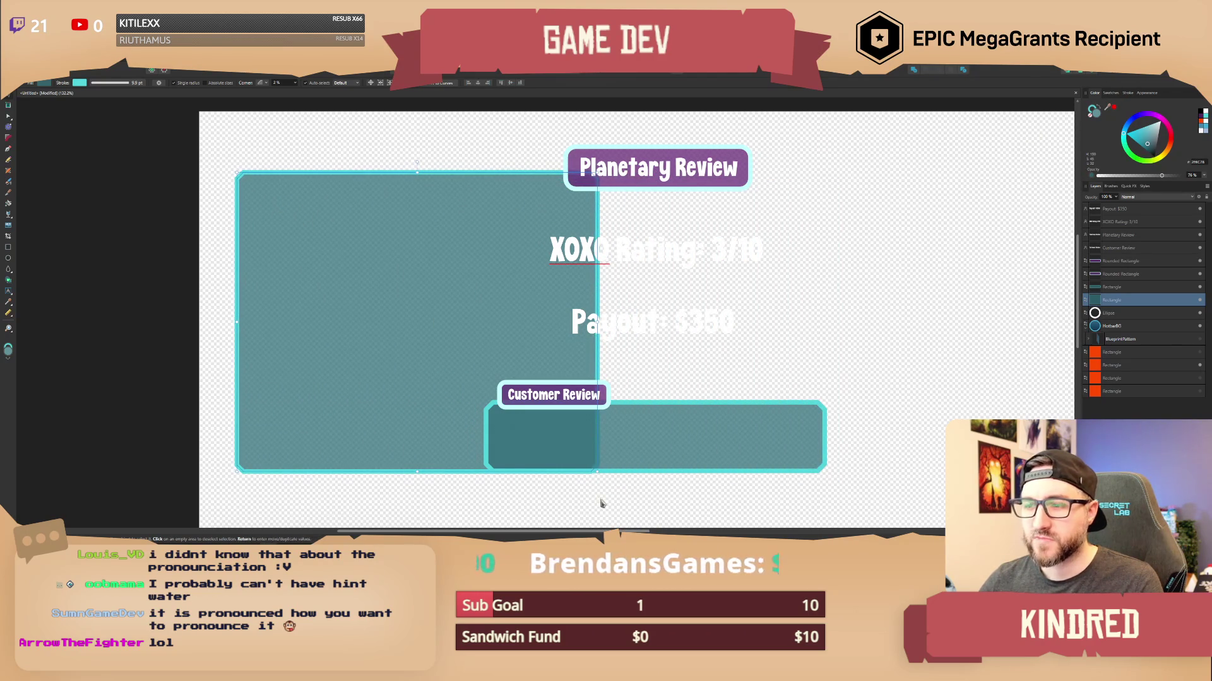
left_click_drag(596, 472, 303, 239)
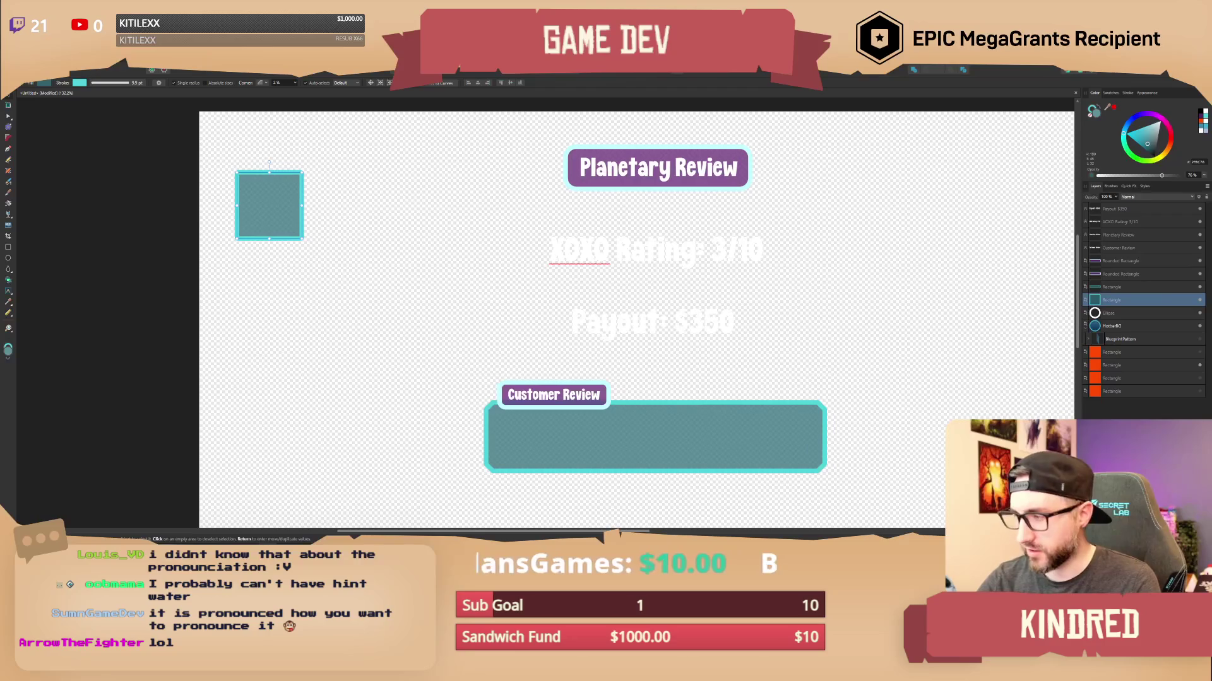
left_click_drag(303, 205, 357, 205)
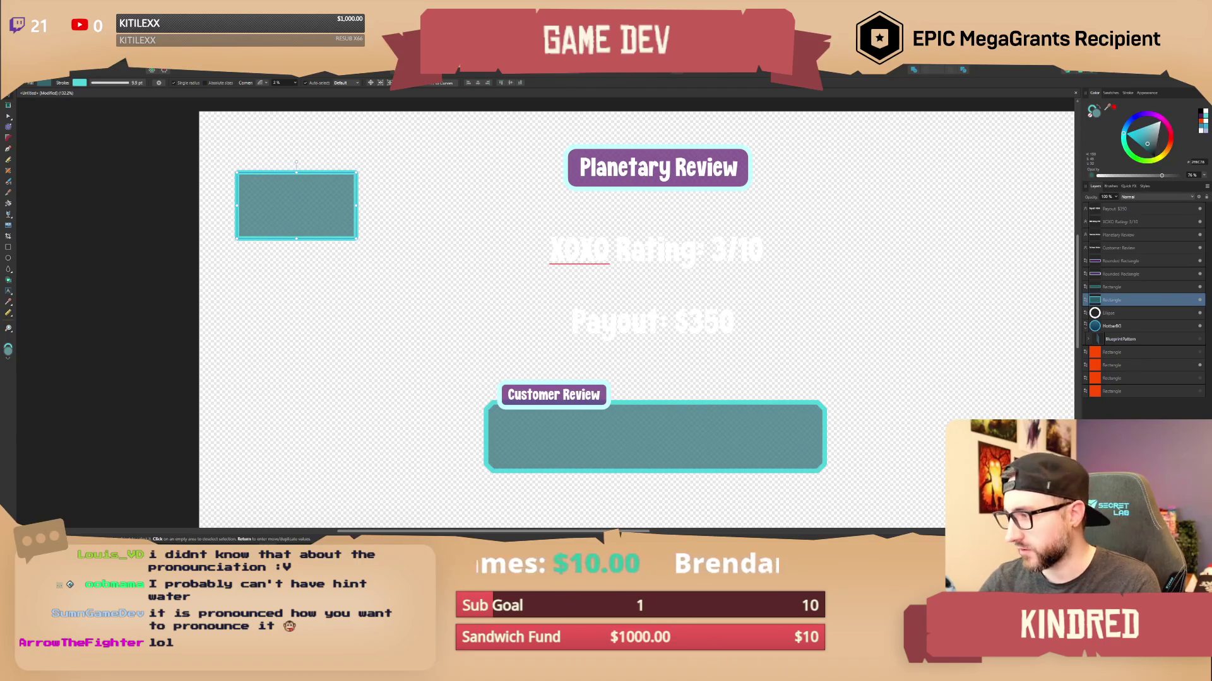
left_click_drag(296, 239, 296, 292)
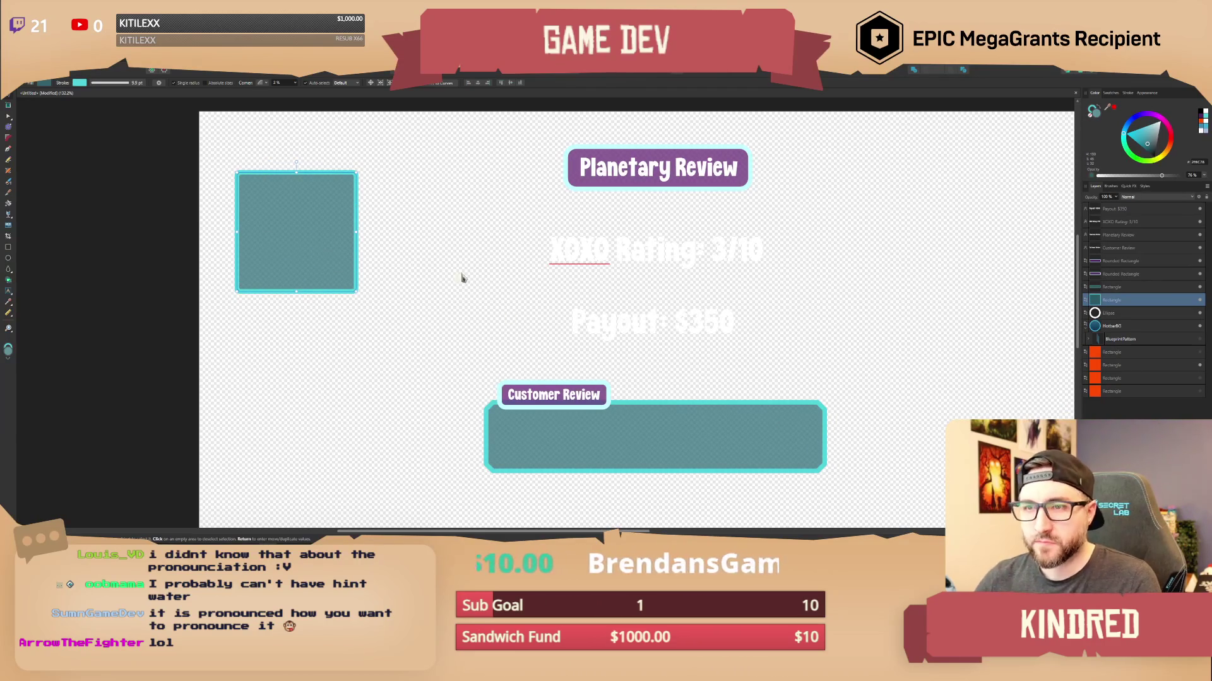
left_click(480, 290)
scroll(460, 300, "up", 3)
left_click(377, 270)
left_click_drag(378, 270, 421, 273)
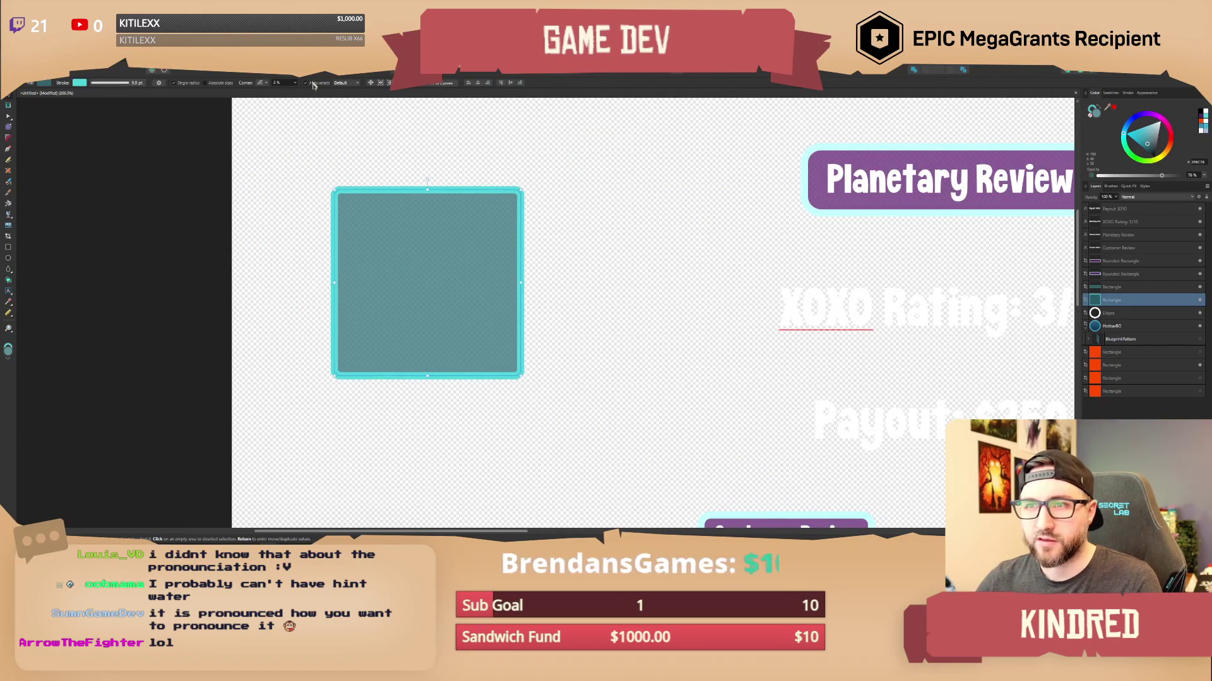
Raise the teal square's corner size to 7% for chamfered corners.
left_click_drag(296, 91, 299, 92)
left_click(438, 169)
scroll(416, 203, "down", 5)
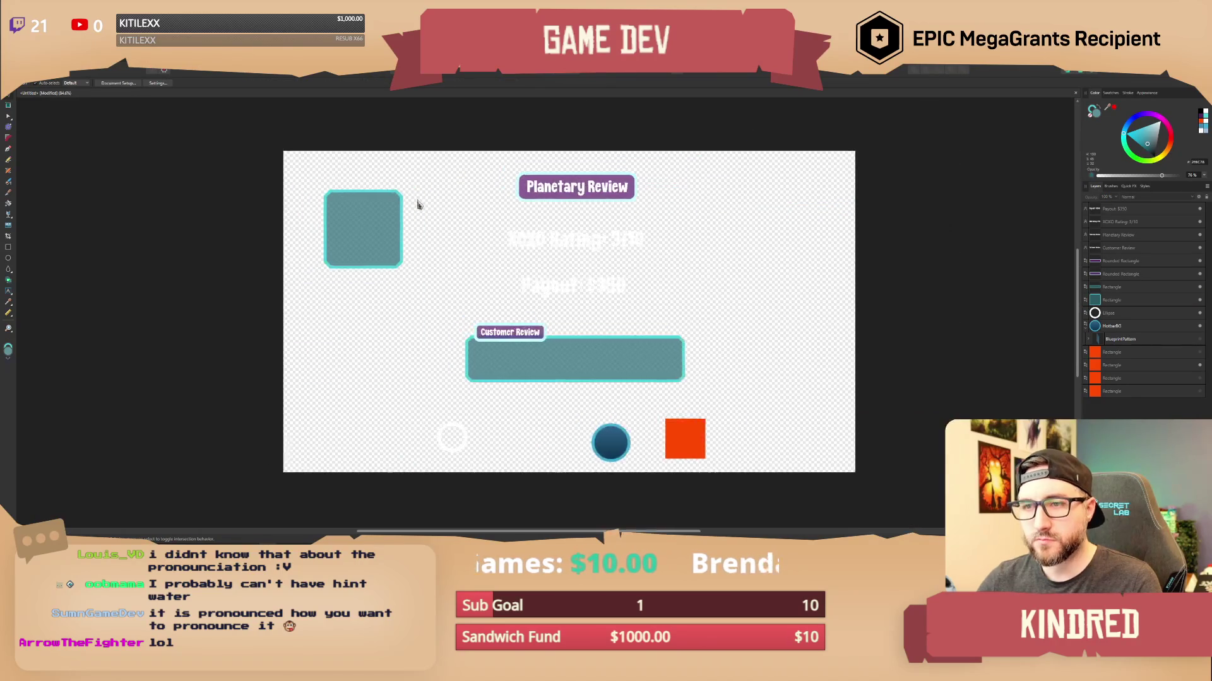
scroll(455, 236, "up", 3)
left_click(414, 235)
scroll(471, 265, "down", 3)
scroll(386, 227, "up", 3)
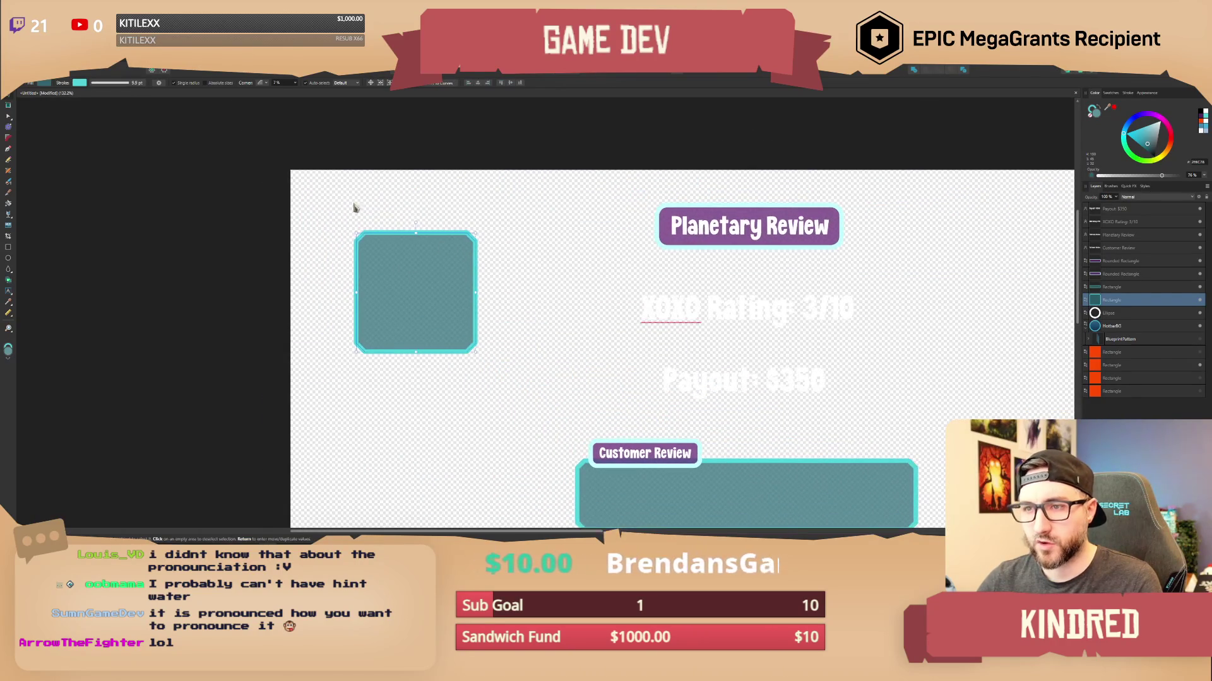
left_click(9, 63)
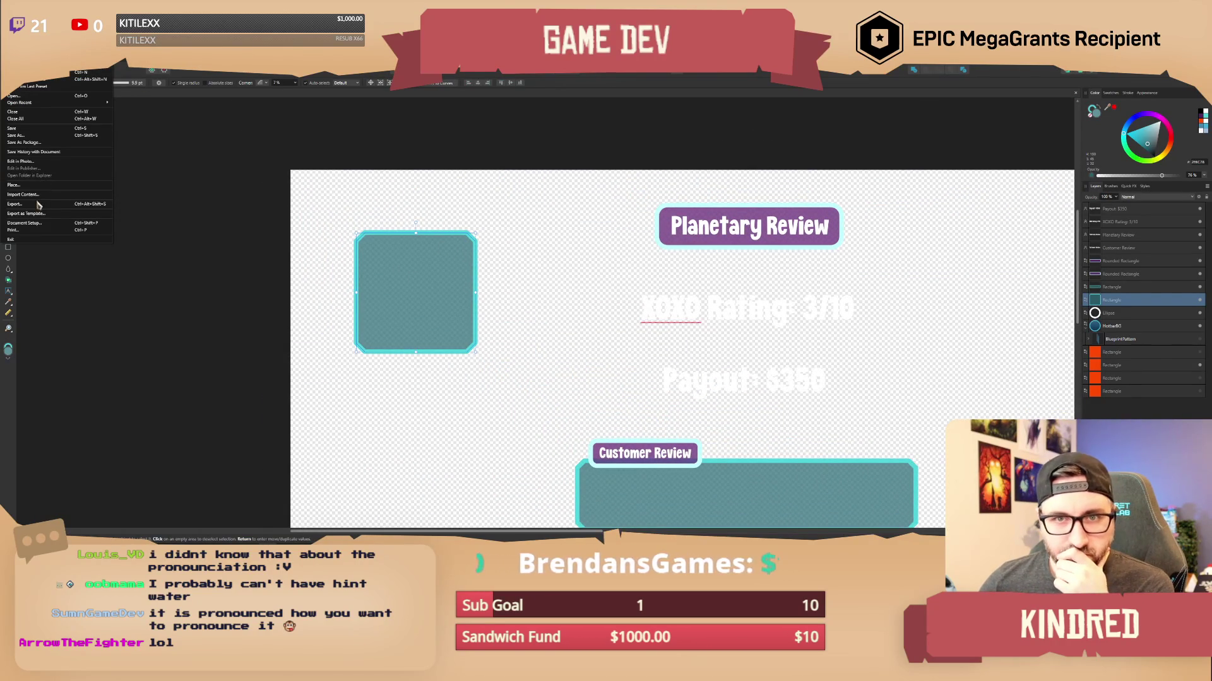
Export the teal tile at a 256 px width.
left_click(124, 218)
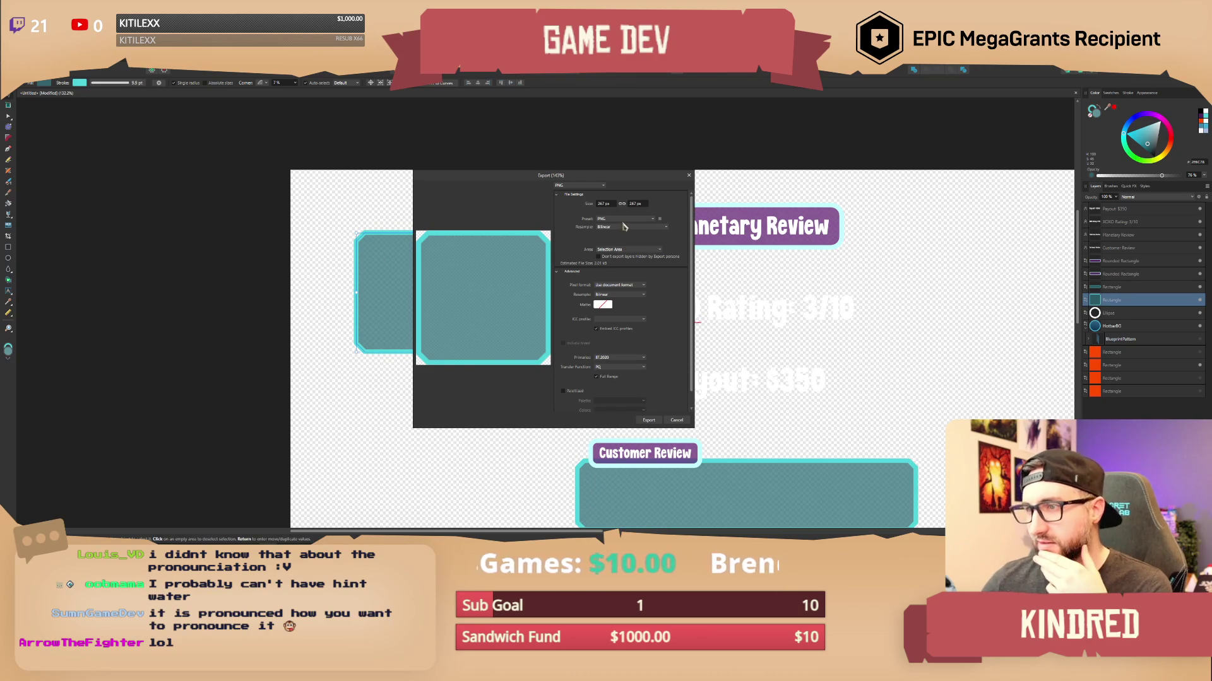
double_click(605, 204)
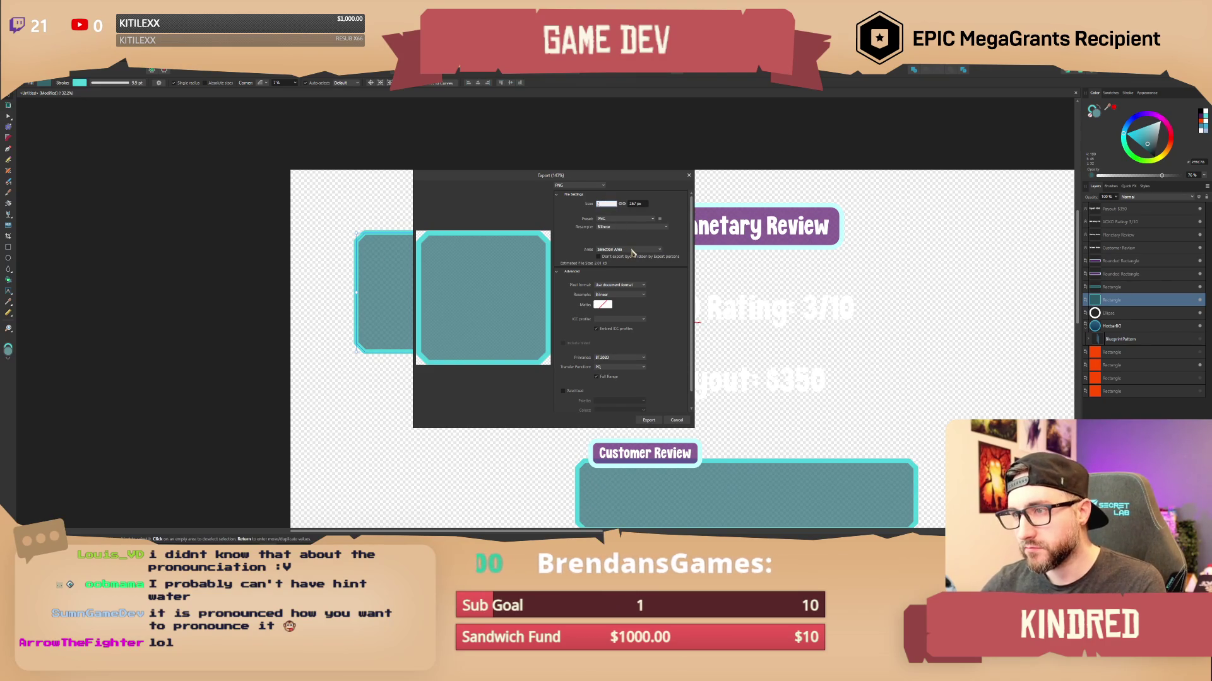
type("256")
key("Tab")
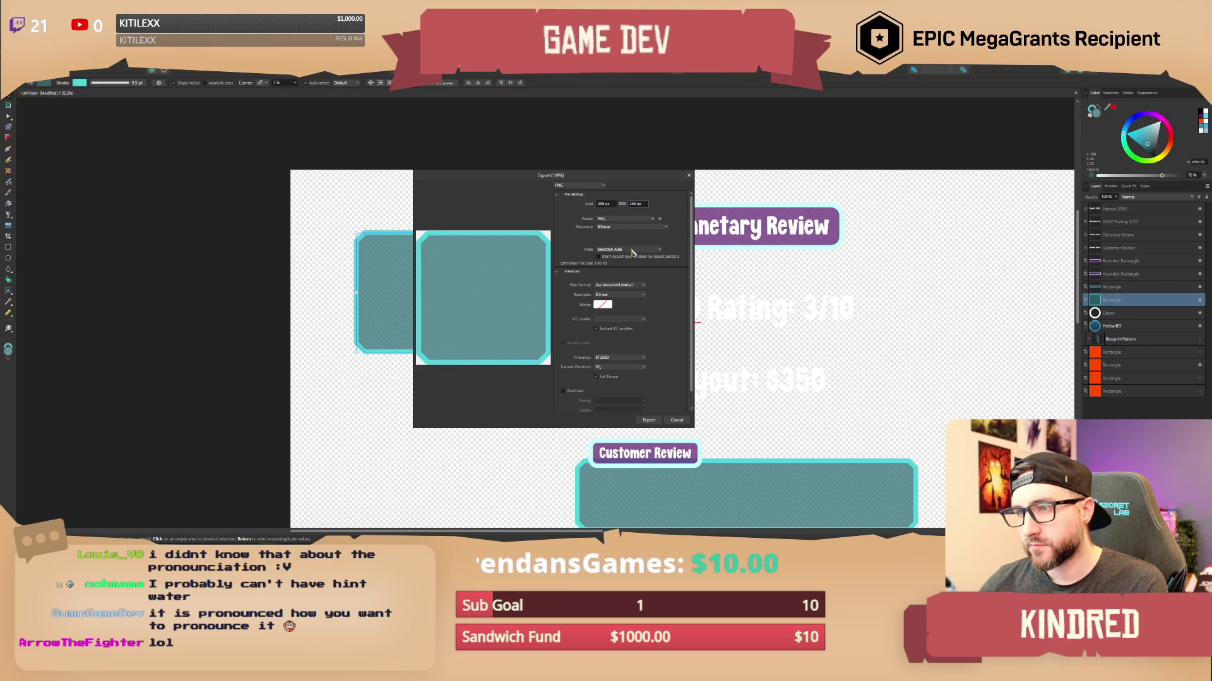
key("Return")
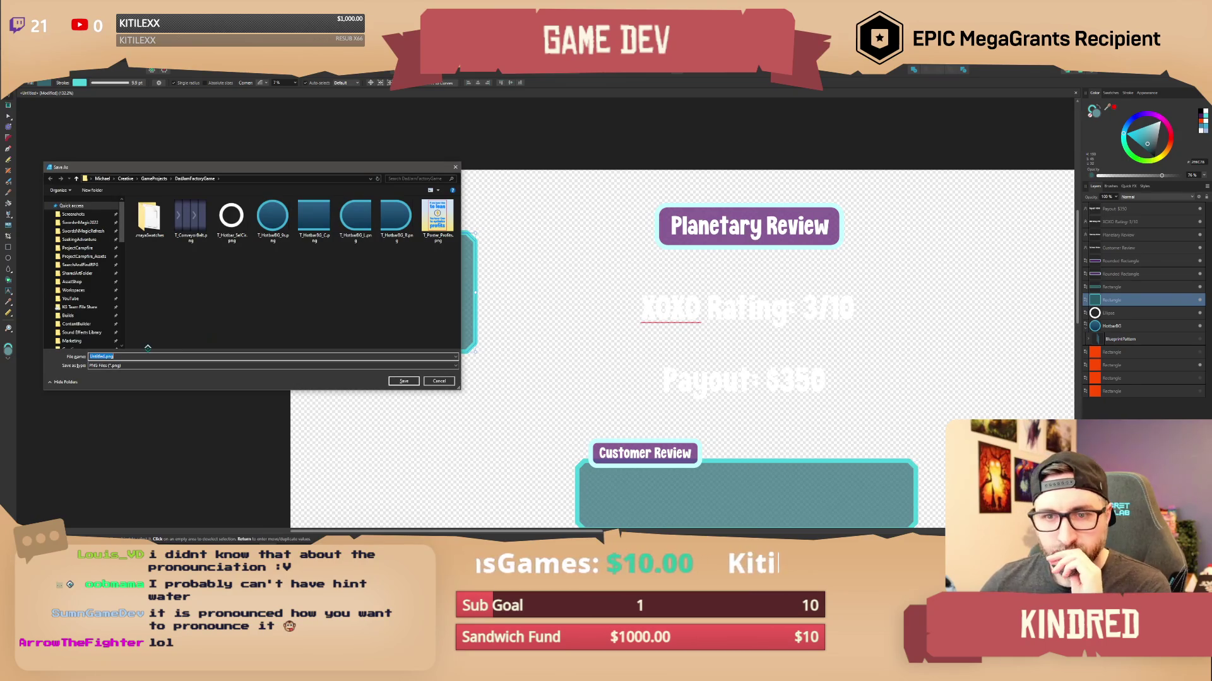
Save the PNG as T_Menu_BG, switch to the Move tool, and go to Godot.
type("T_")
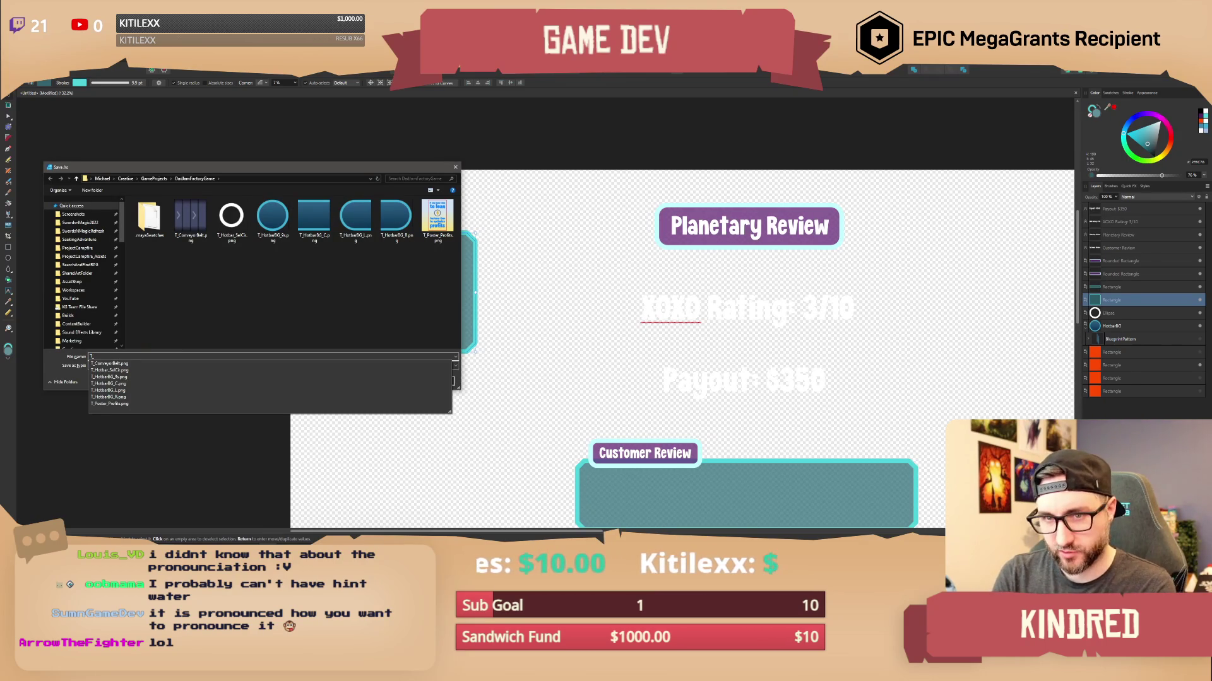
key("Escape")
type("Menu_BG")
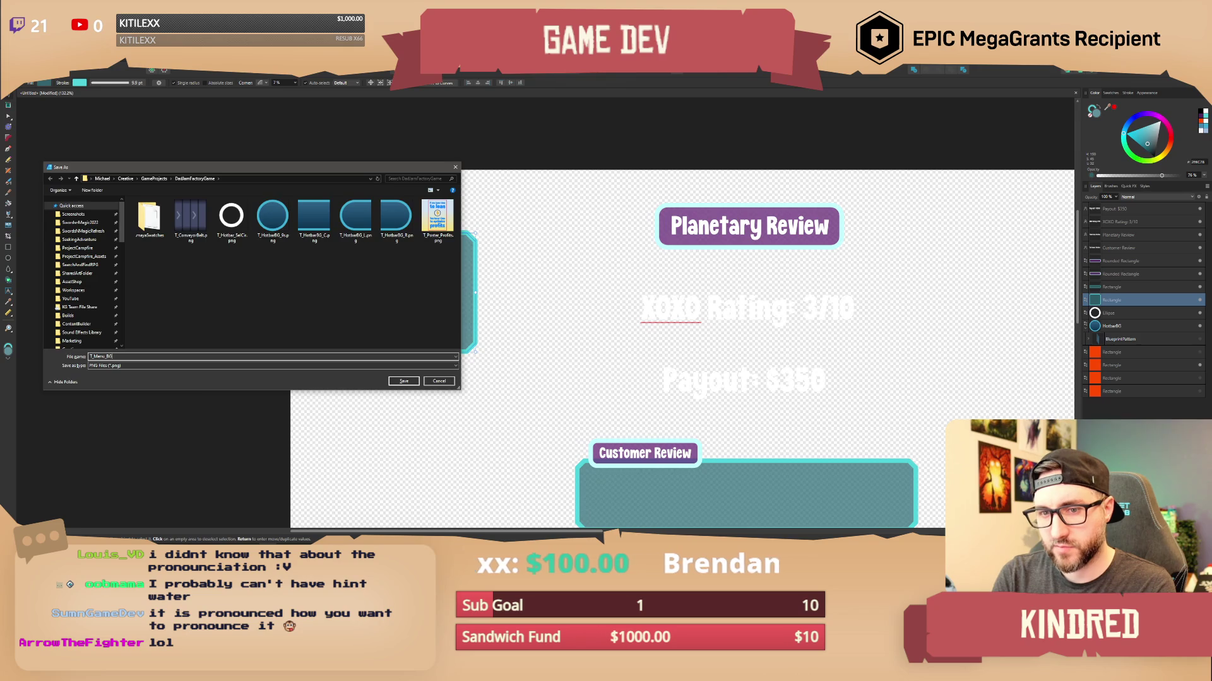
key("Return")
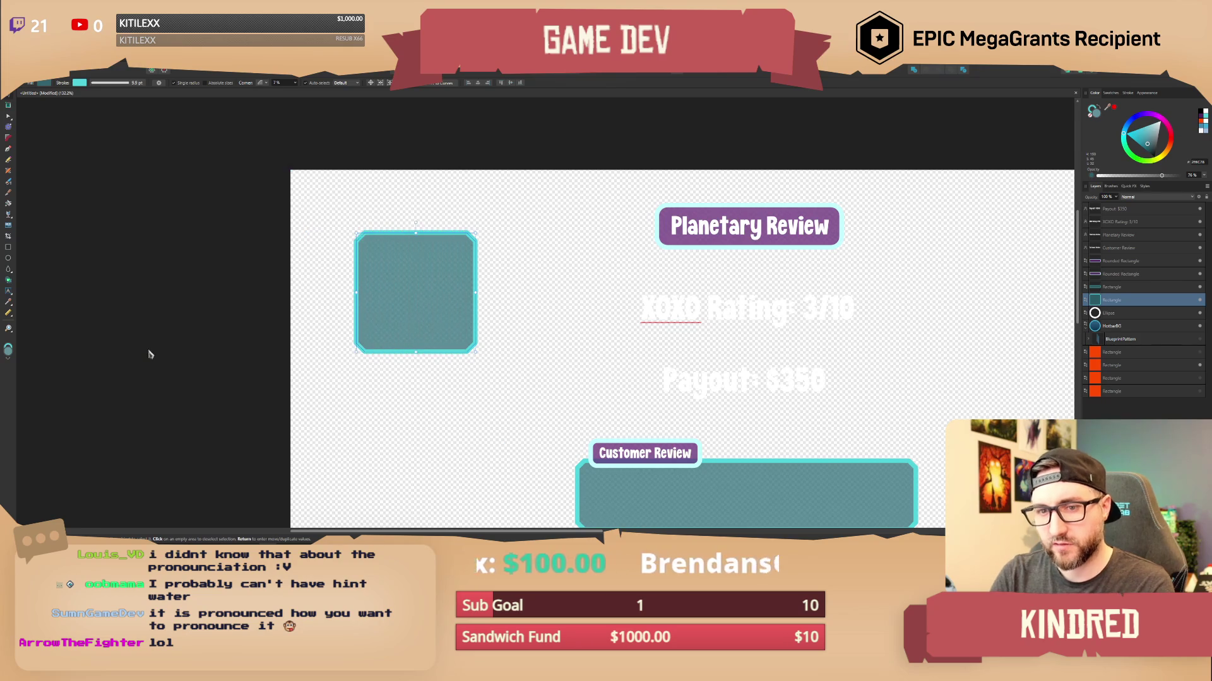
scroll(465, 305, "down", 2)
key("v")
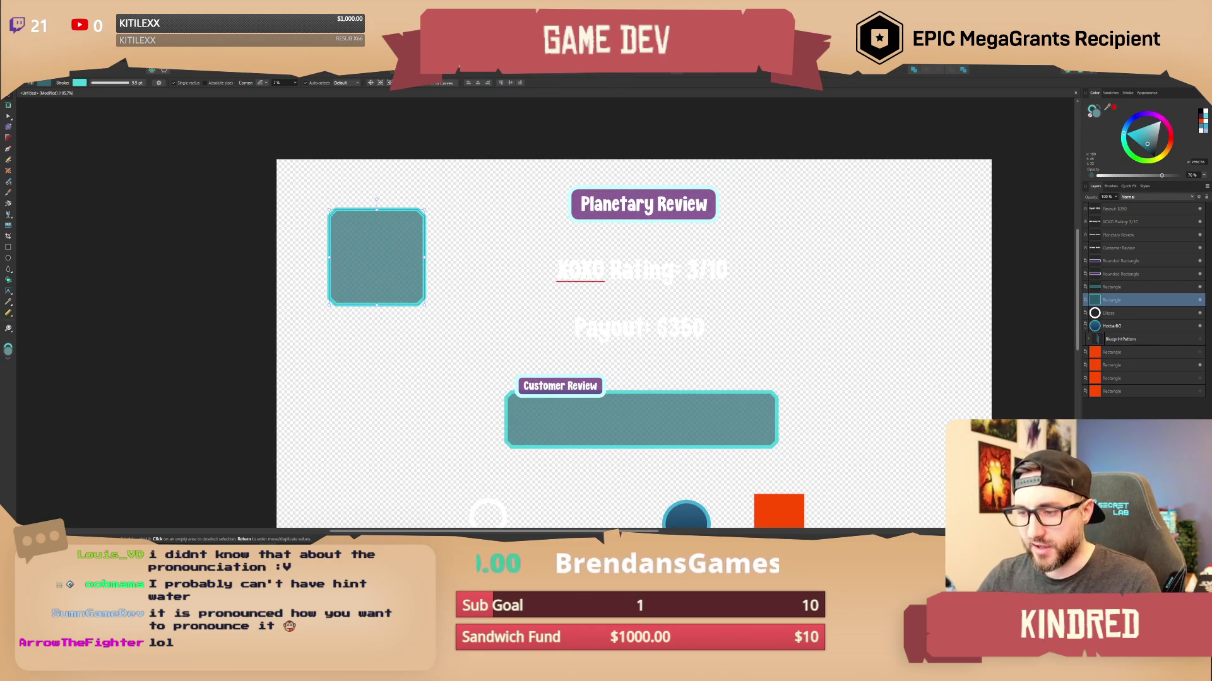
key("alt+Tab")
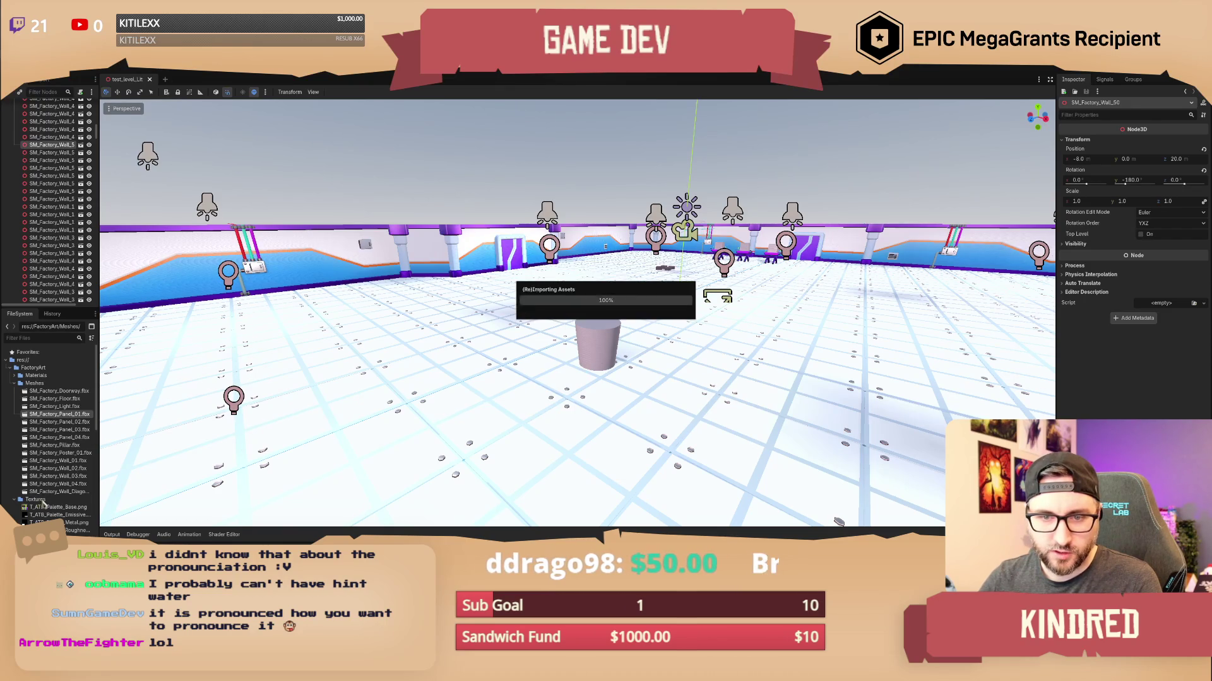
Let the new textures import into the Textures folder, then return to Affinity Designer.
scroll(42, 503, "down", 3)
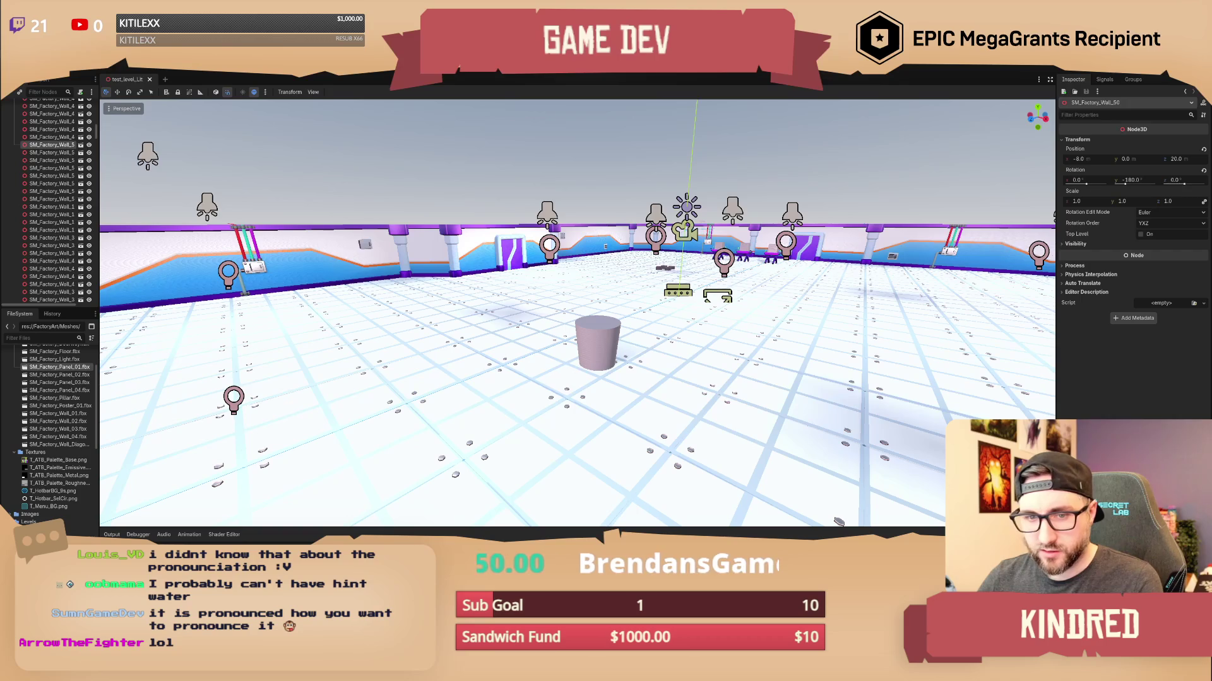
mouse_move(595, 537)
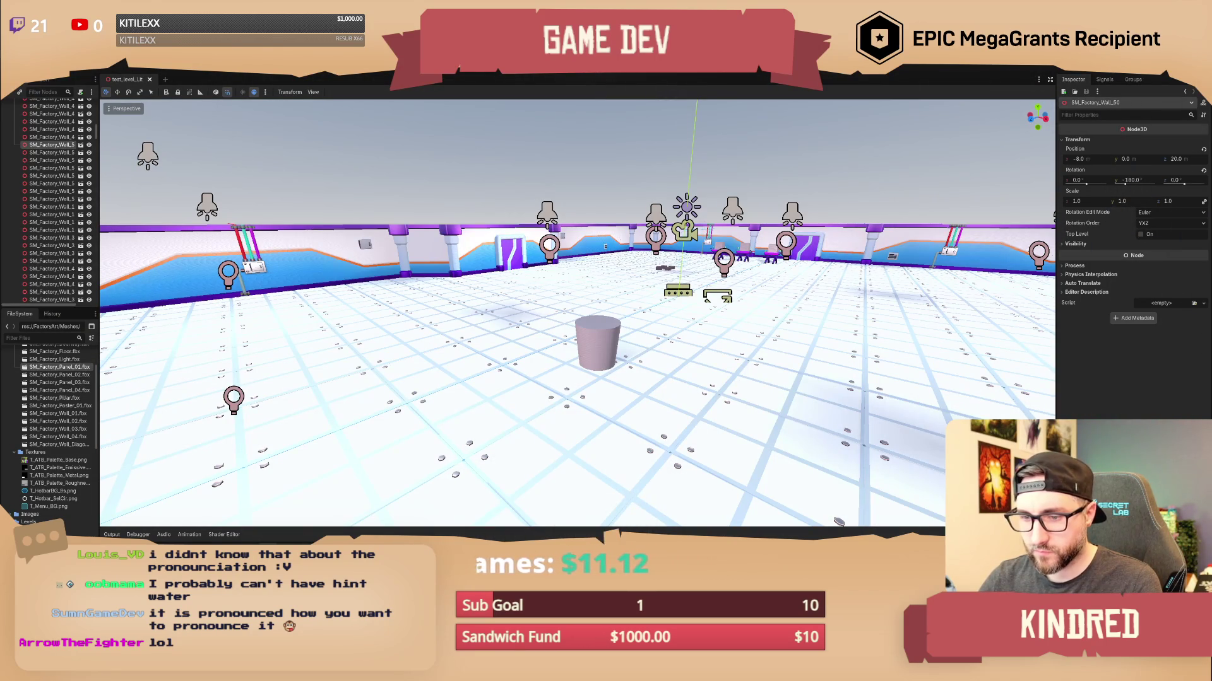
key("alt+Tab")
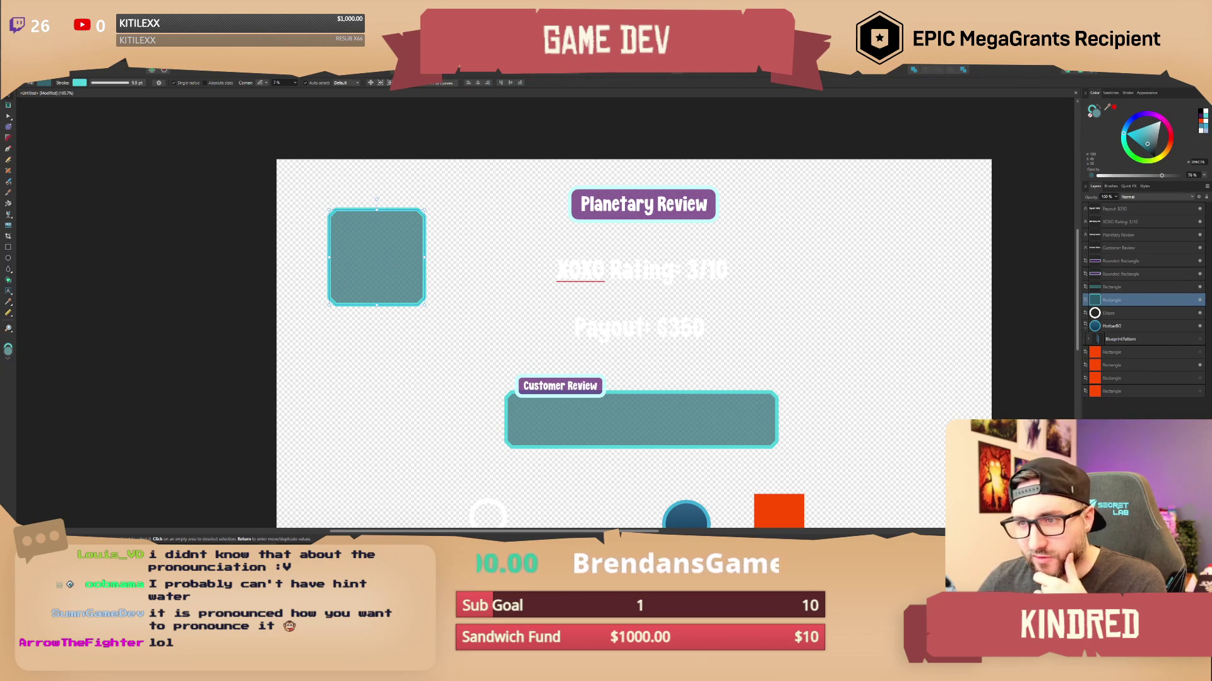
Nudge the teal rounded square right and down, then slightly back up-left.
left_click(377, 338)
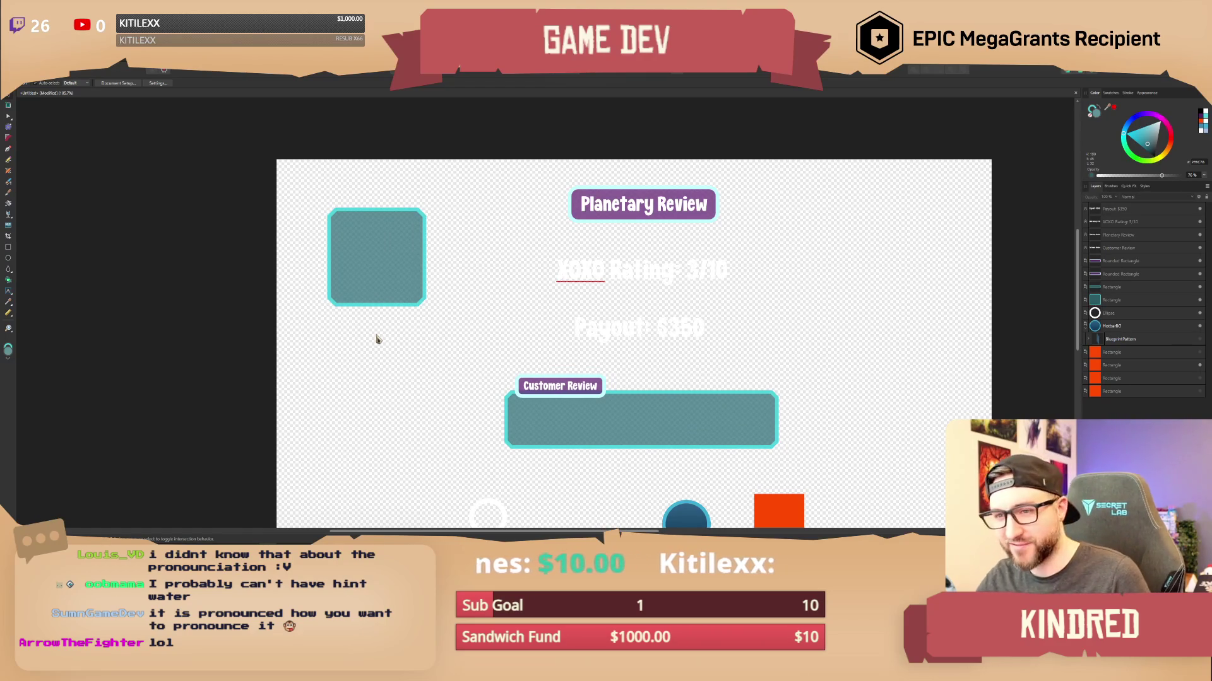
left_click_drag(369, 290, 391, 297)
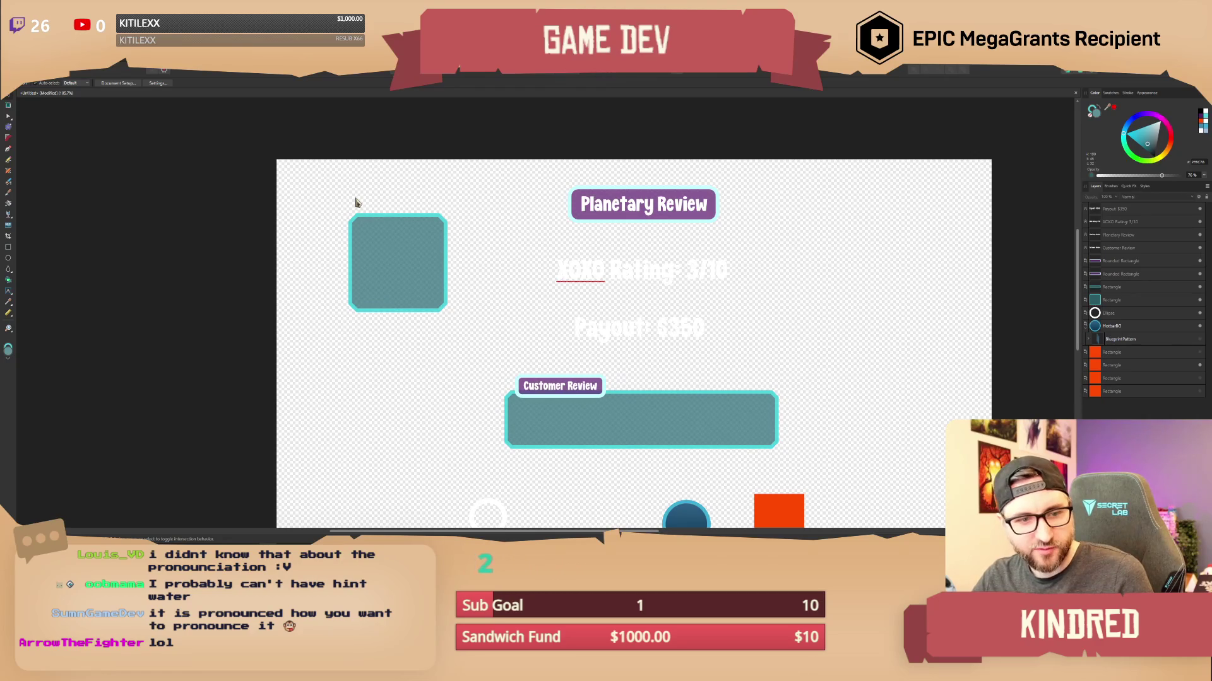
left_click_drag(396, 259, 379, 252)
Drag the purple rounded backing off the Planetary Review title to its lower right.
left_click(460, 352)
left_click(577, 218)
mouse_move(577, 220)
left_mouse_down()
mouse_move(472, 253)
mouse_move(785, 261)
mouse_move(813, 243)
mouse_move(848, 258)
mouse_move(625, 263)
left_mouse_up()
scroll(813, 243, "up", 3)
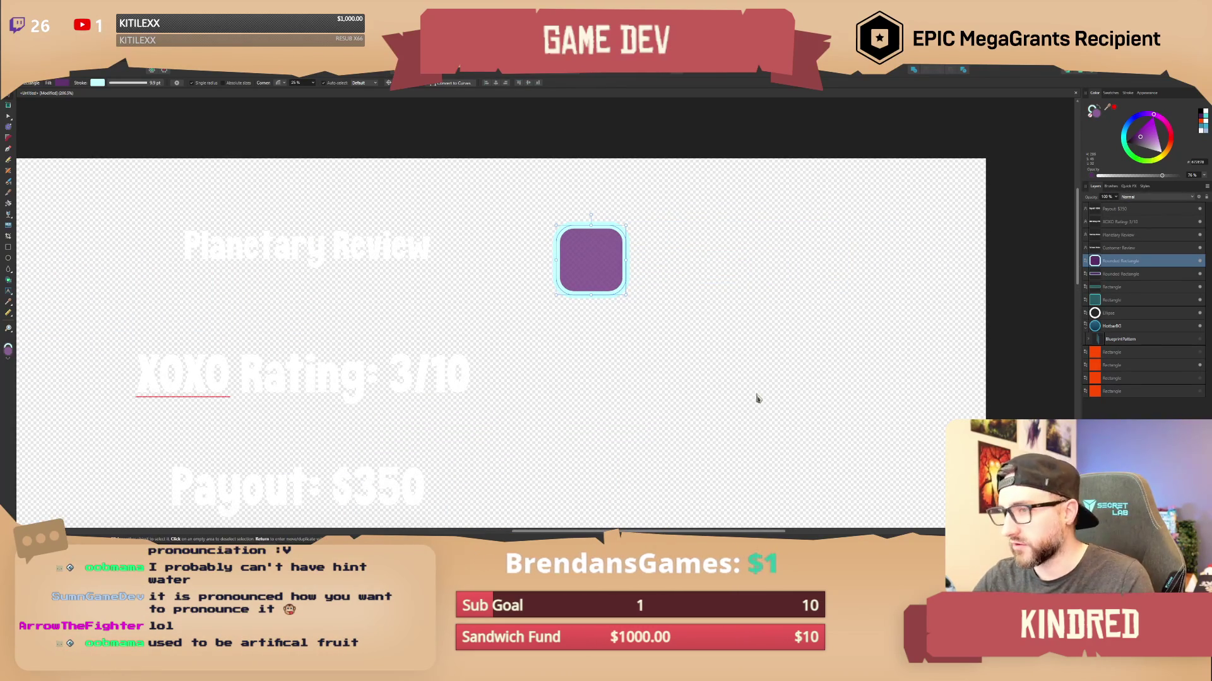
Export the purple tile as a 128 px wide PNG named T_Menu_Title.
left_click(13, 70)
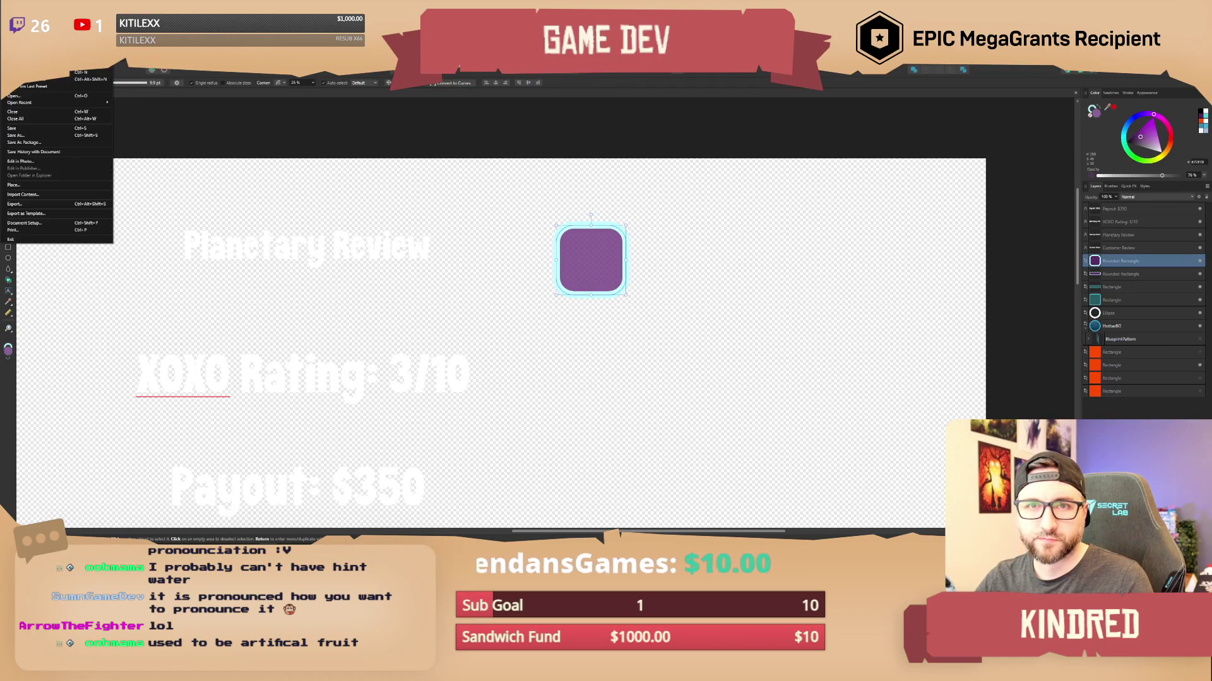
left_click(38, 211)
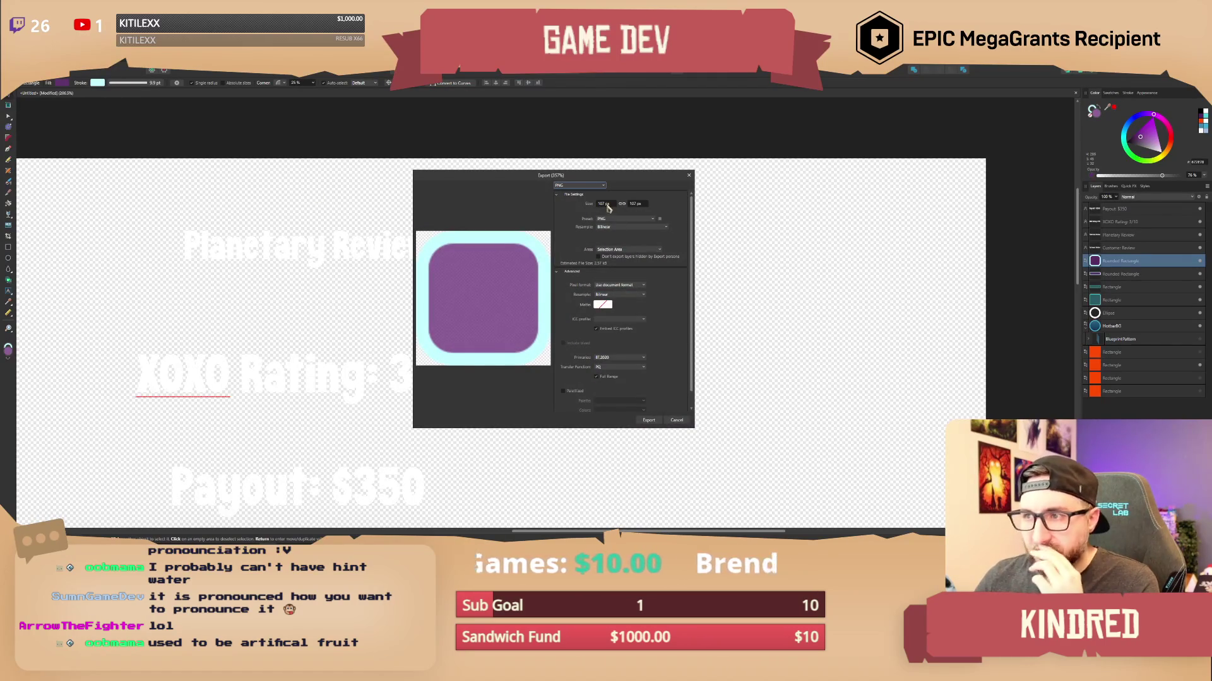
type("128")
key("Return")
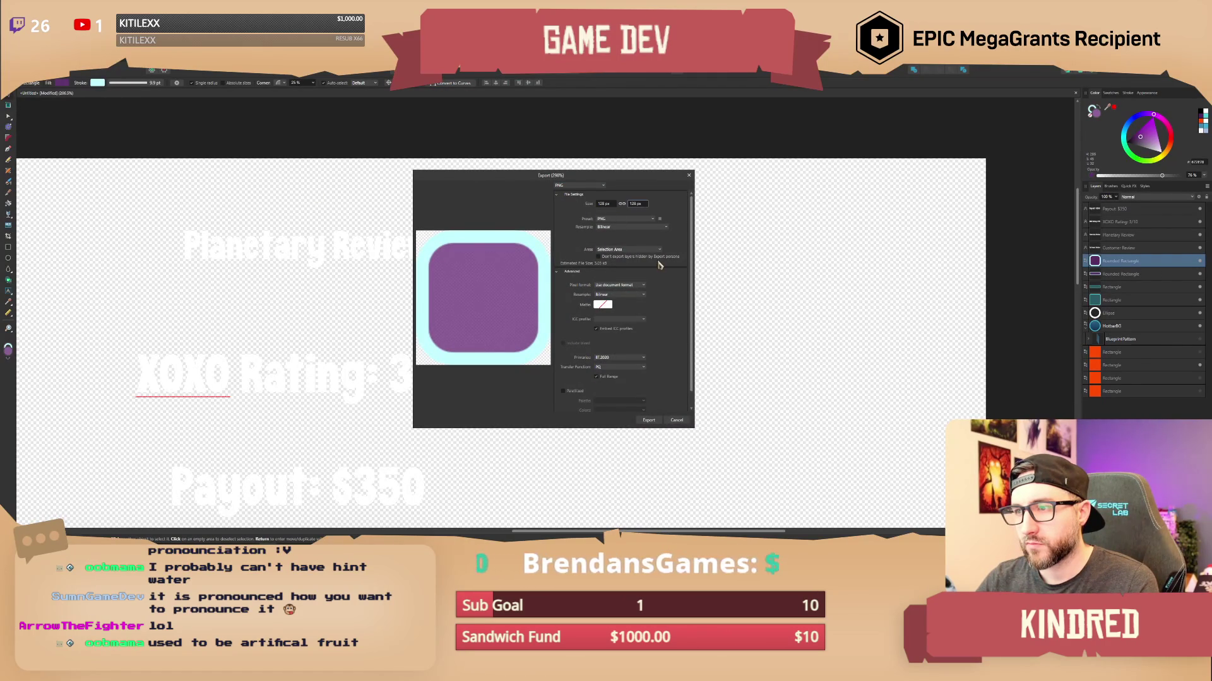
key("Return")
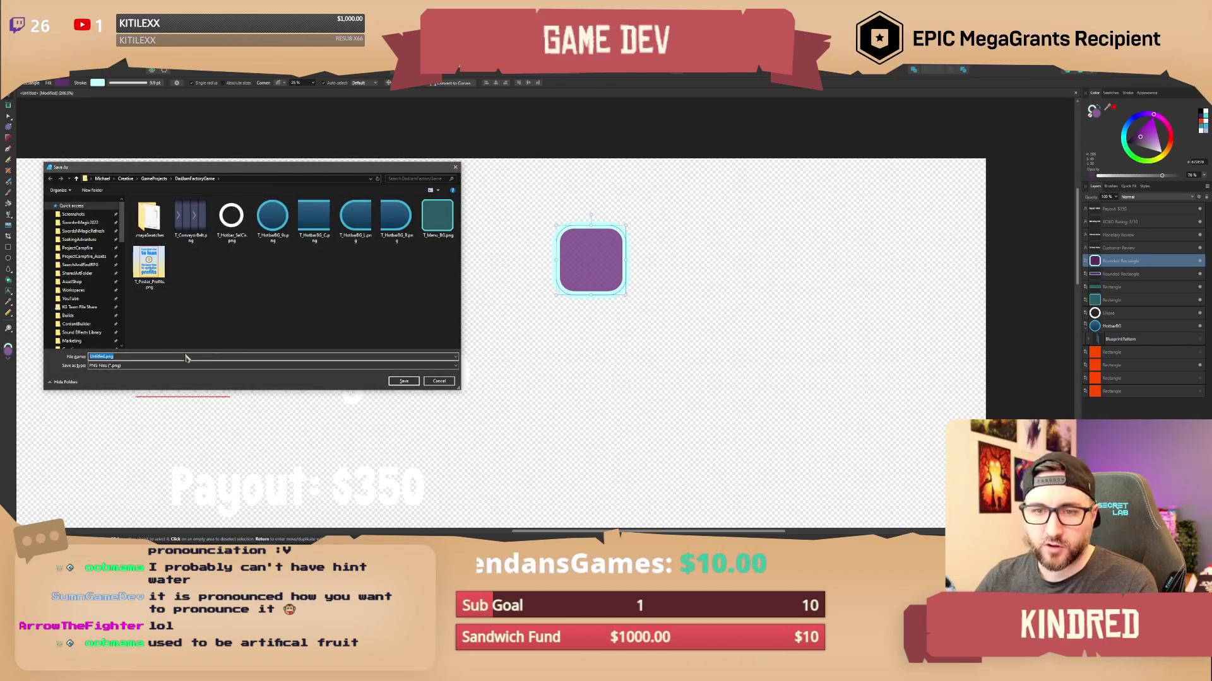
type("T_")
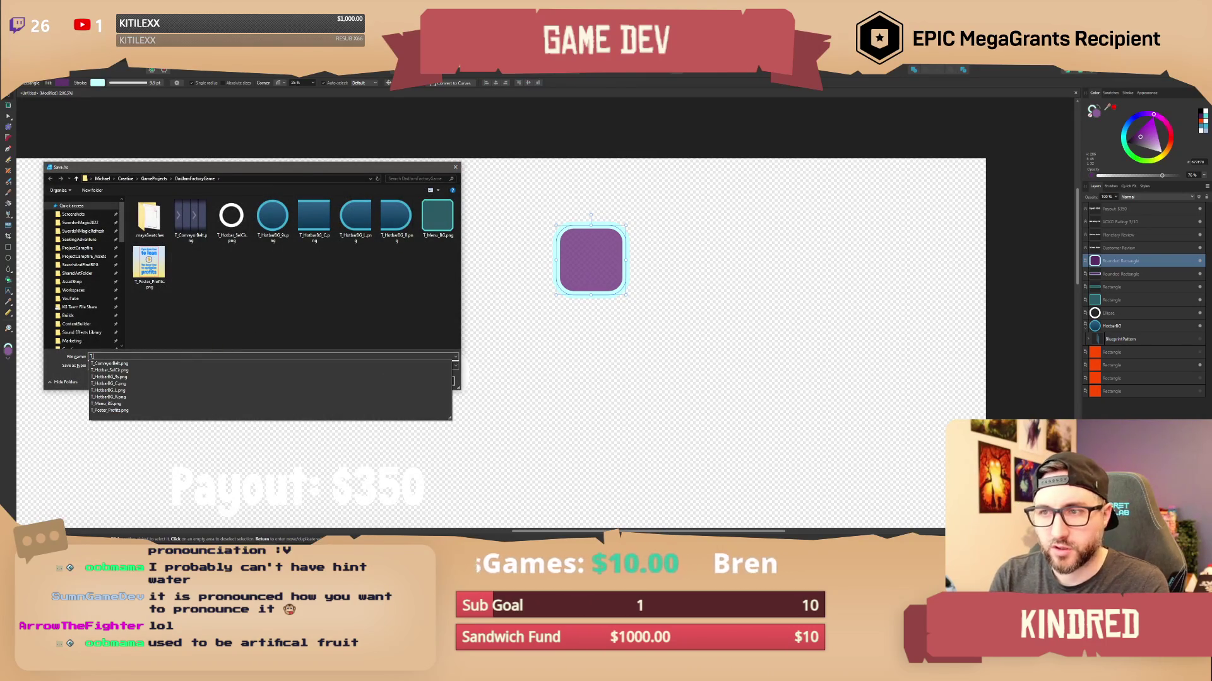
type("Menu_Title")
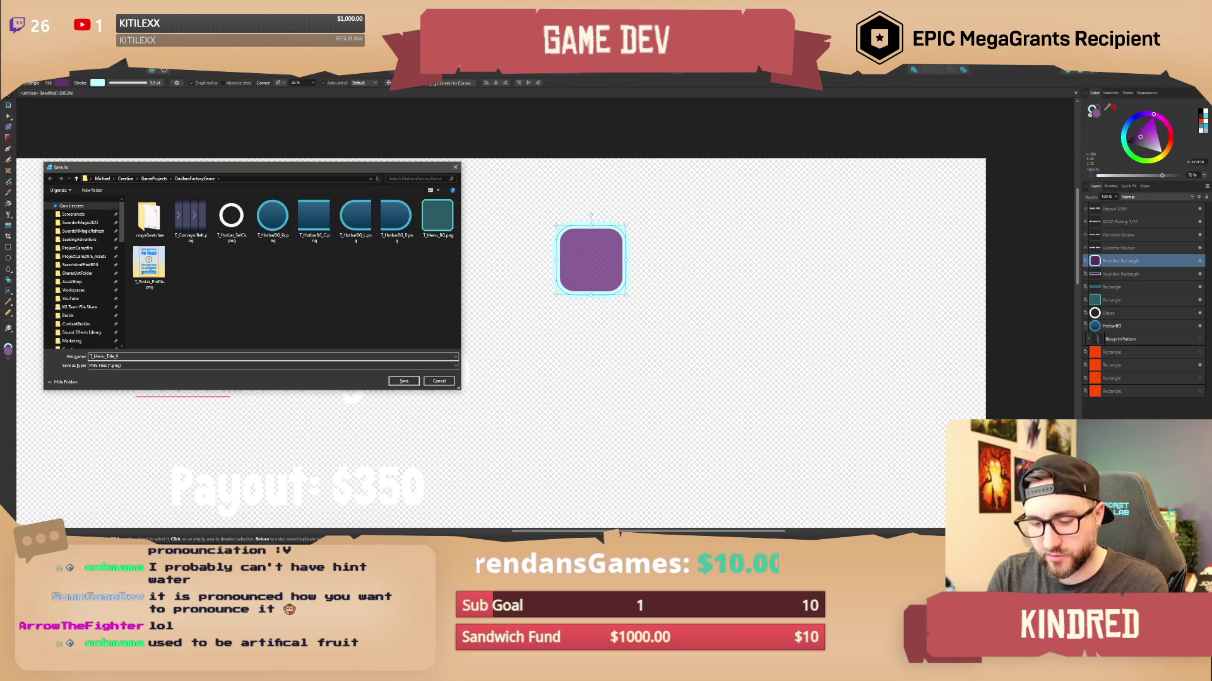
key("Return")
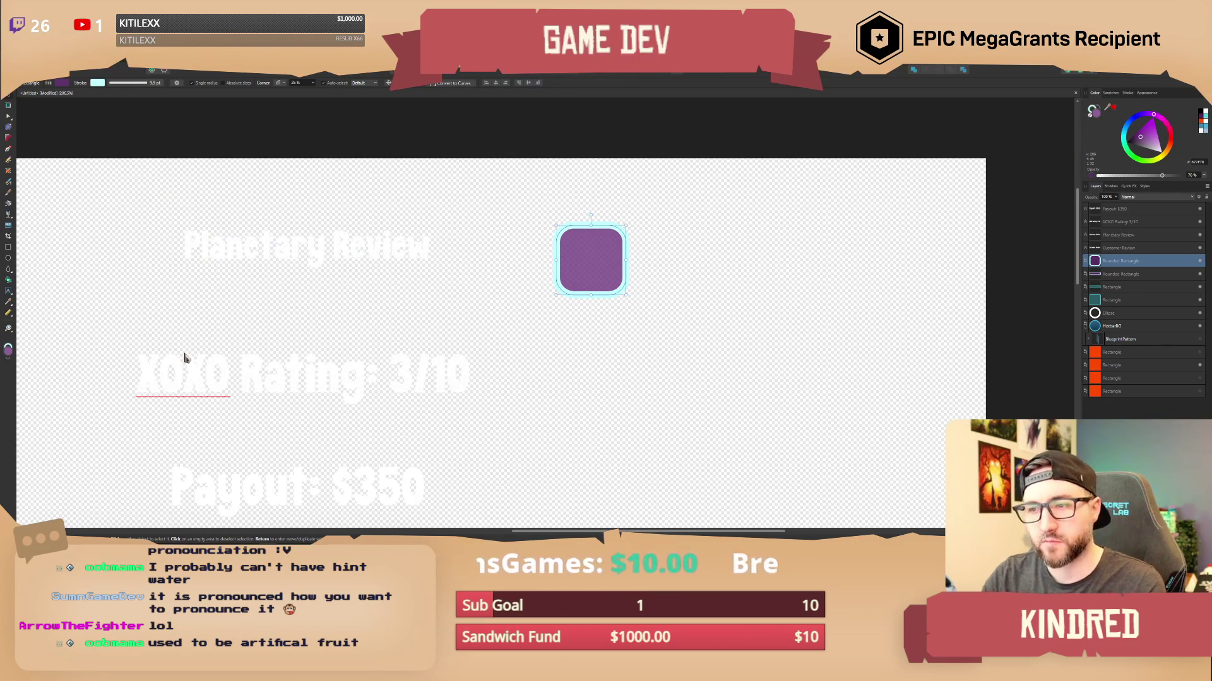
scroll(755, 332, "down", 5)
scroll(669, 283, "up", 3)
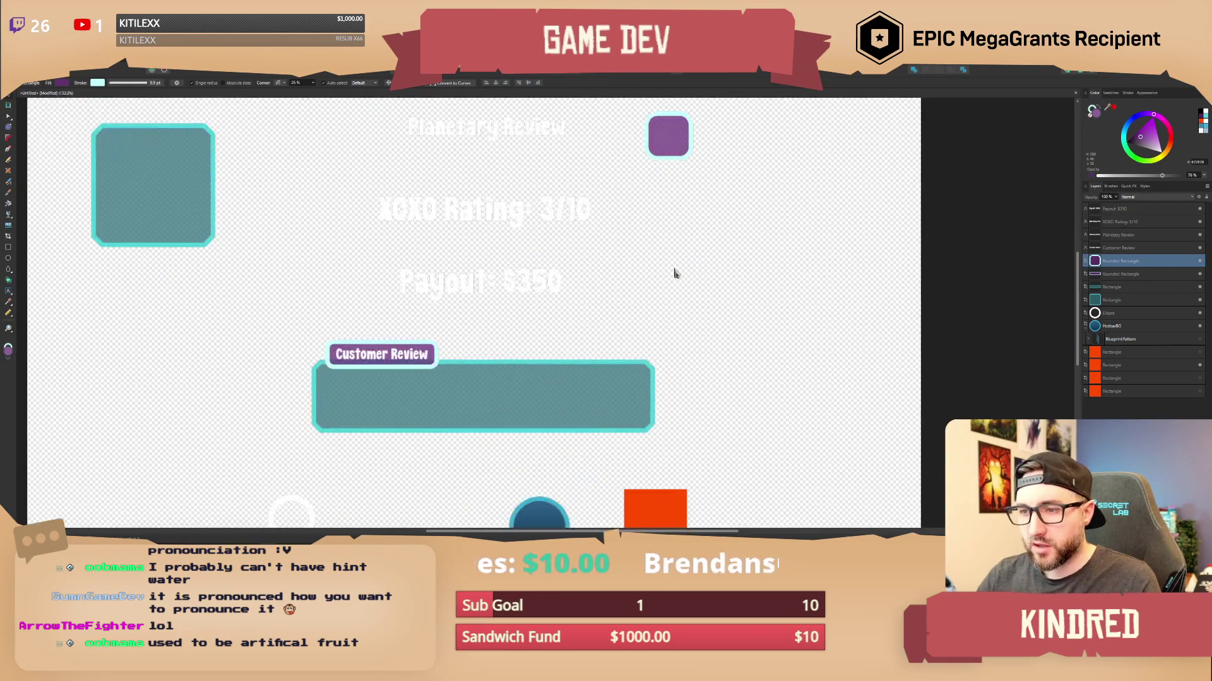
left_click(675, 270)
scroll(513, 365, "up", 1)
left_click(498, 343)
left_click(587, 334)
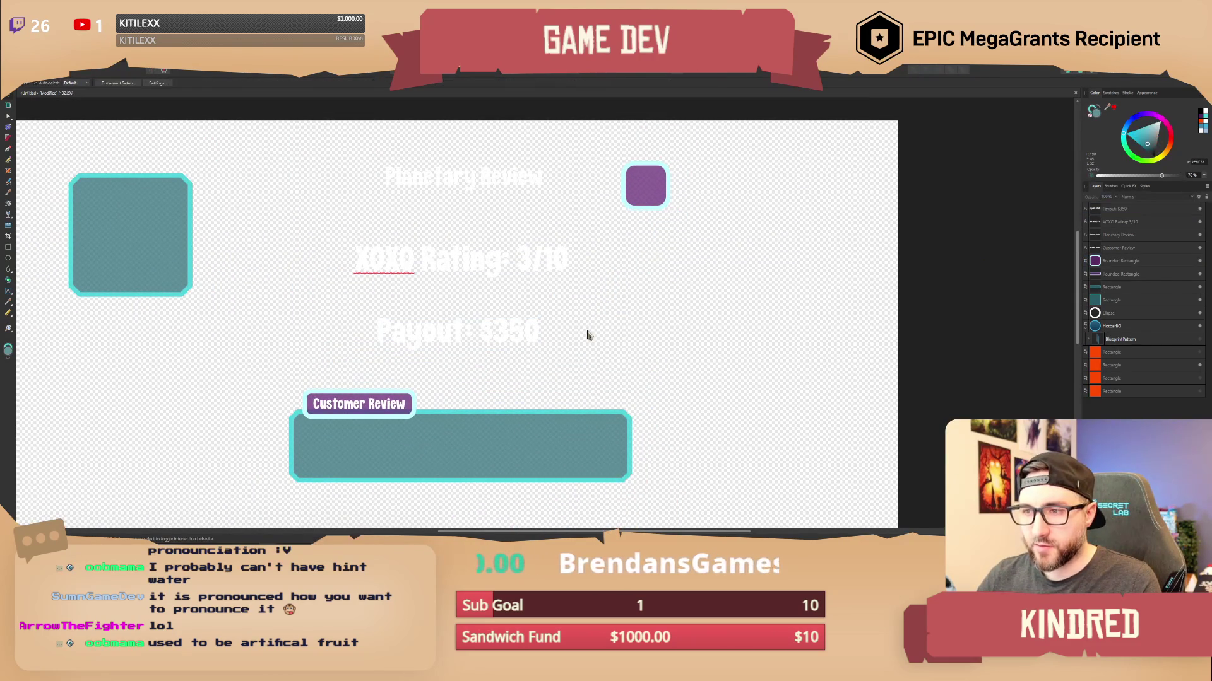
left_click(520, 333)
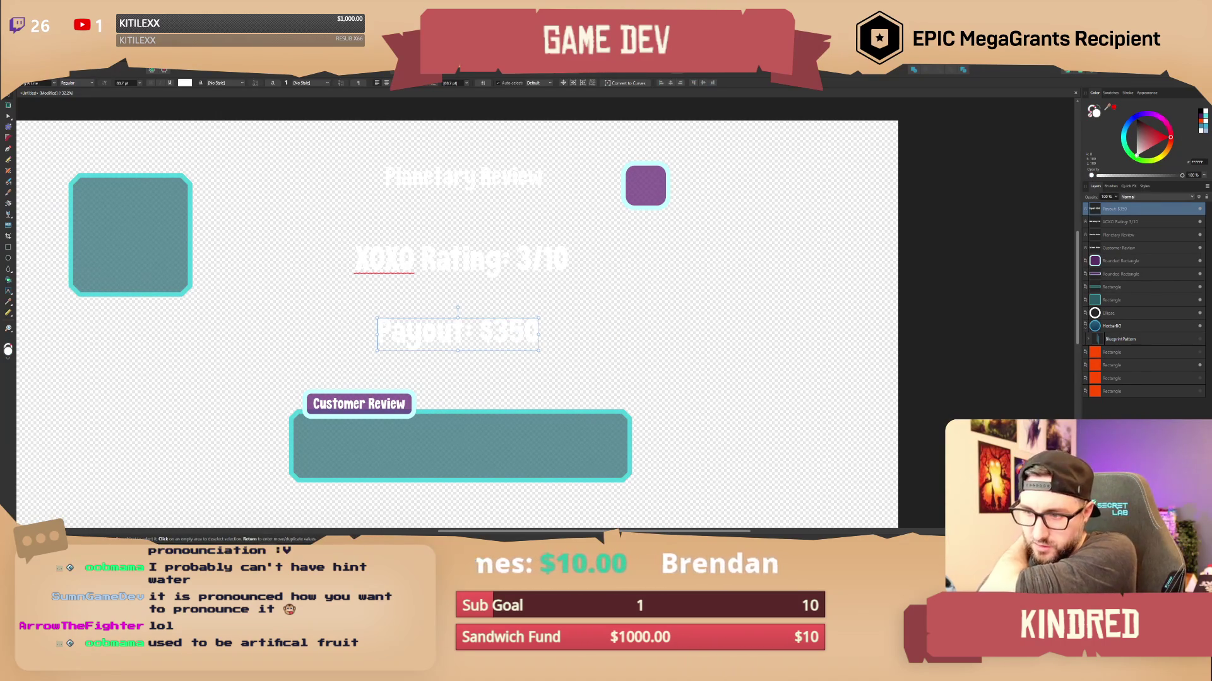
key("alt+Tab")
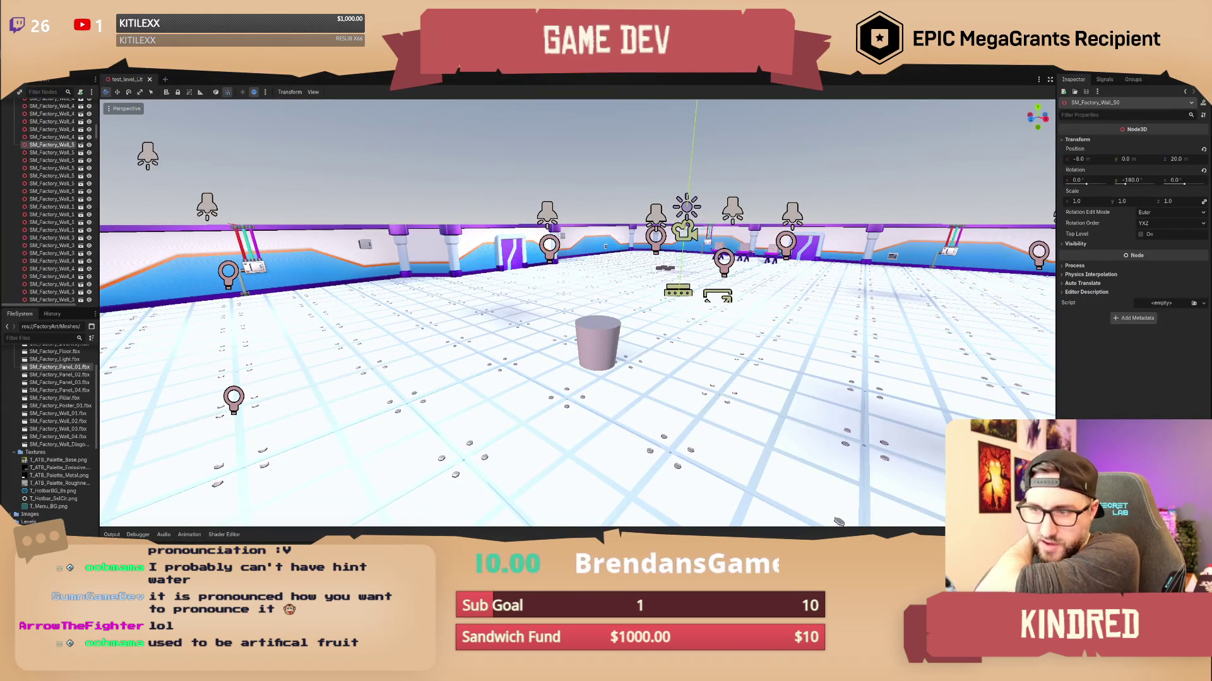
key("alt+Tab")
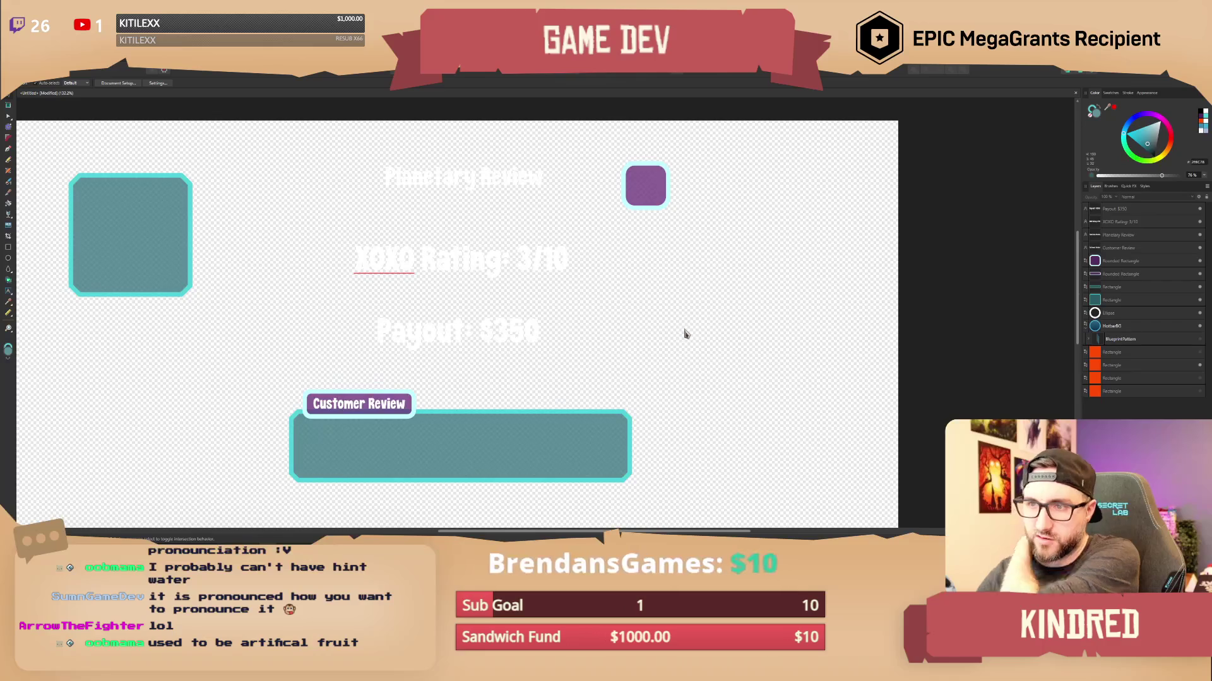
scroll(649, 328, "down", 2)
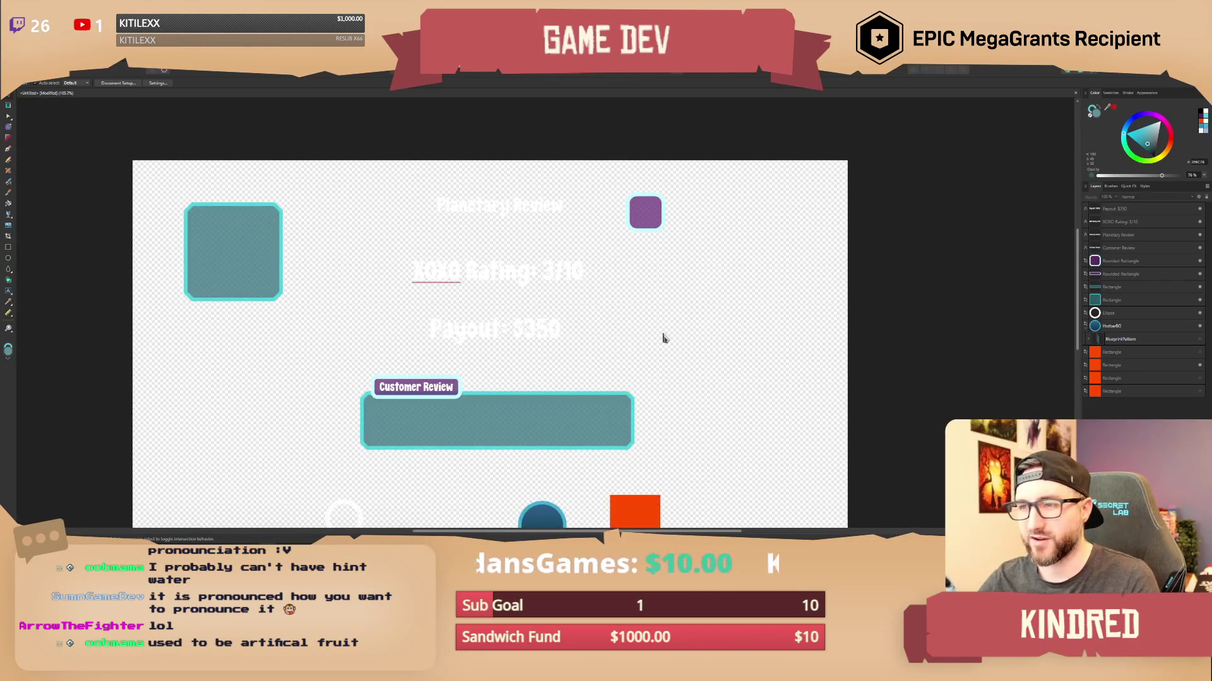
left_click_drag(665, 338, 637, 263)
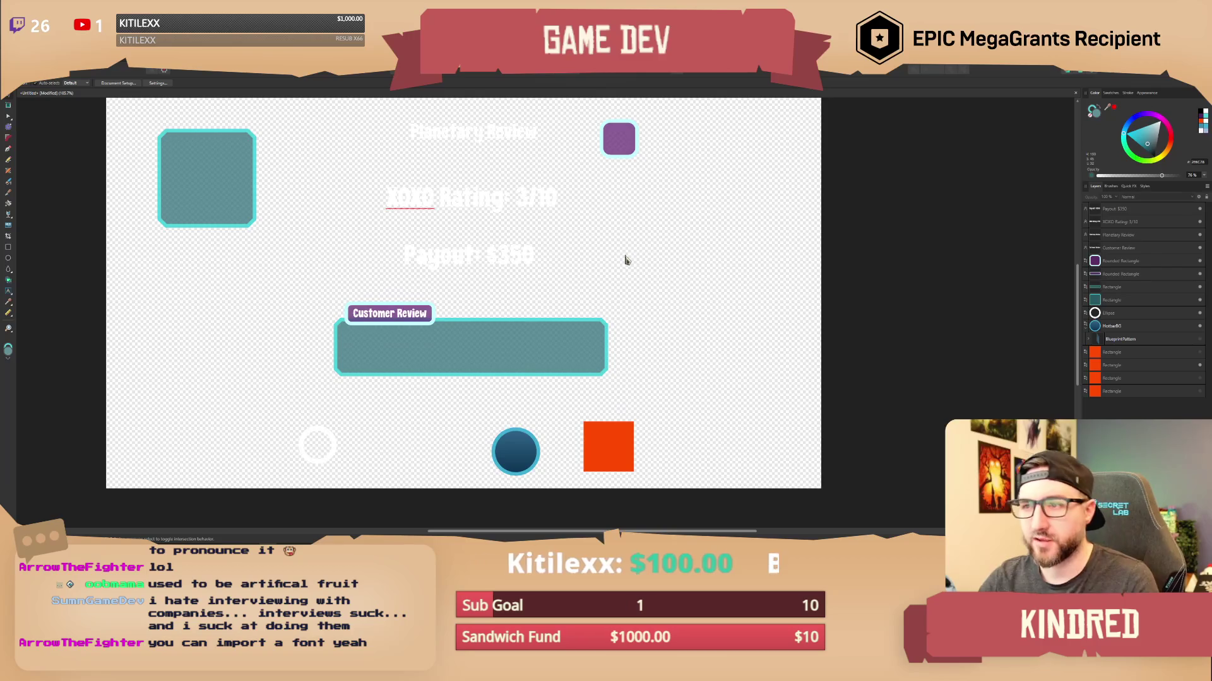
left_click_drag(616, 251, 650, 304)
scroll(643, 295, "down", 1)
scroll(641, 278, "up", 1)
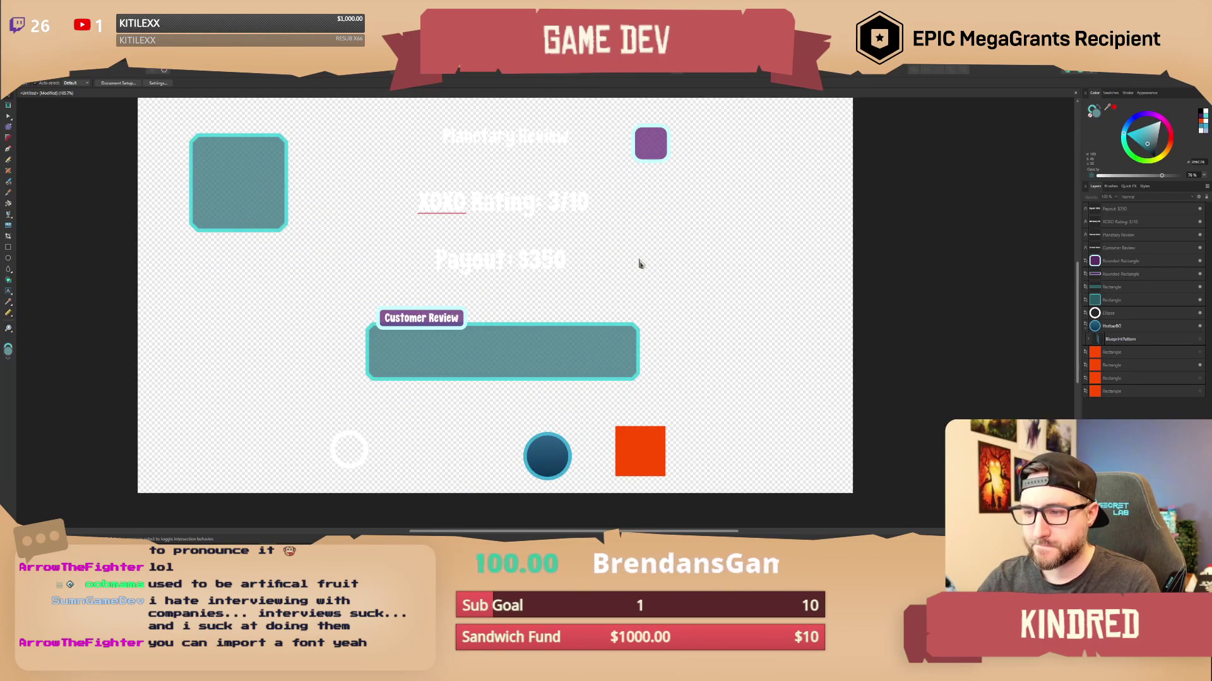
left_click_drag(640, 268, 640, 270)
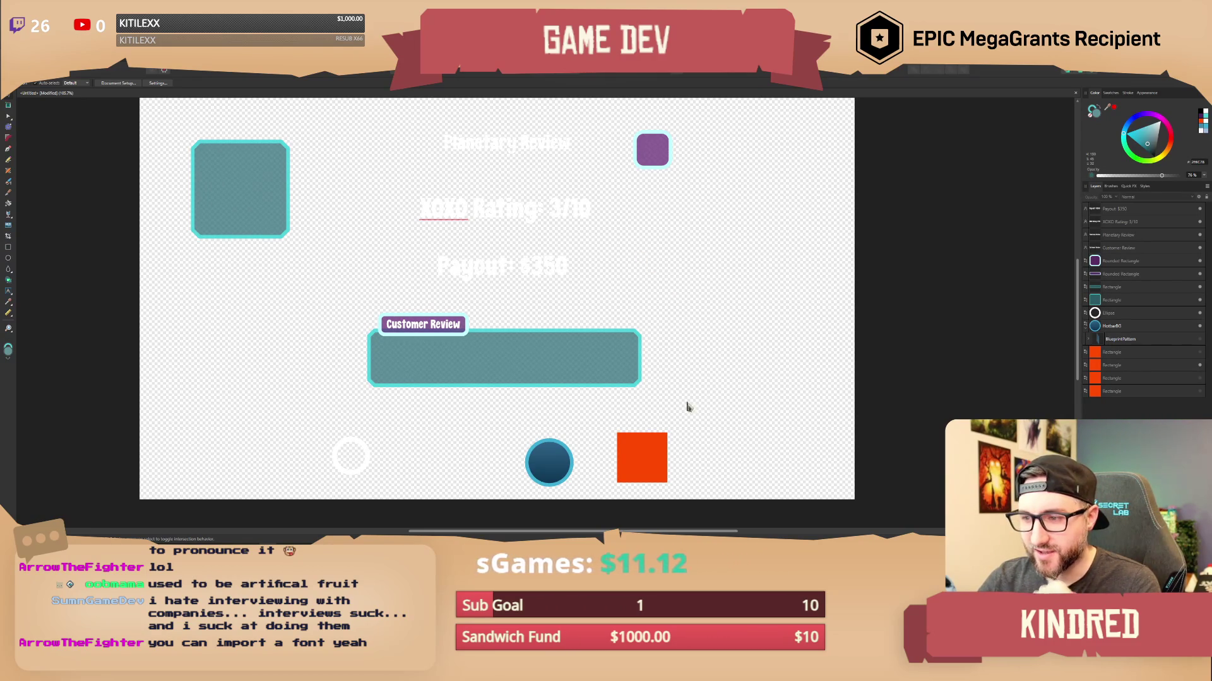
left_click(651, 459)
Select the three duplicate orange Rectangle layers and delete them, leaving one orange square.
left_click_drag(687, 440, 703, 395)
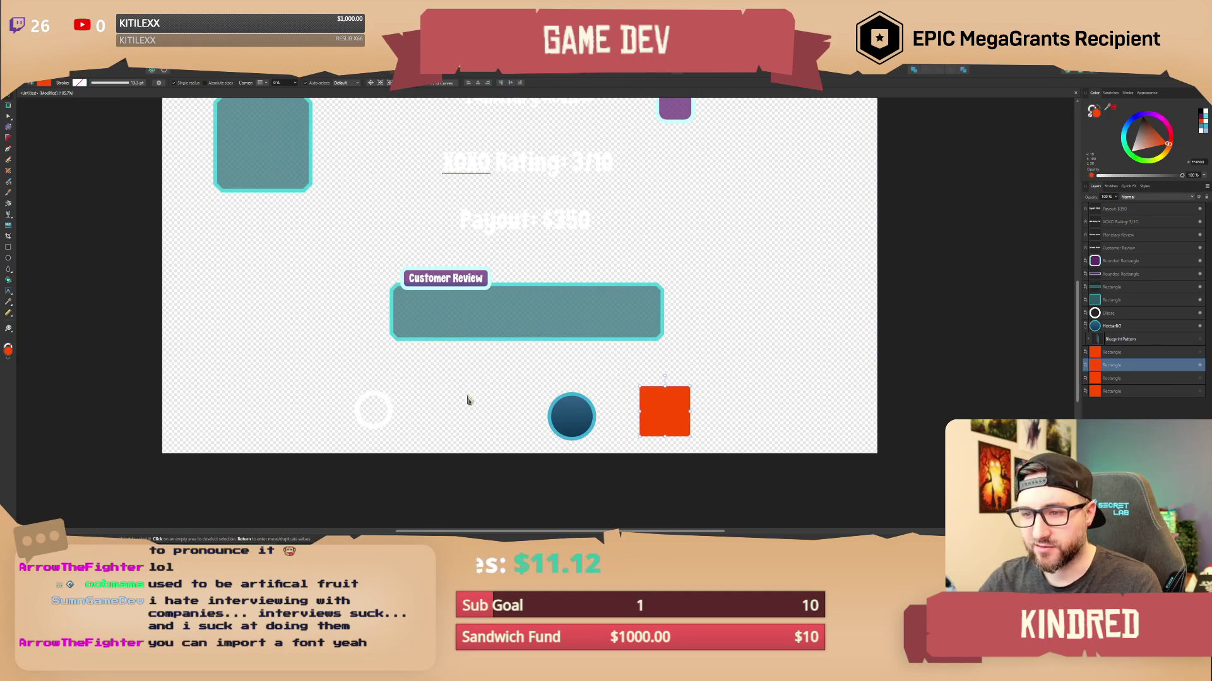
left_click(1122, 380)
left_click(1120, 392, "ctrl")
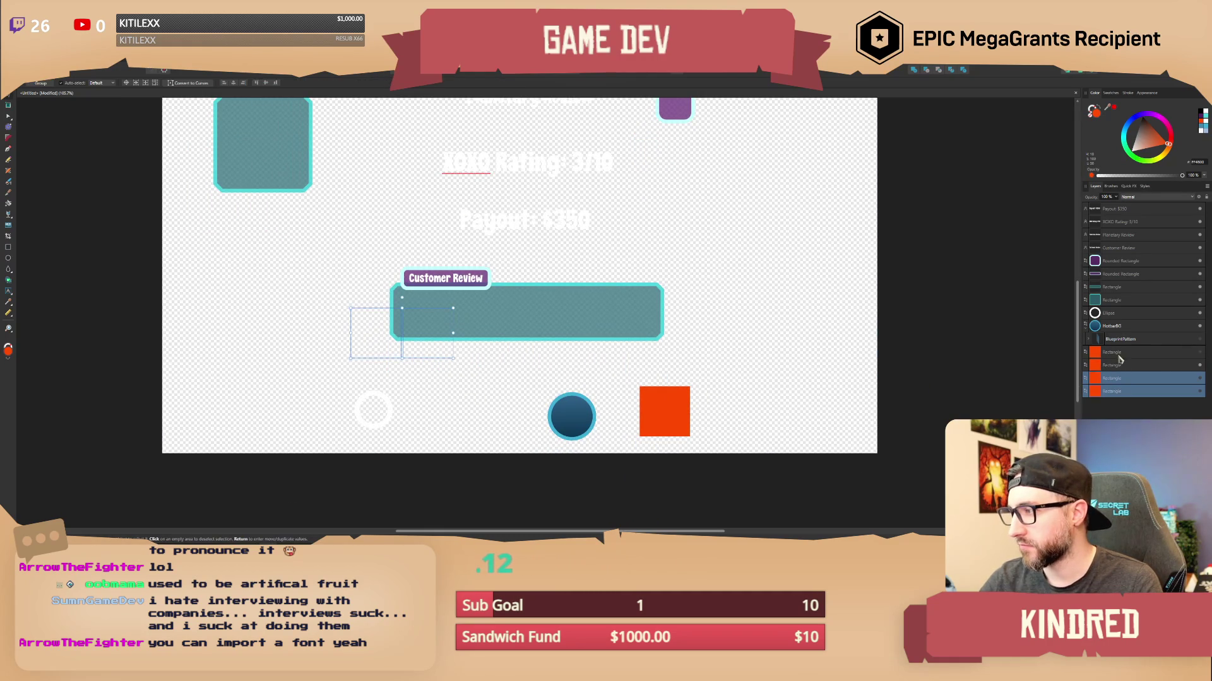
left_click(1119, 356, "ctrl")
key("Delete")
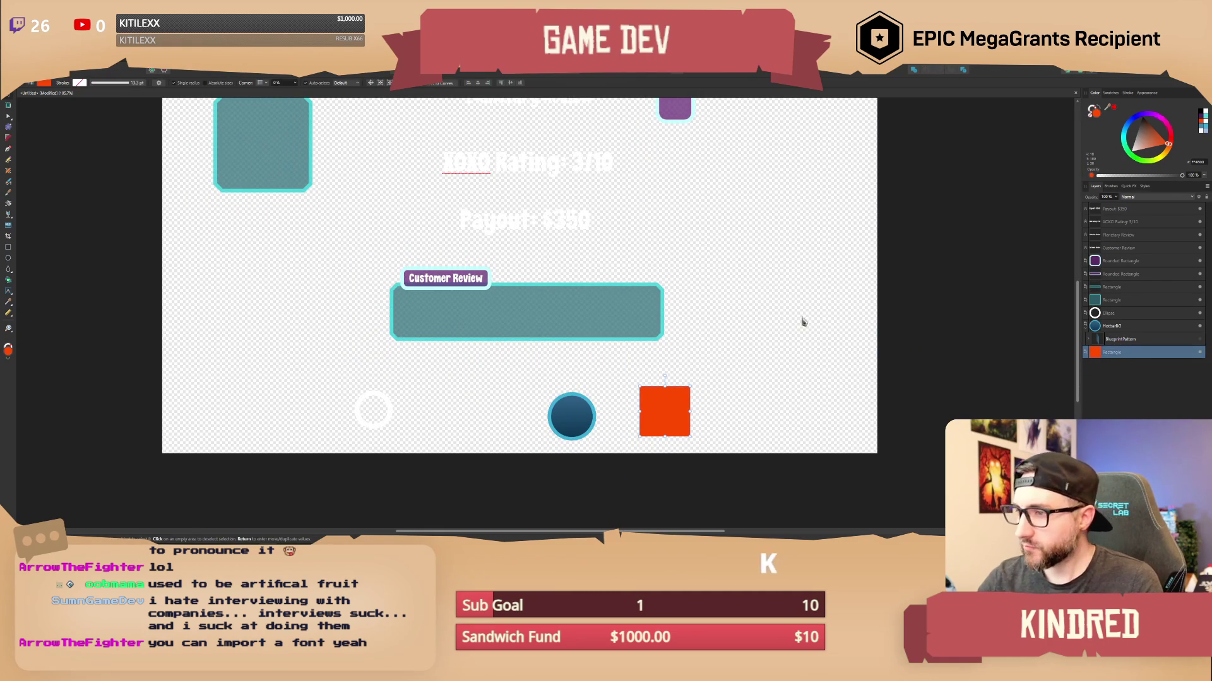
Inspect the mockup by selecting the Customer Review bar and the purple rounded square.
left_click_drag(739, 282, 721, 330)
scroll(719, 325, "down", 2)
scroll(710, 306, "up", 2)
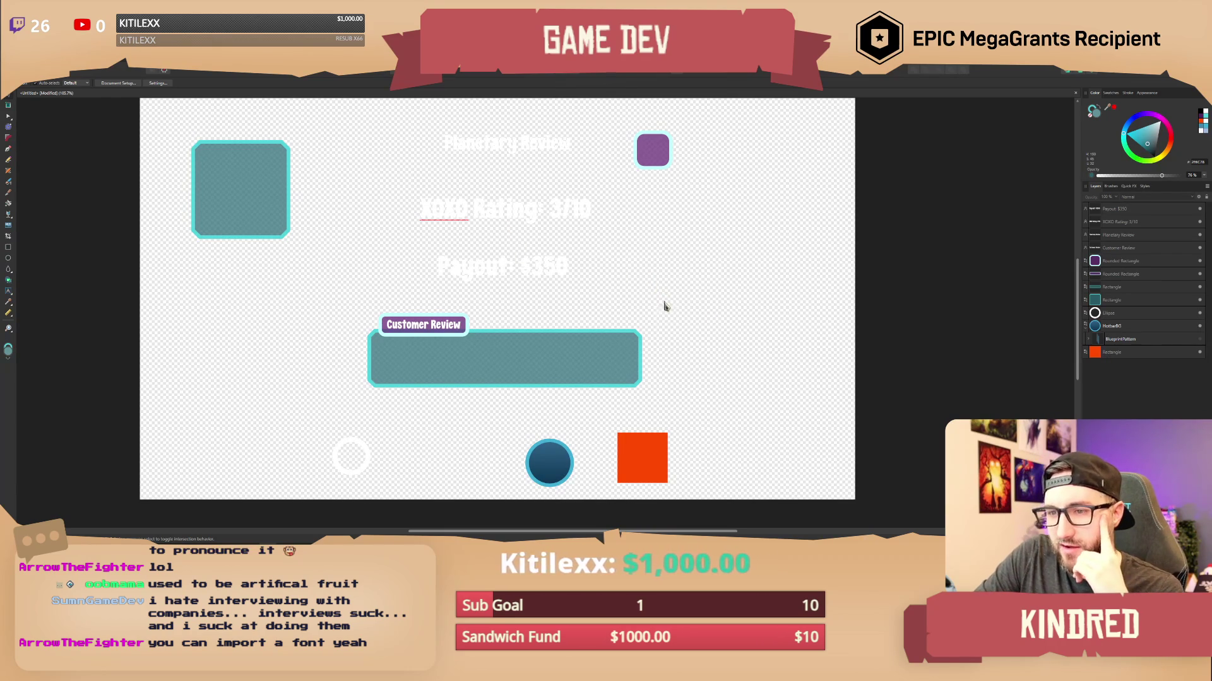
left_click(639, 357)
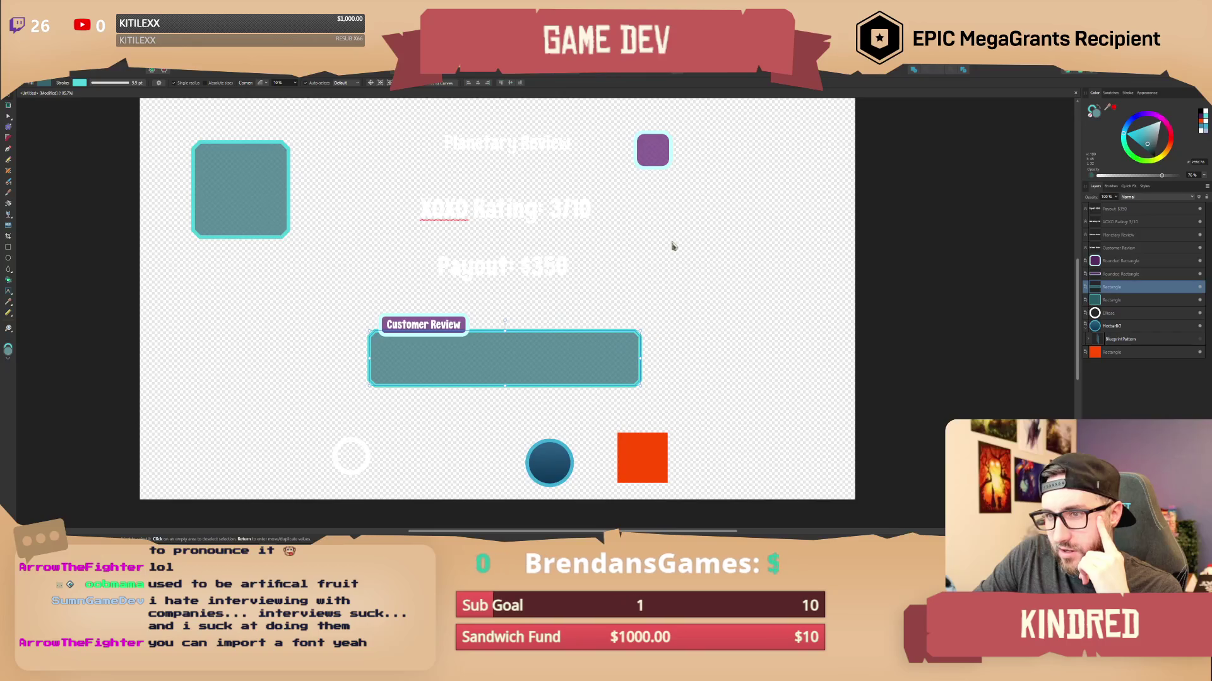
left_click(666, 161)
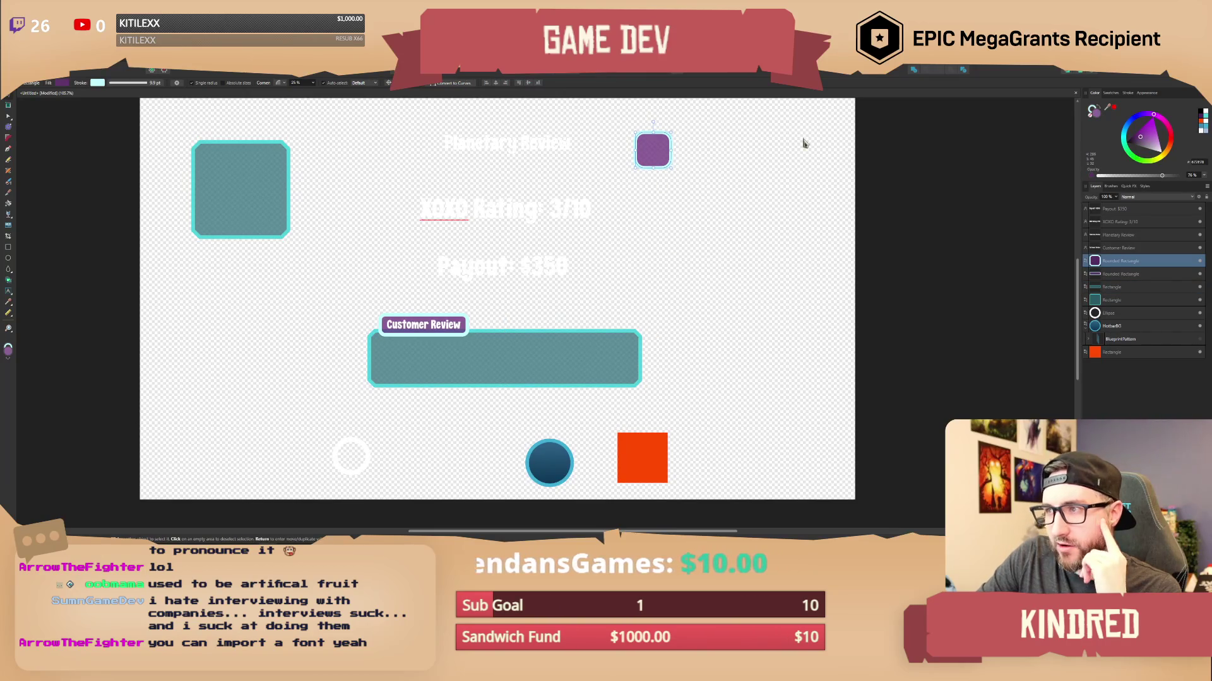
left_click(709, 237)
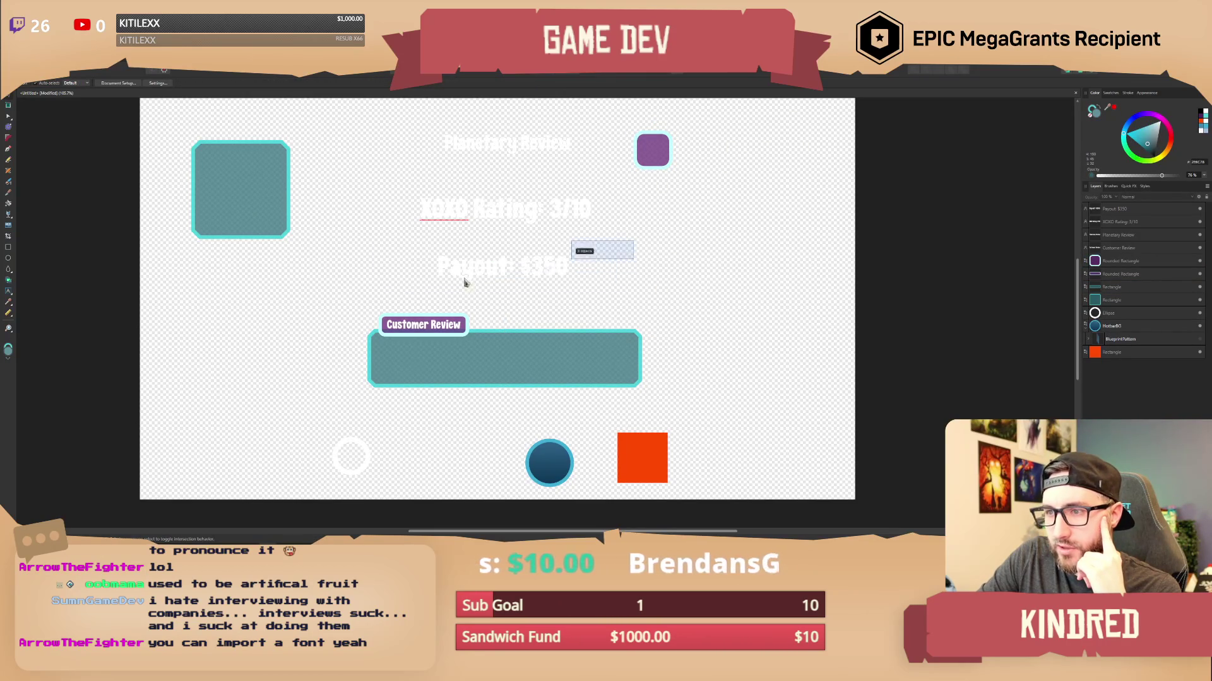